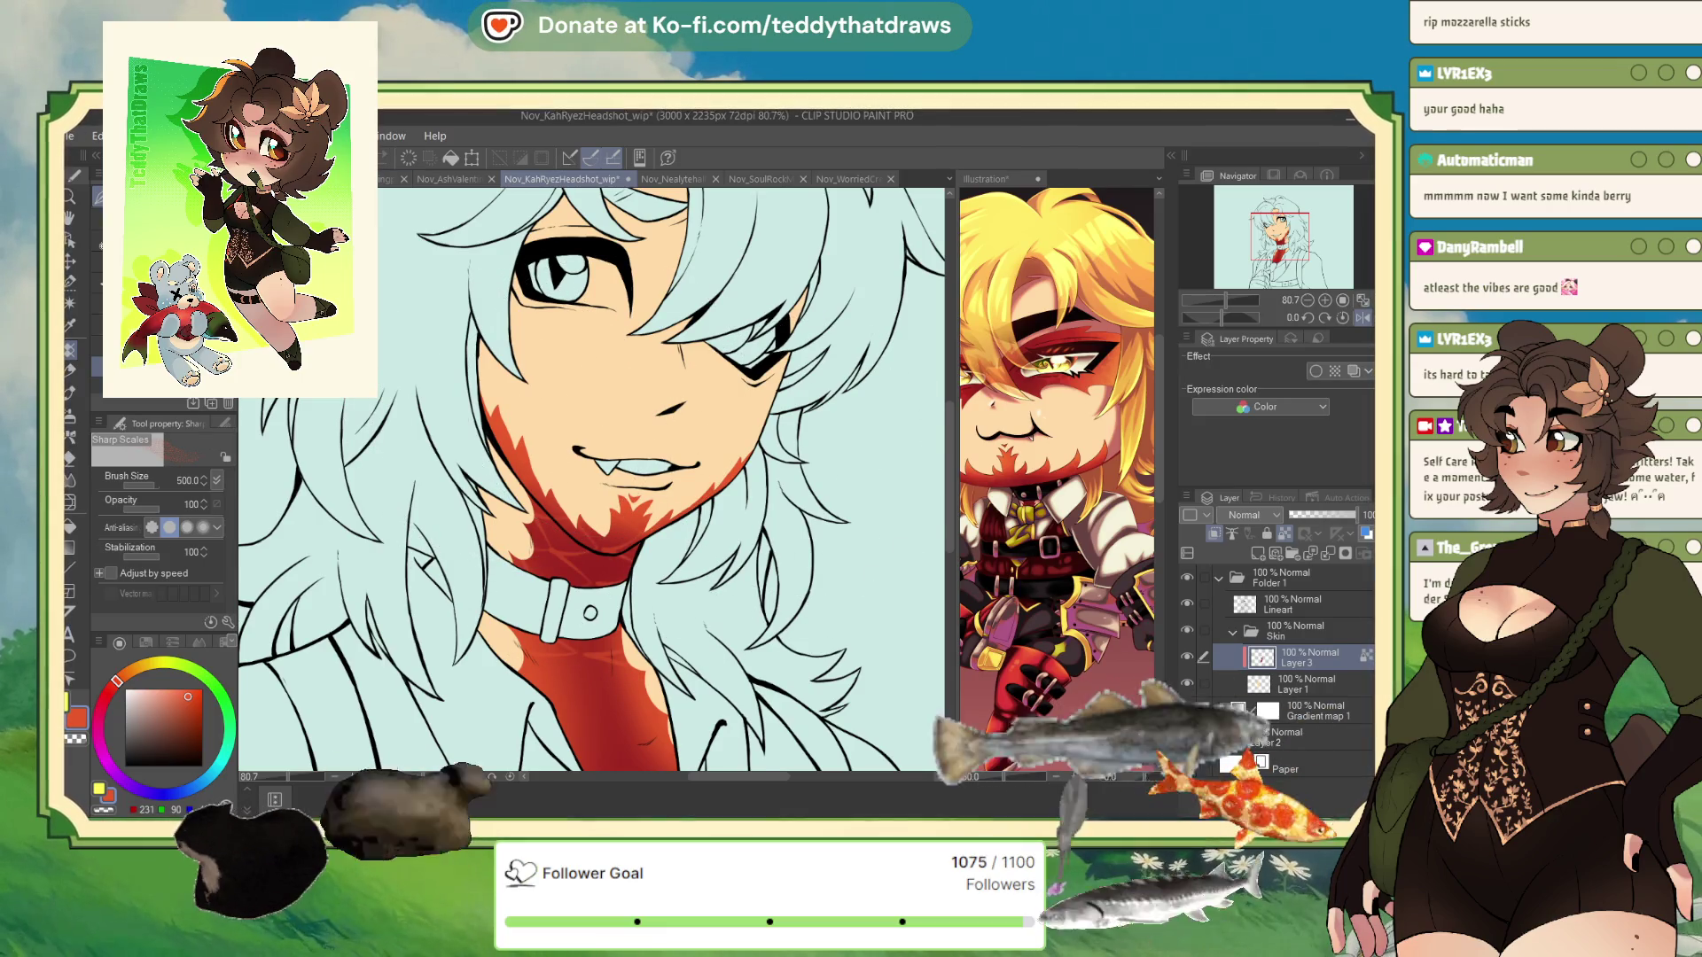
- Shrink the Sharp Scales brush and paint darker red scales over the chin and neck
left_click_drag(174, 485, 152, 486)
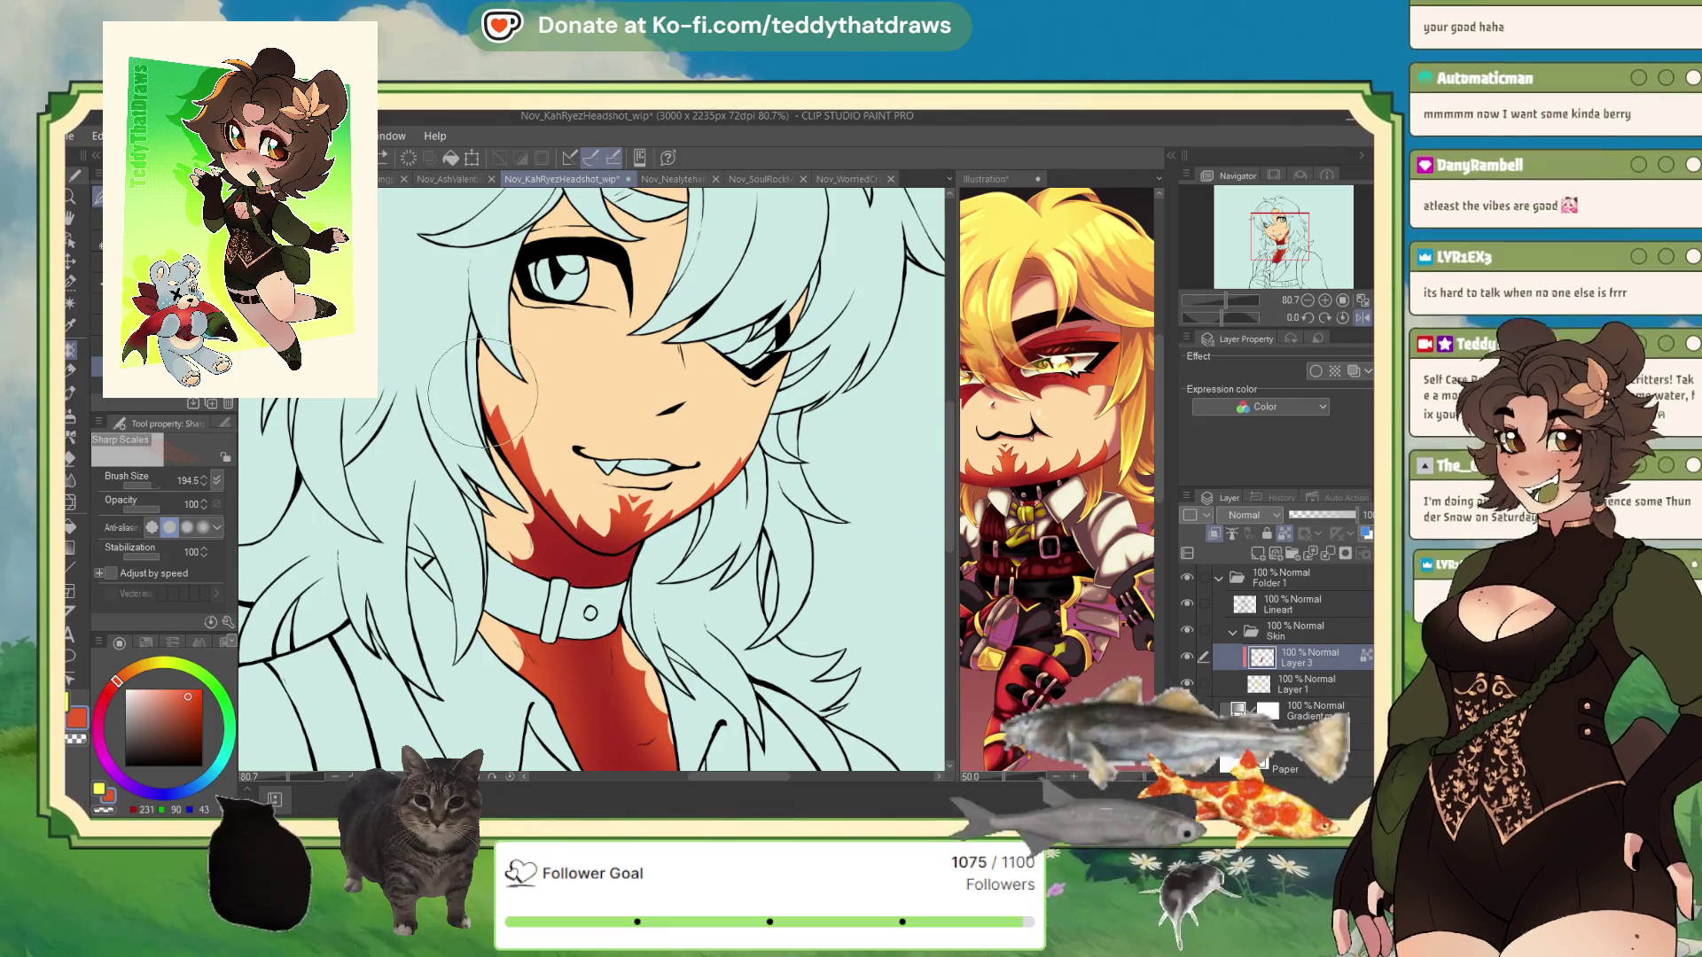
mouse_move(603, 541)
left_mouse_down()
mouse_move(565, 514)
mouse_move(550, 532)
left_mouse_up()
left_click_drag(500, 475, 603, 567)
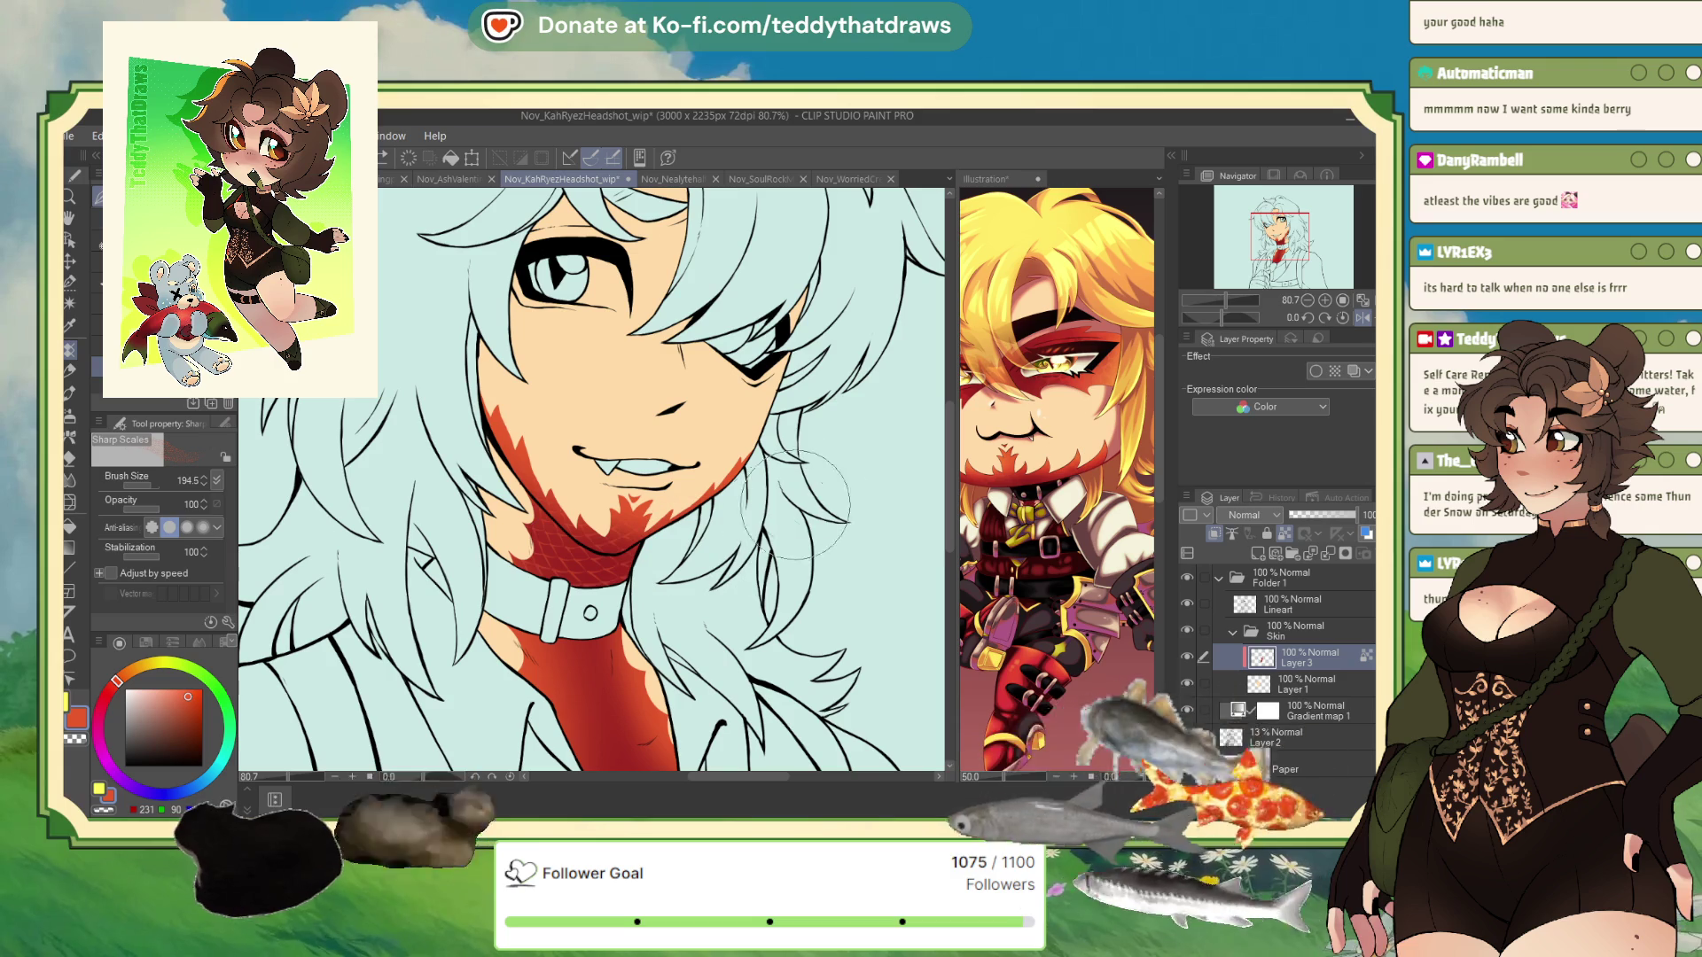
scroll(591, 479, "down", 1)
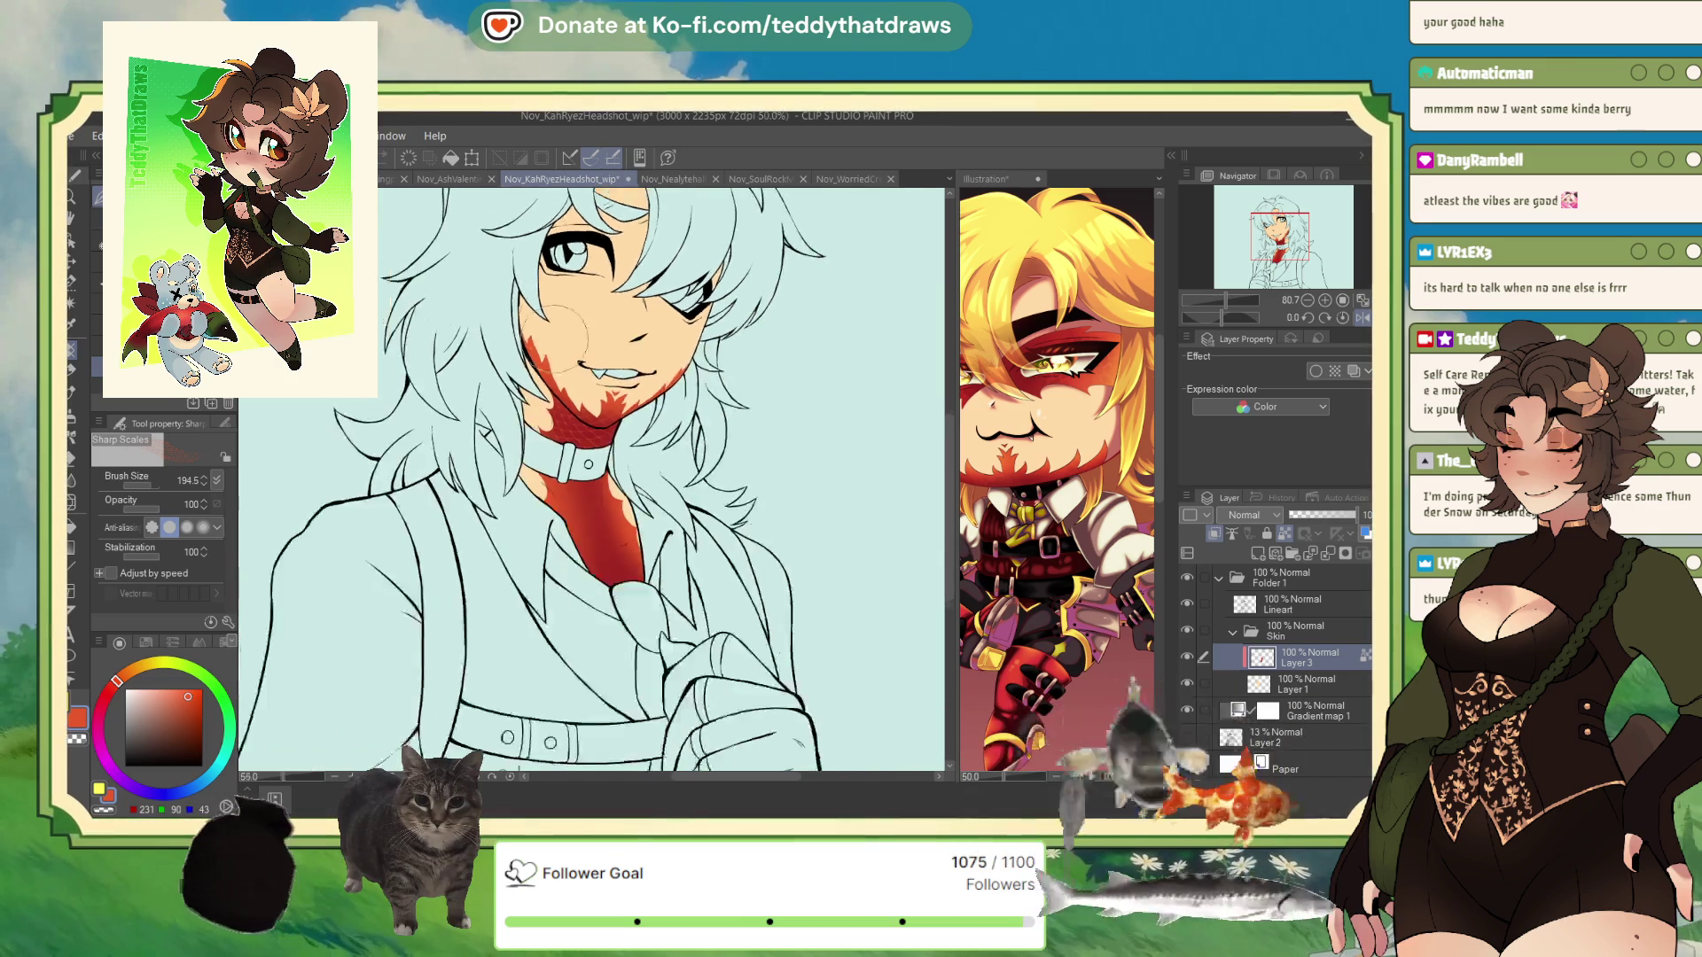
- Enlarge the scale brush, cover the red tie with scale texture, then return to the G-pen
left_click(156, 486)
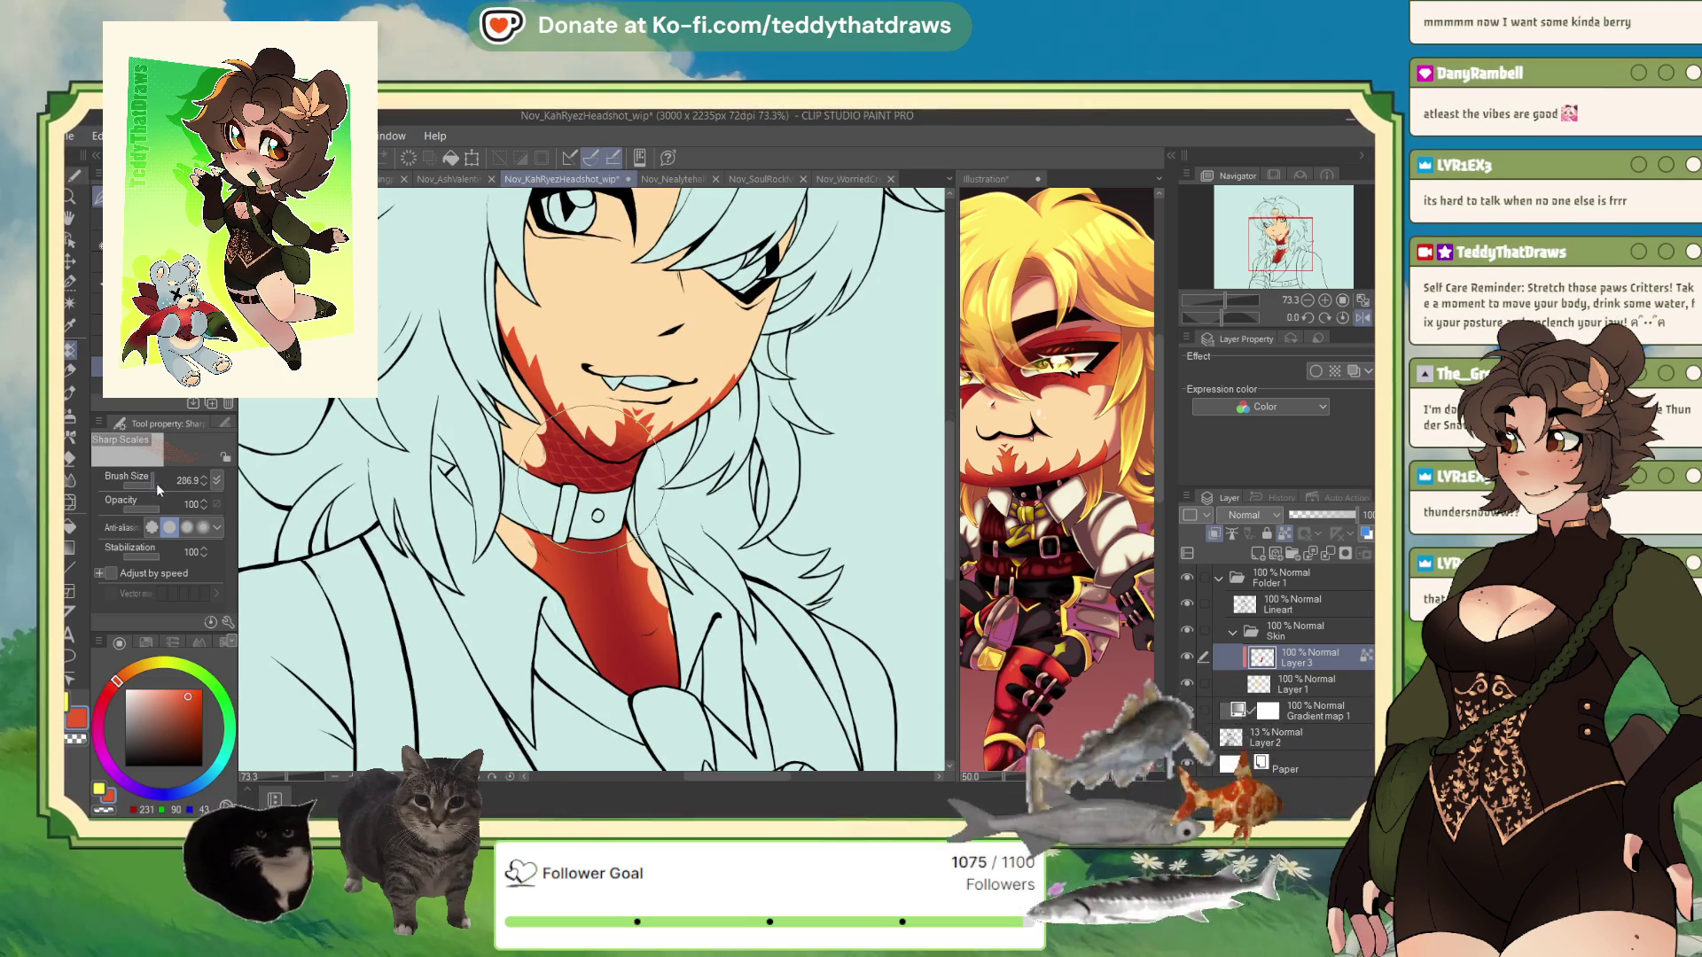
mouse_move(523, 568)
left_mouse_down()
mouse_move(550, 603)
mouse_move(713, 681)
mouse_move(820, 687)
mouse_move(599, 700)
mouse_move(595, 613)
left_mouse_up()
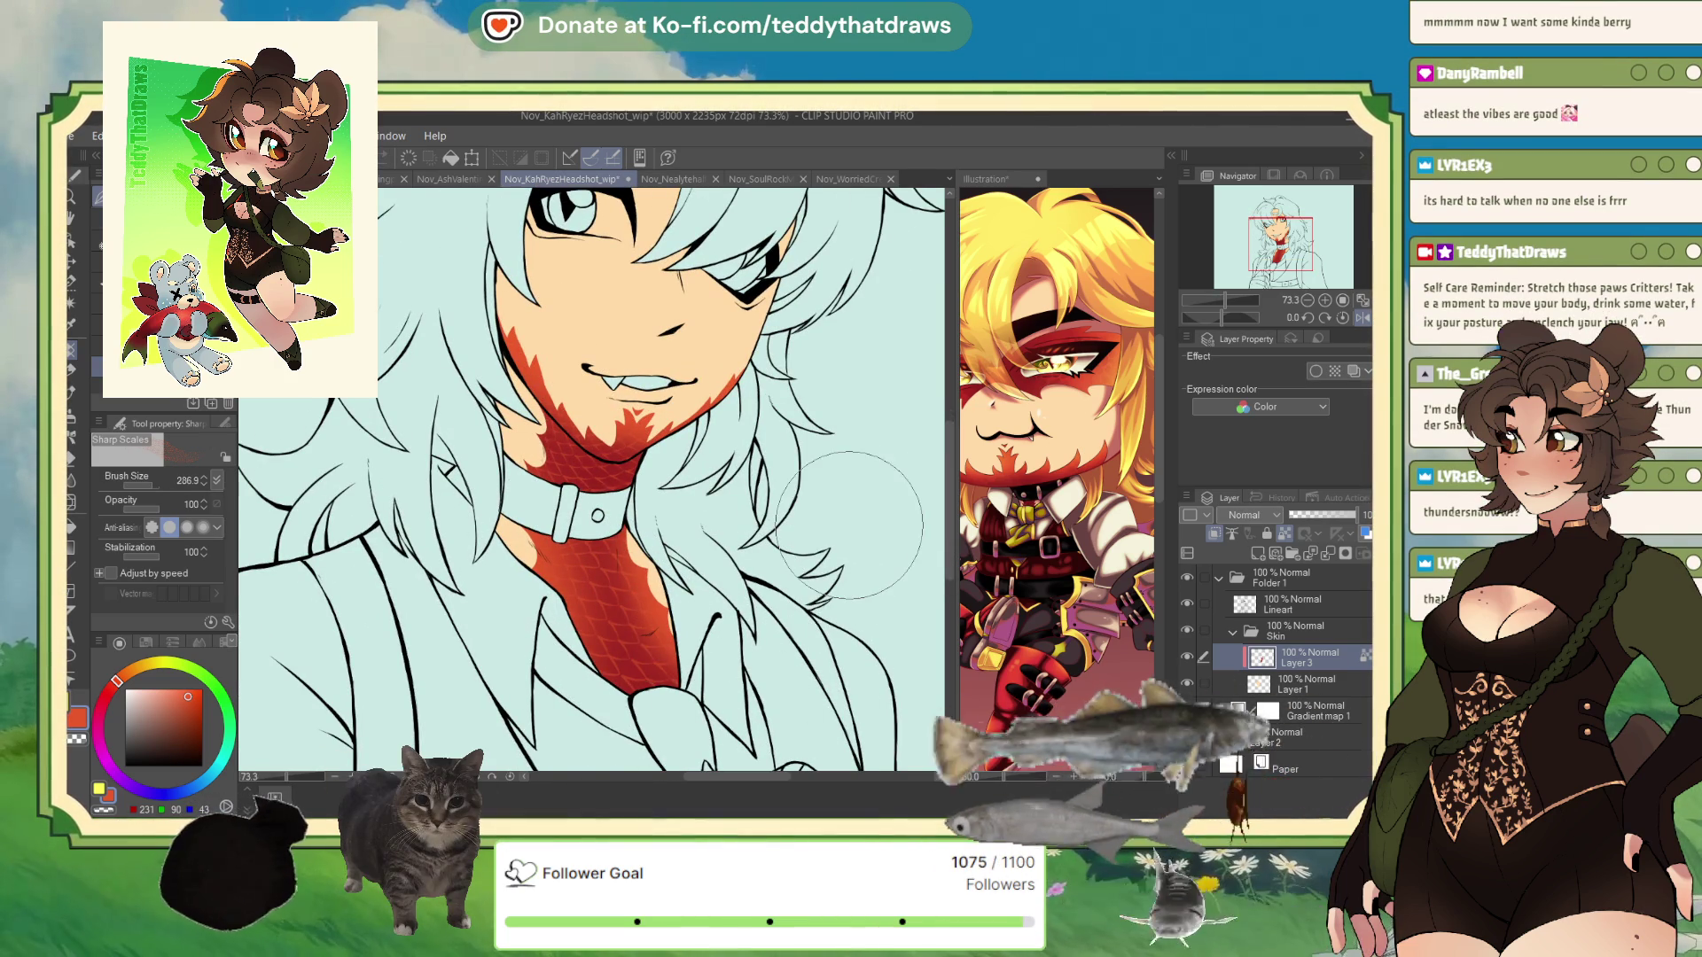
scroll(668, 433, "down", 1)
scroll(668, 434, "up", 3)
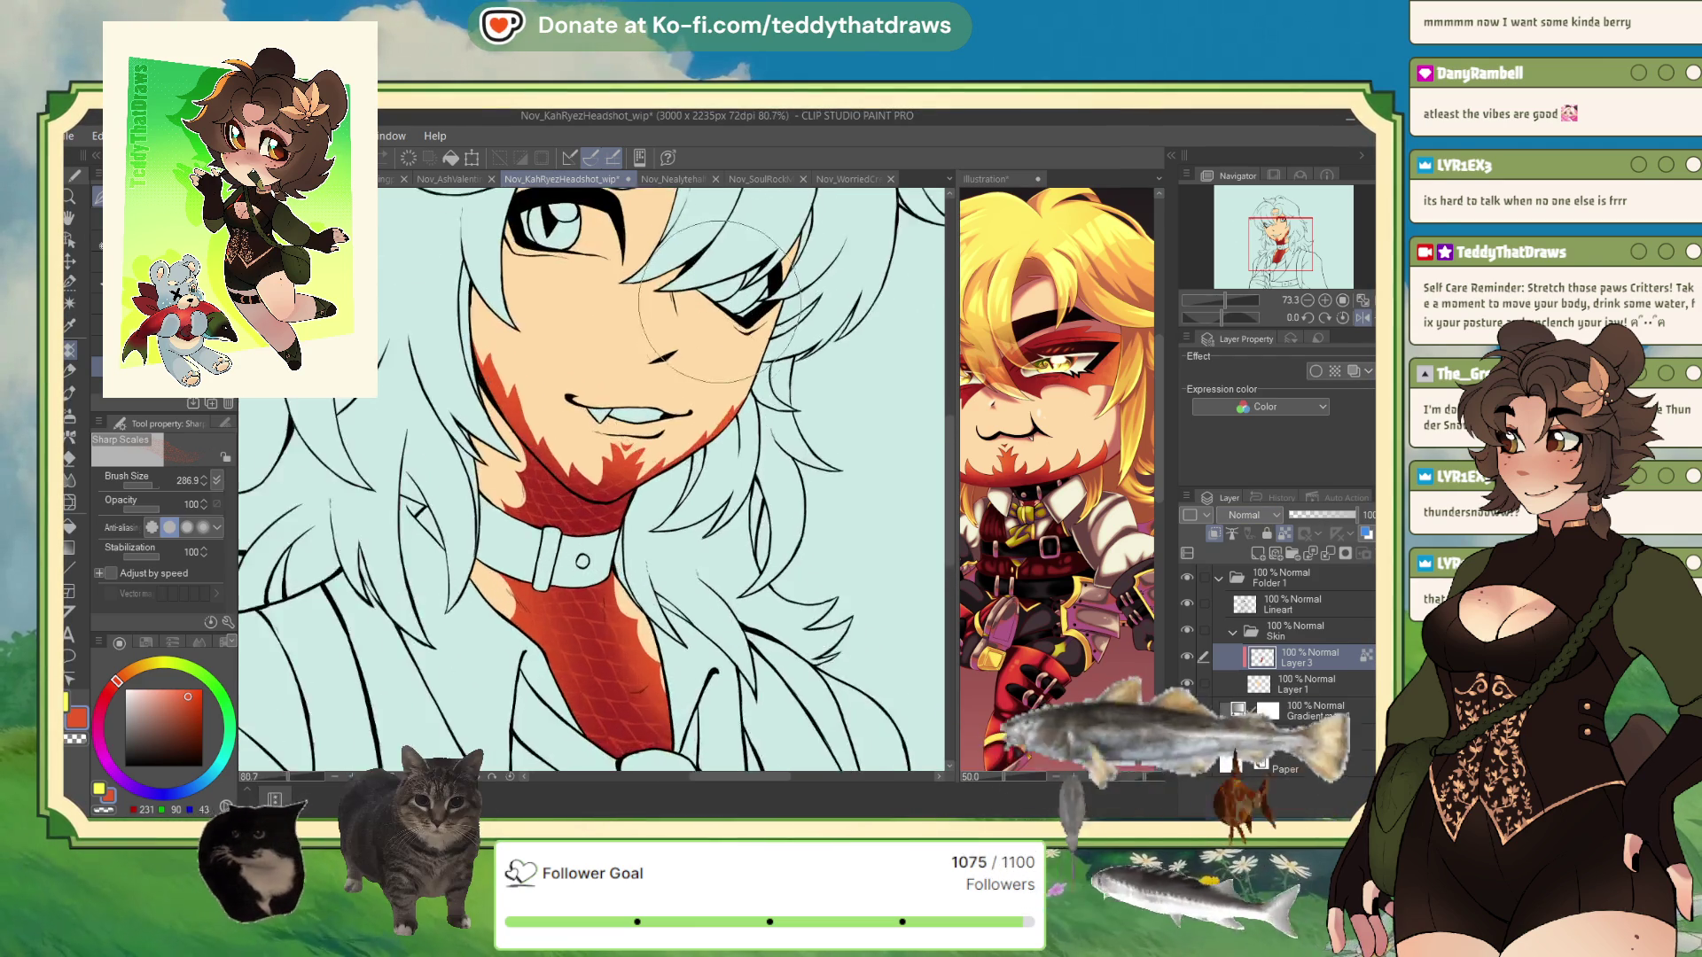
scroll(614, 374, "down", 5)
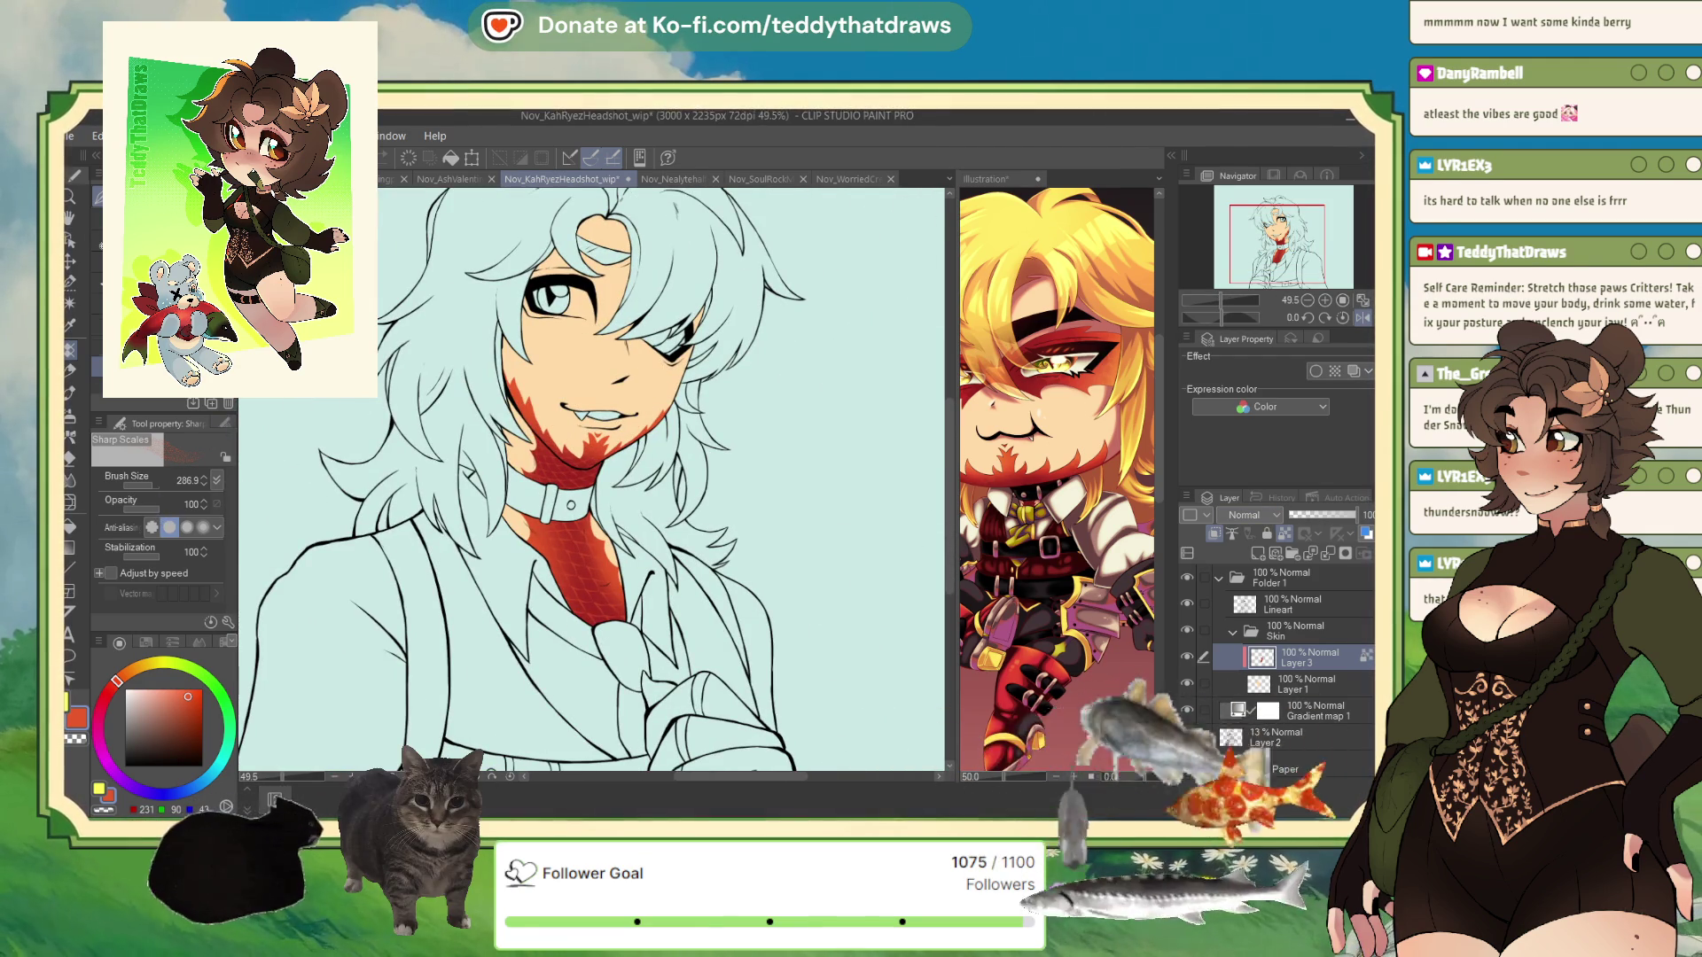
key("p")
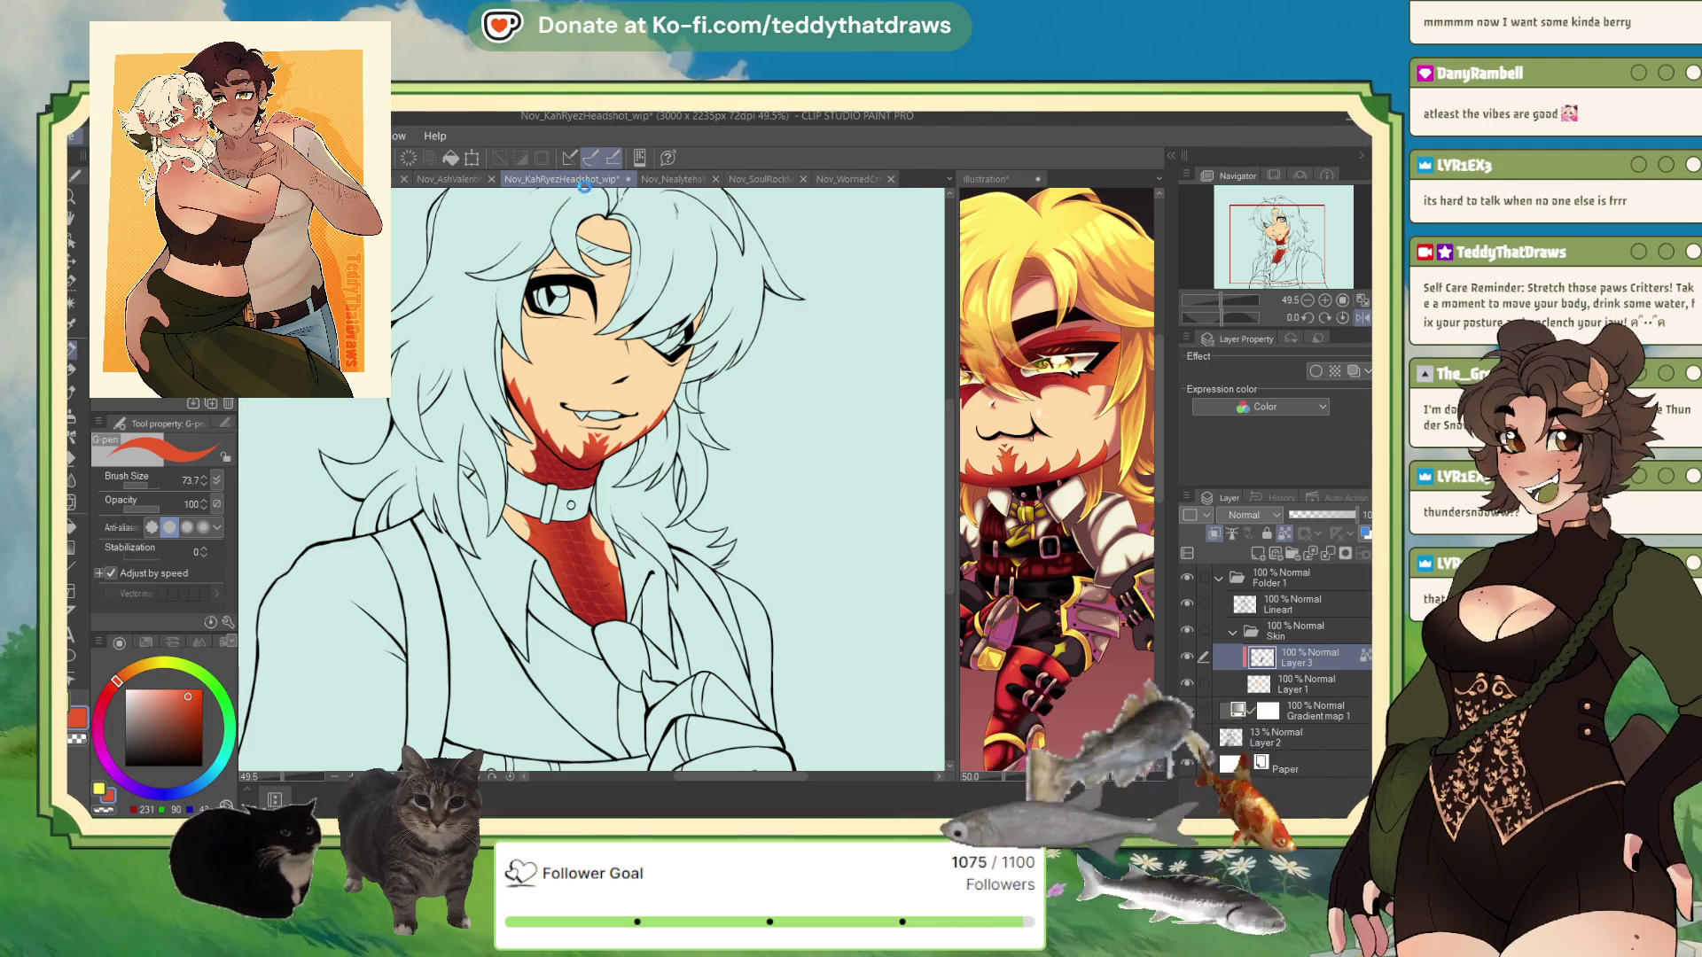
- Switch to the Nov_Nealytehalfbody_wip document and select the black Real G-Pen
left_click(674, 179)
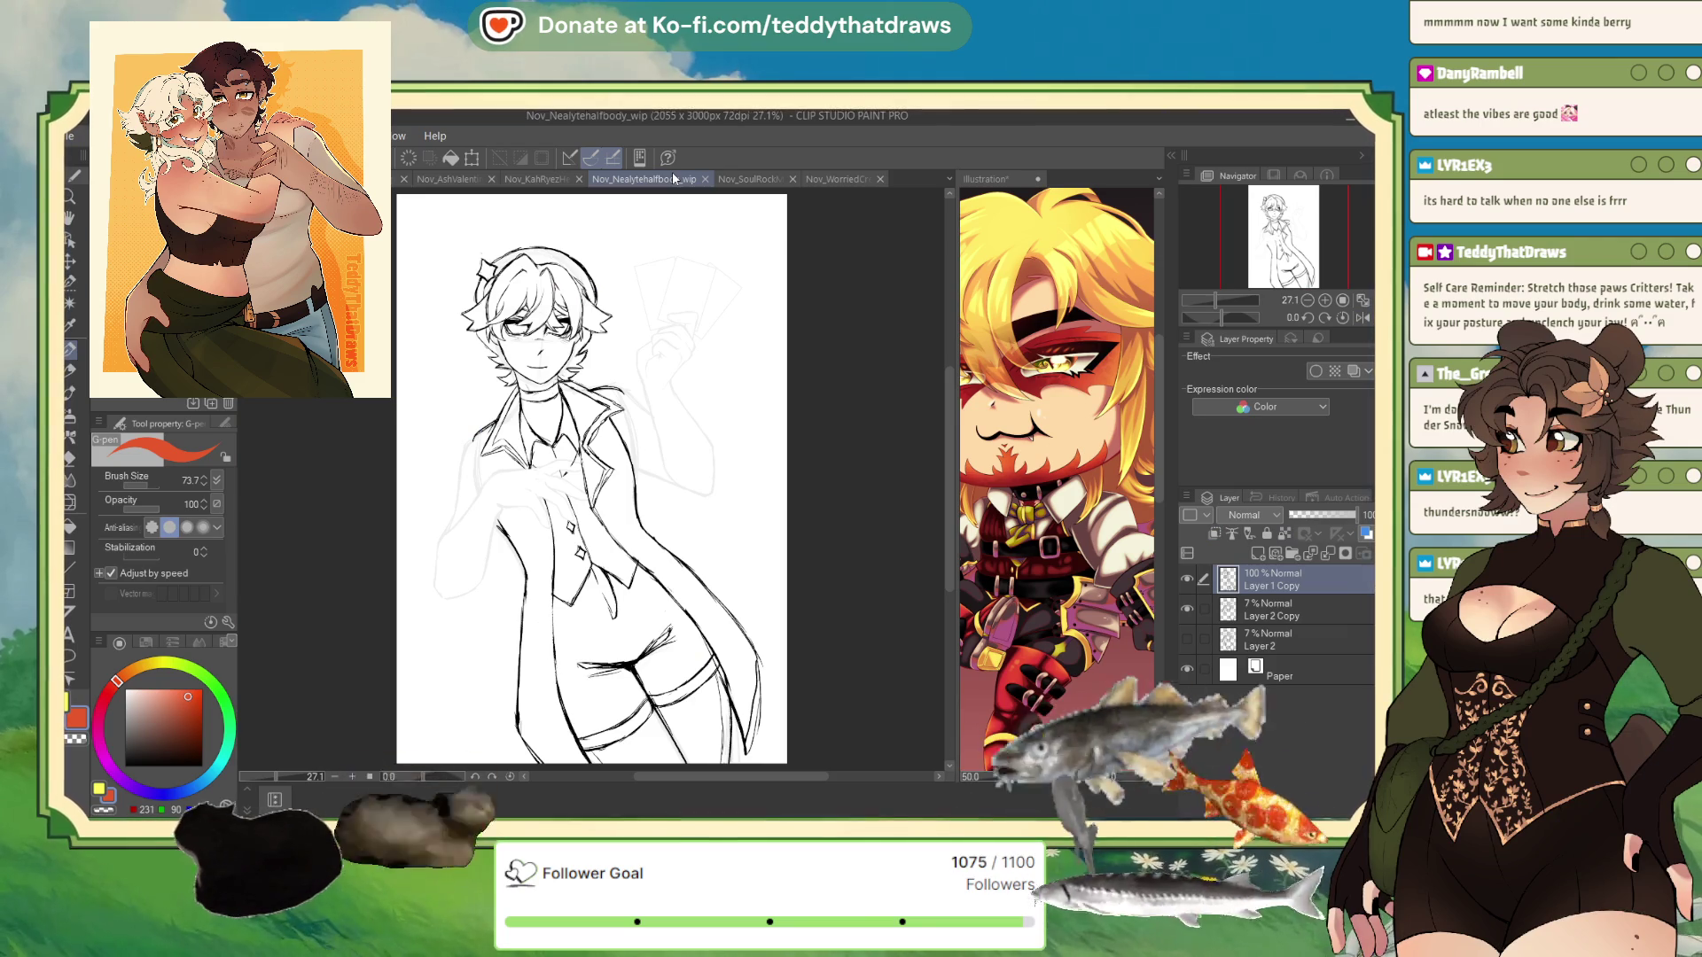
key("p")
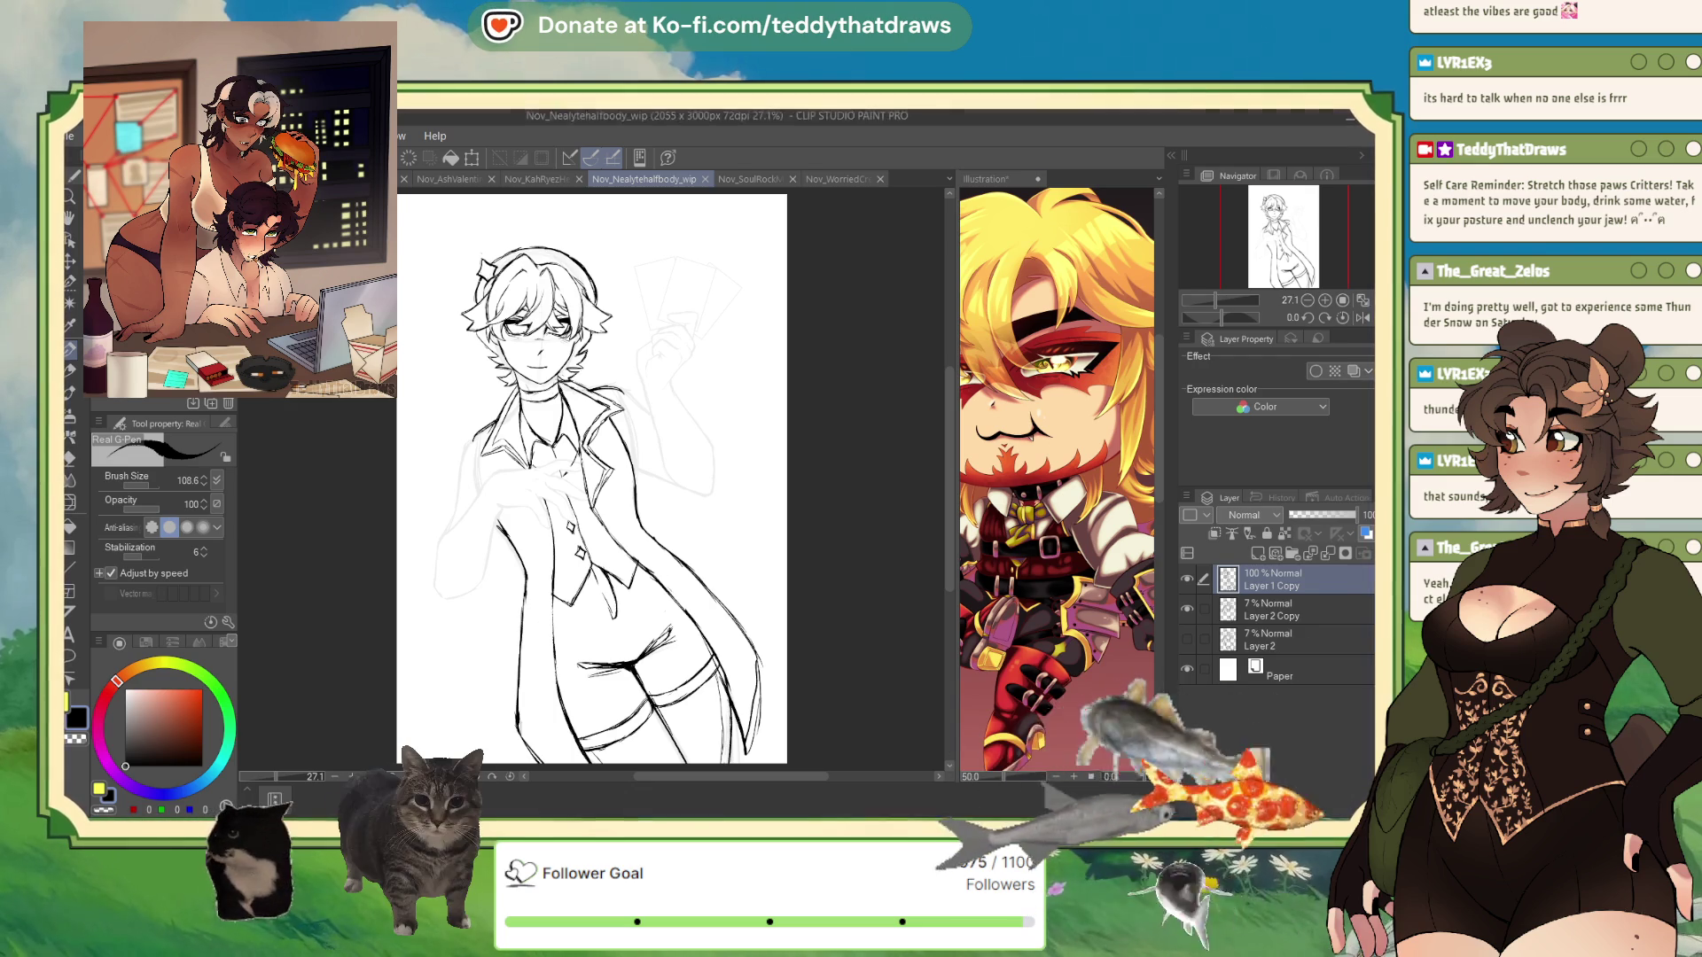
- In the Illustration canvas, paste the reference as Layer 4 and hide Layers 3 and 2
left_click(986, 179)
key("ctrl+shift+n")
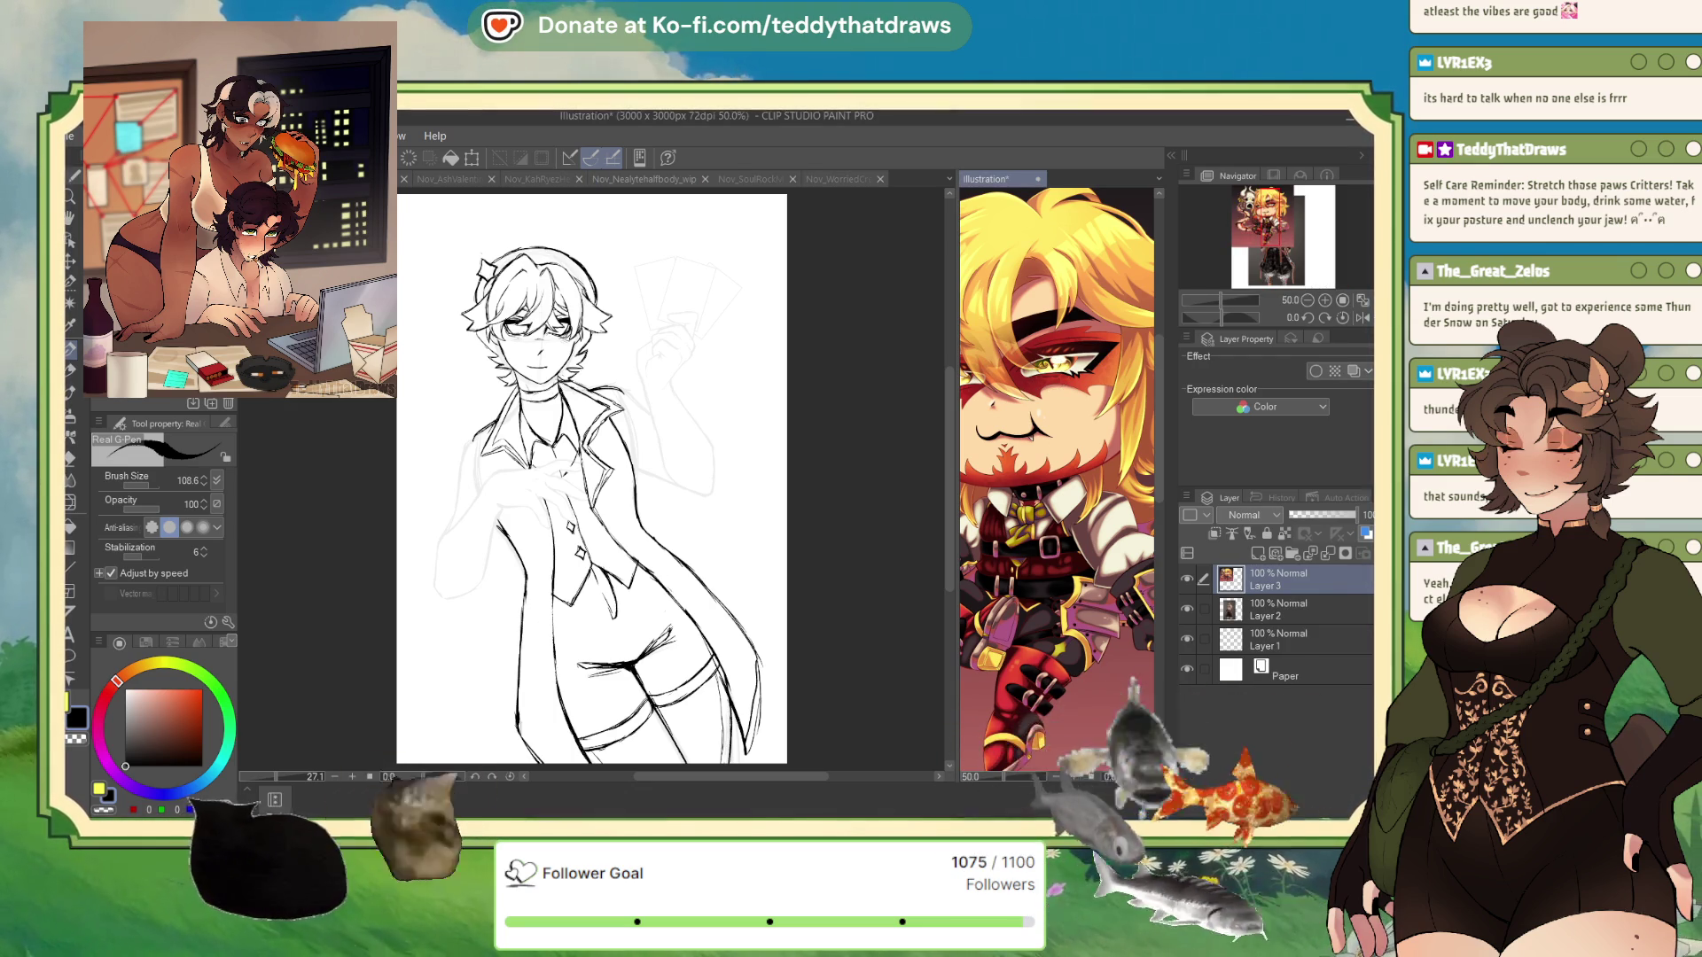
left_click(1307, 300)
left_click(1306, 300)
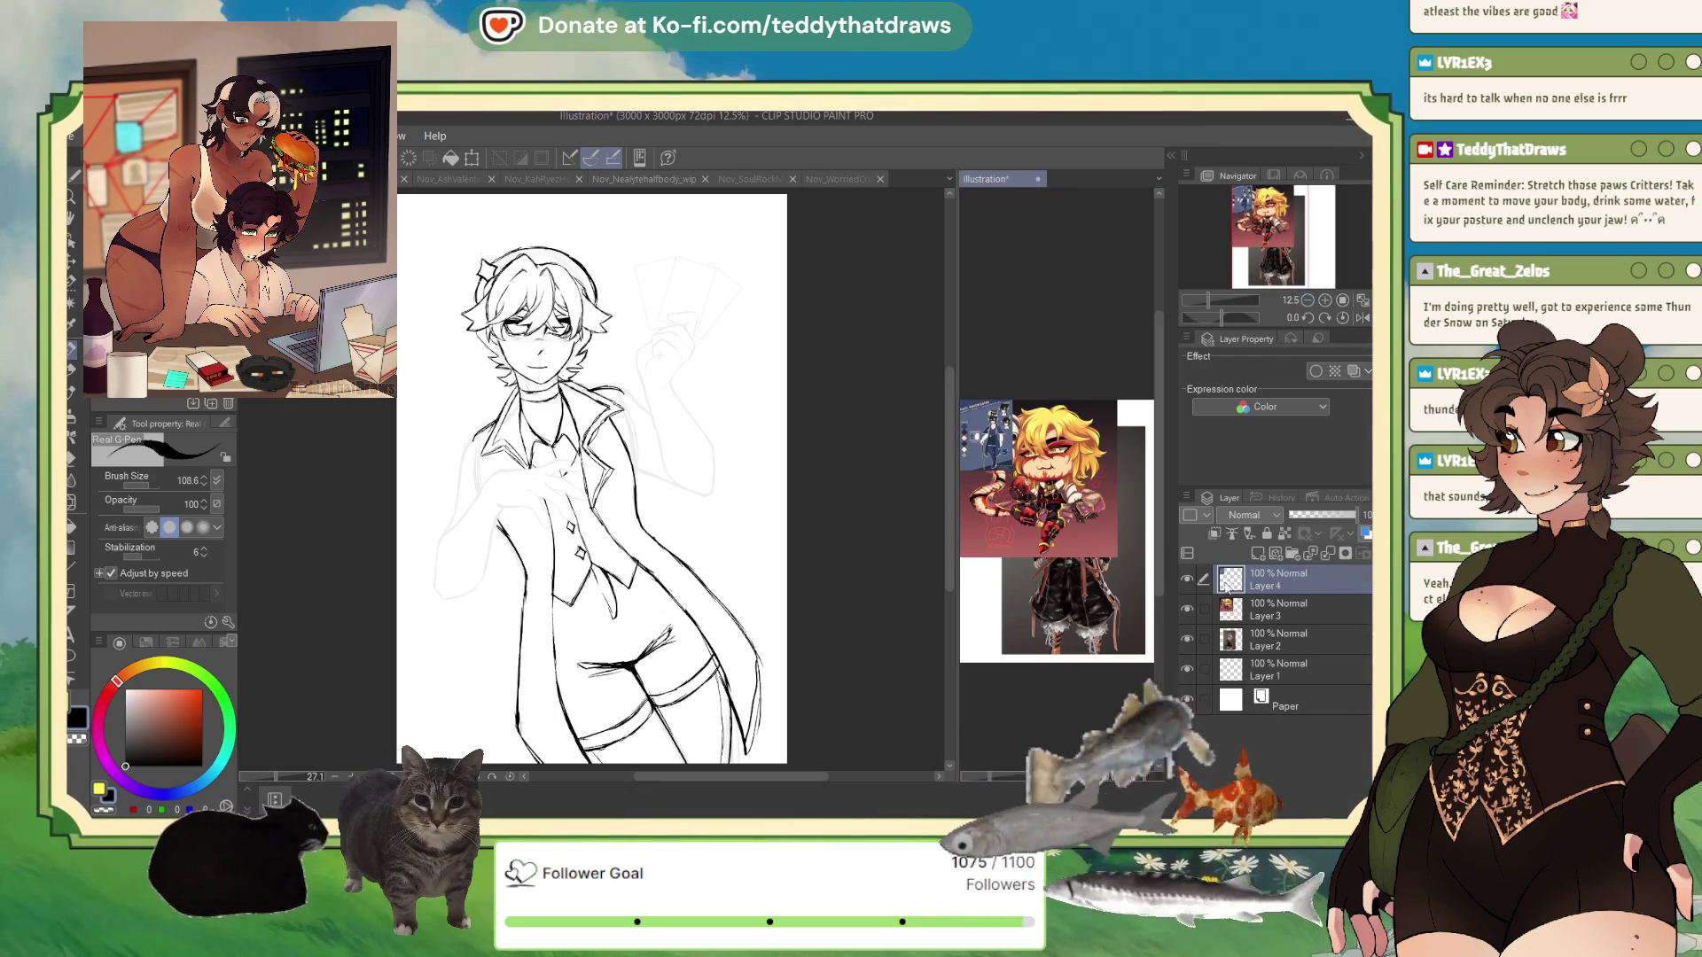
left_click(1187, 609)
left_click(1187, 639)
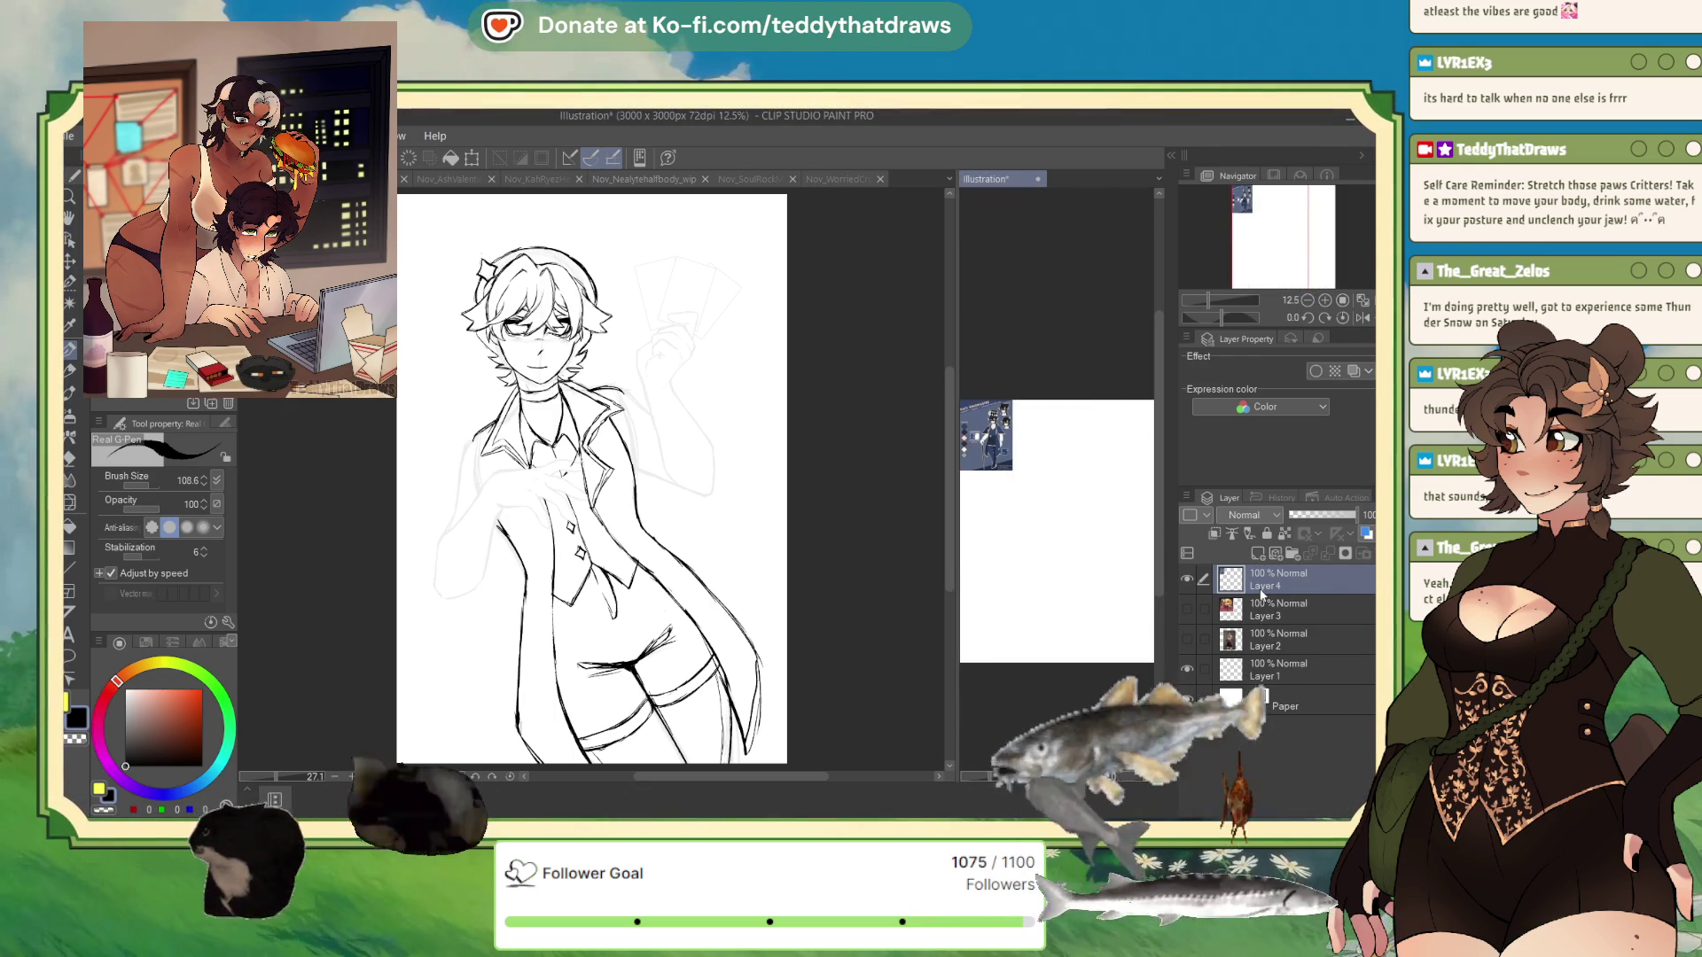
- Scale the pasted Ringmaster reference up to fill the canvas and confirm
left_click(479, 158)
left_click_drag(1013, 470, 1153, 662)
left_click(1011, 683)
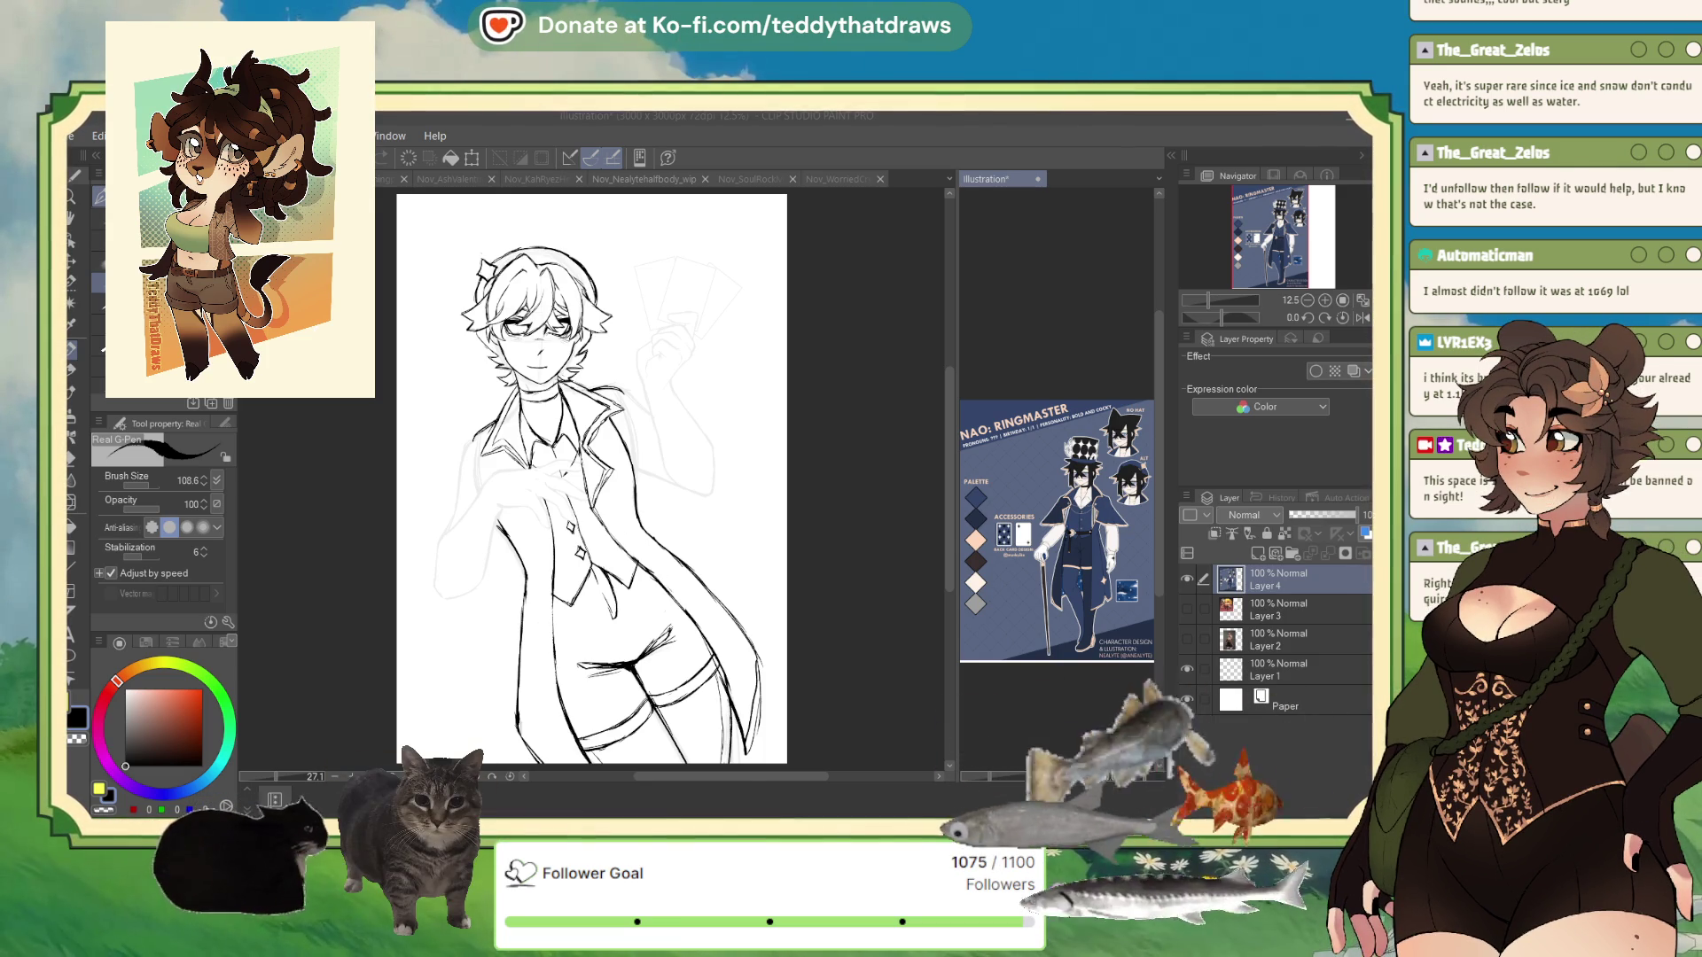
- Flip the Ringmaster reference horizontally, zoom both views in, and ink a first diagonal line
left_click(1365, 319)
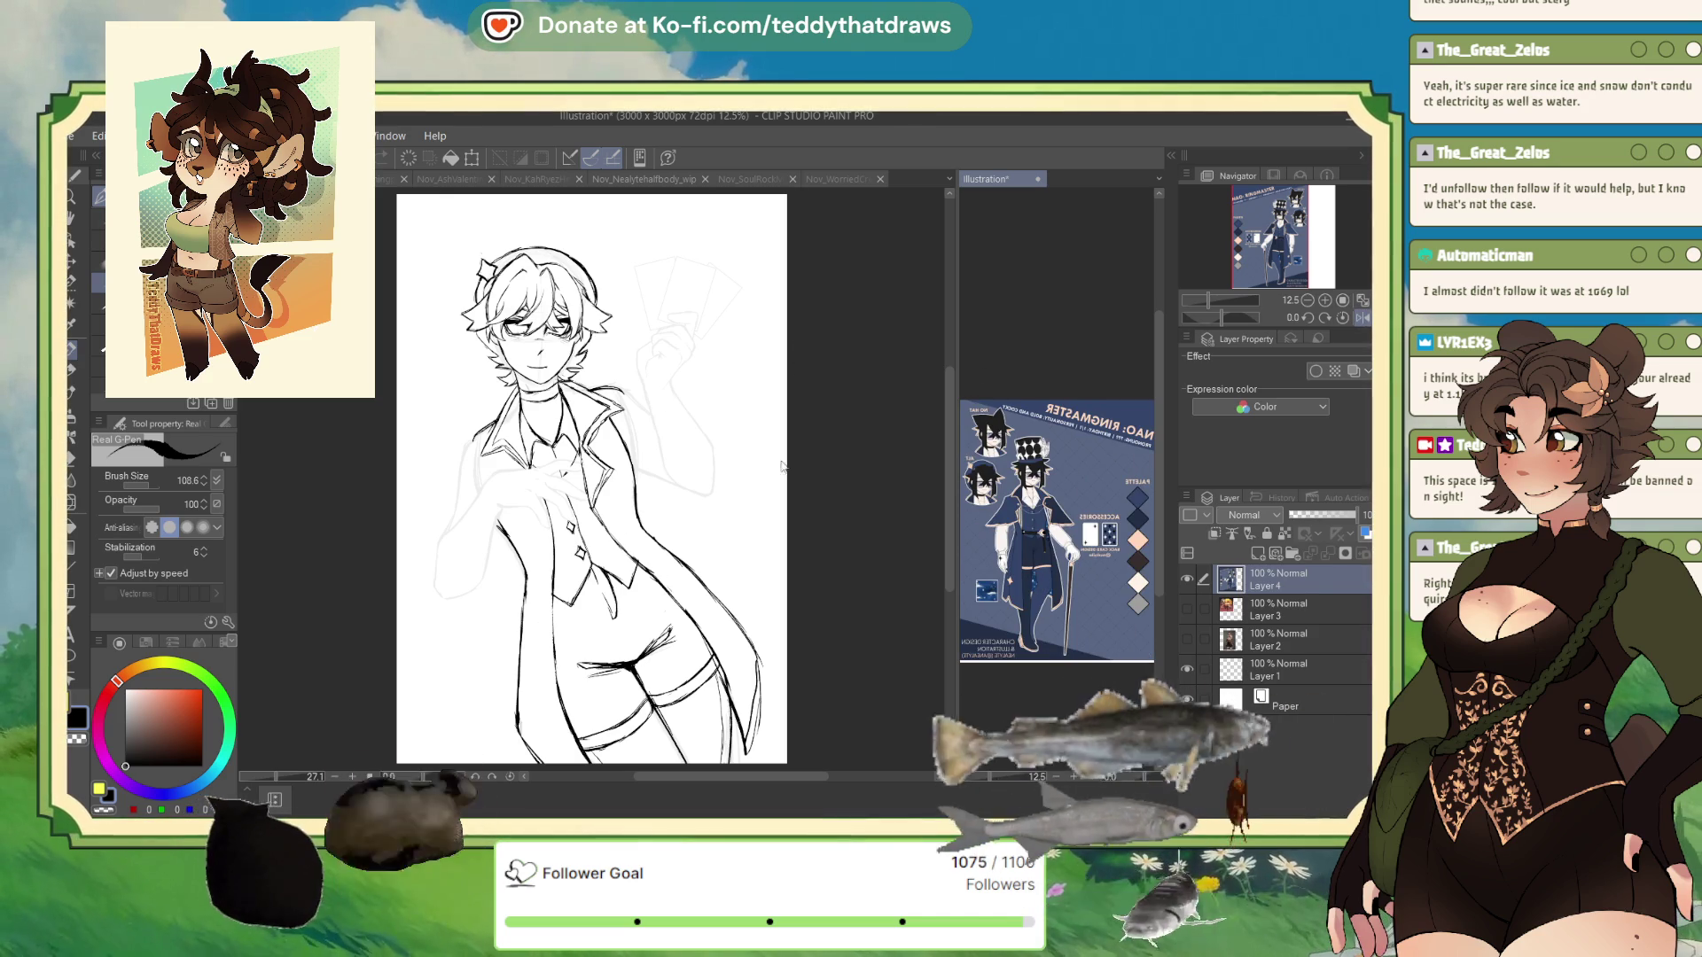
scroll(631, 427, "up", 4)
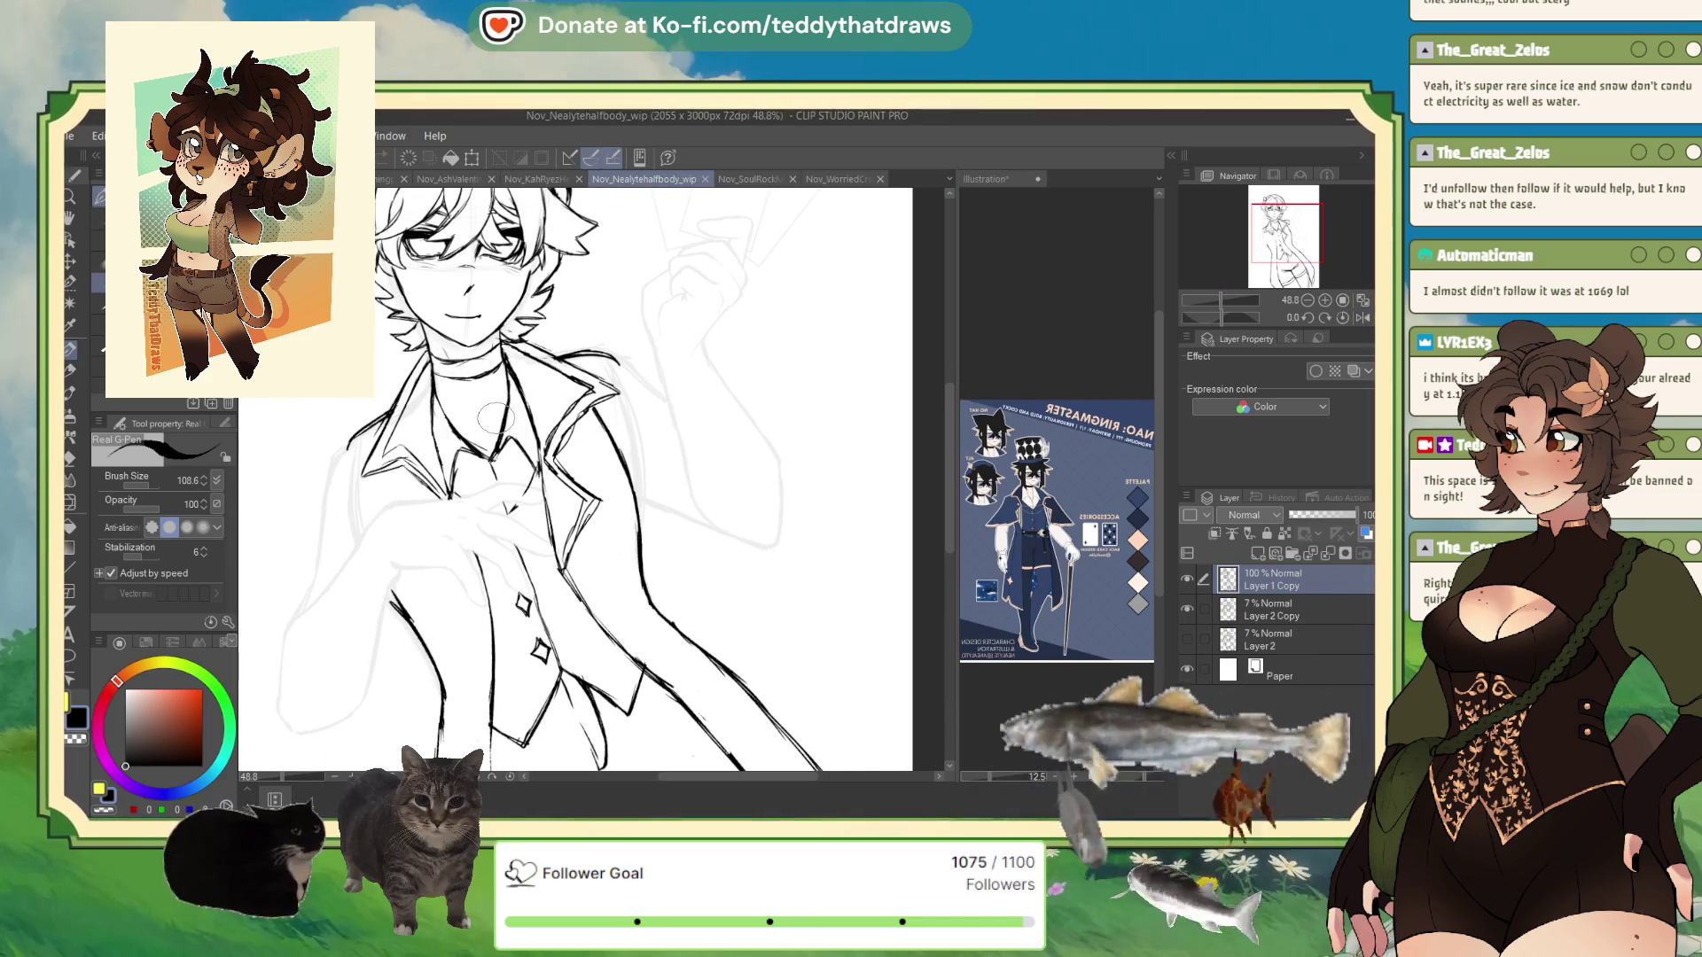
scroll(1114, 554, "up", 3)
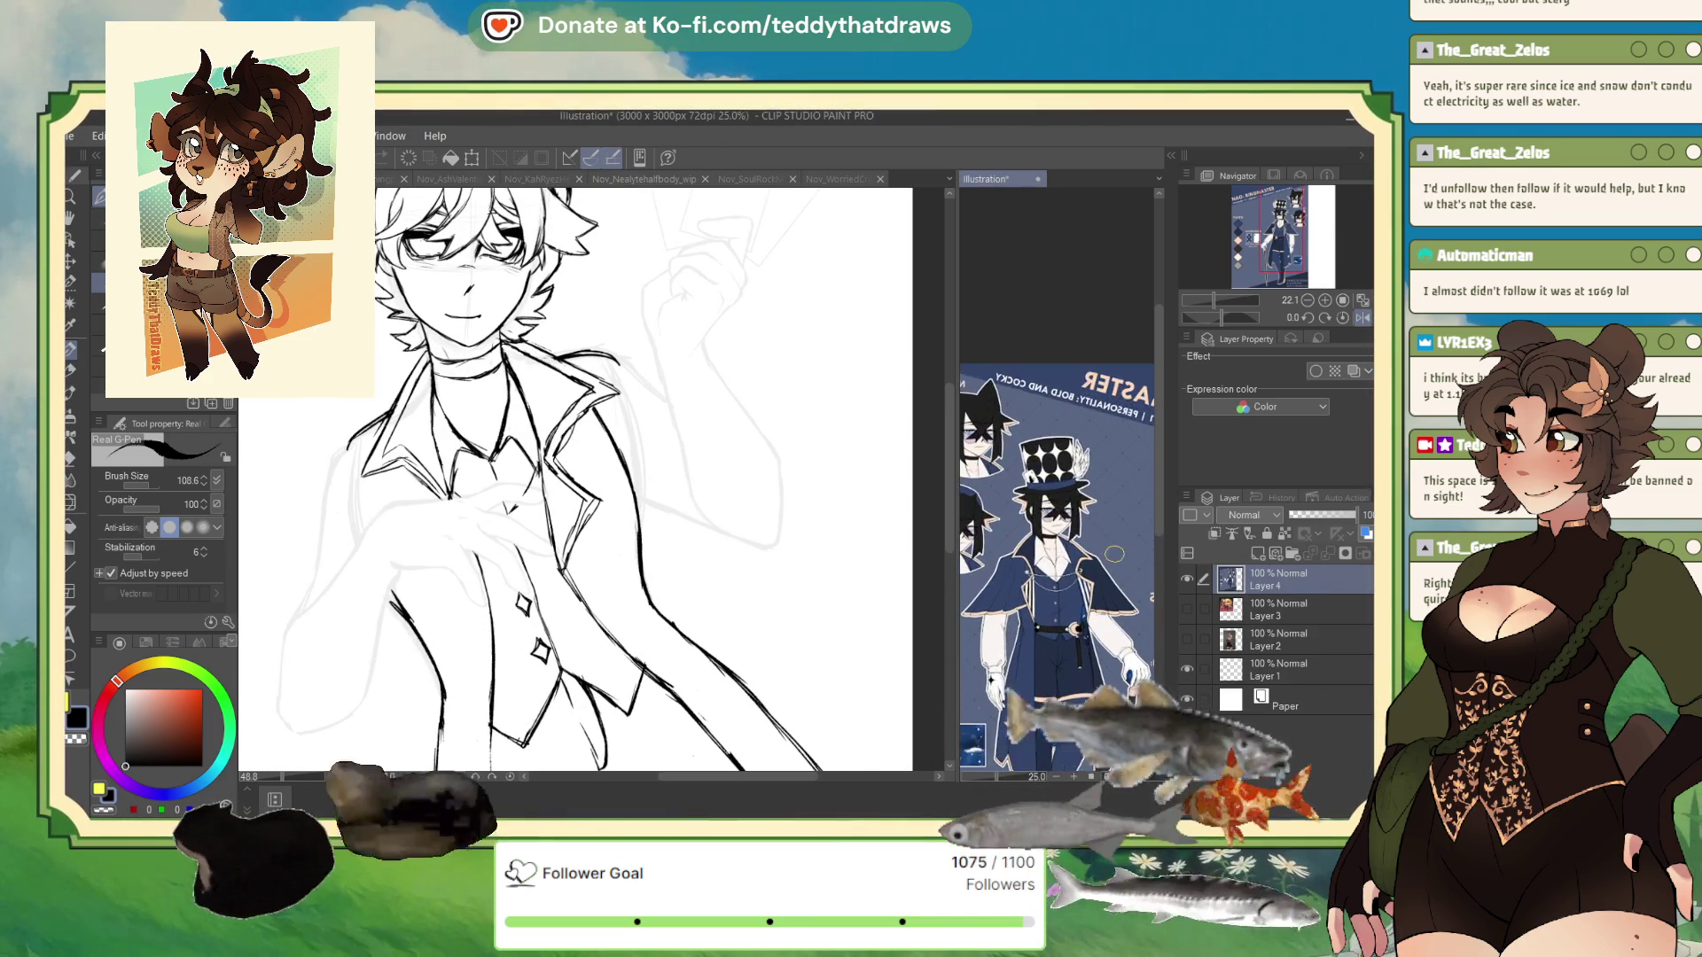
scroll(1114, 554, "up", 2)
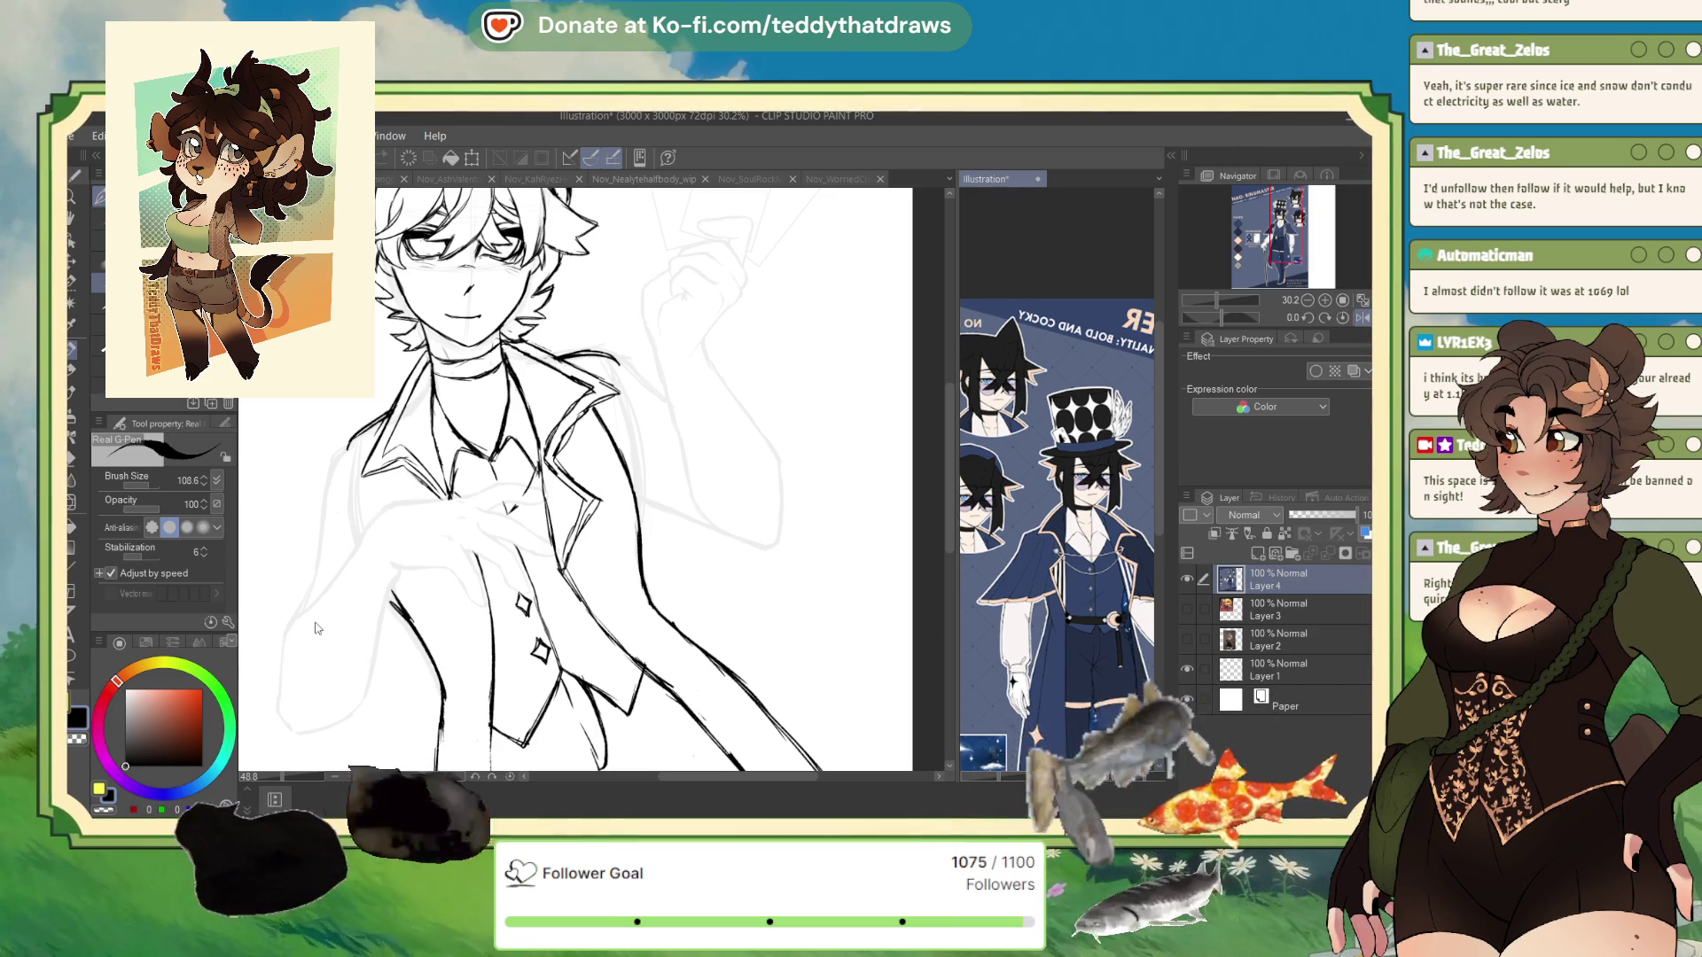
left_click_drag(439, 576, 393, 623)
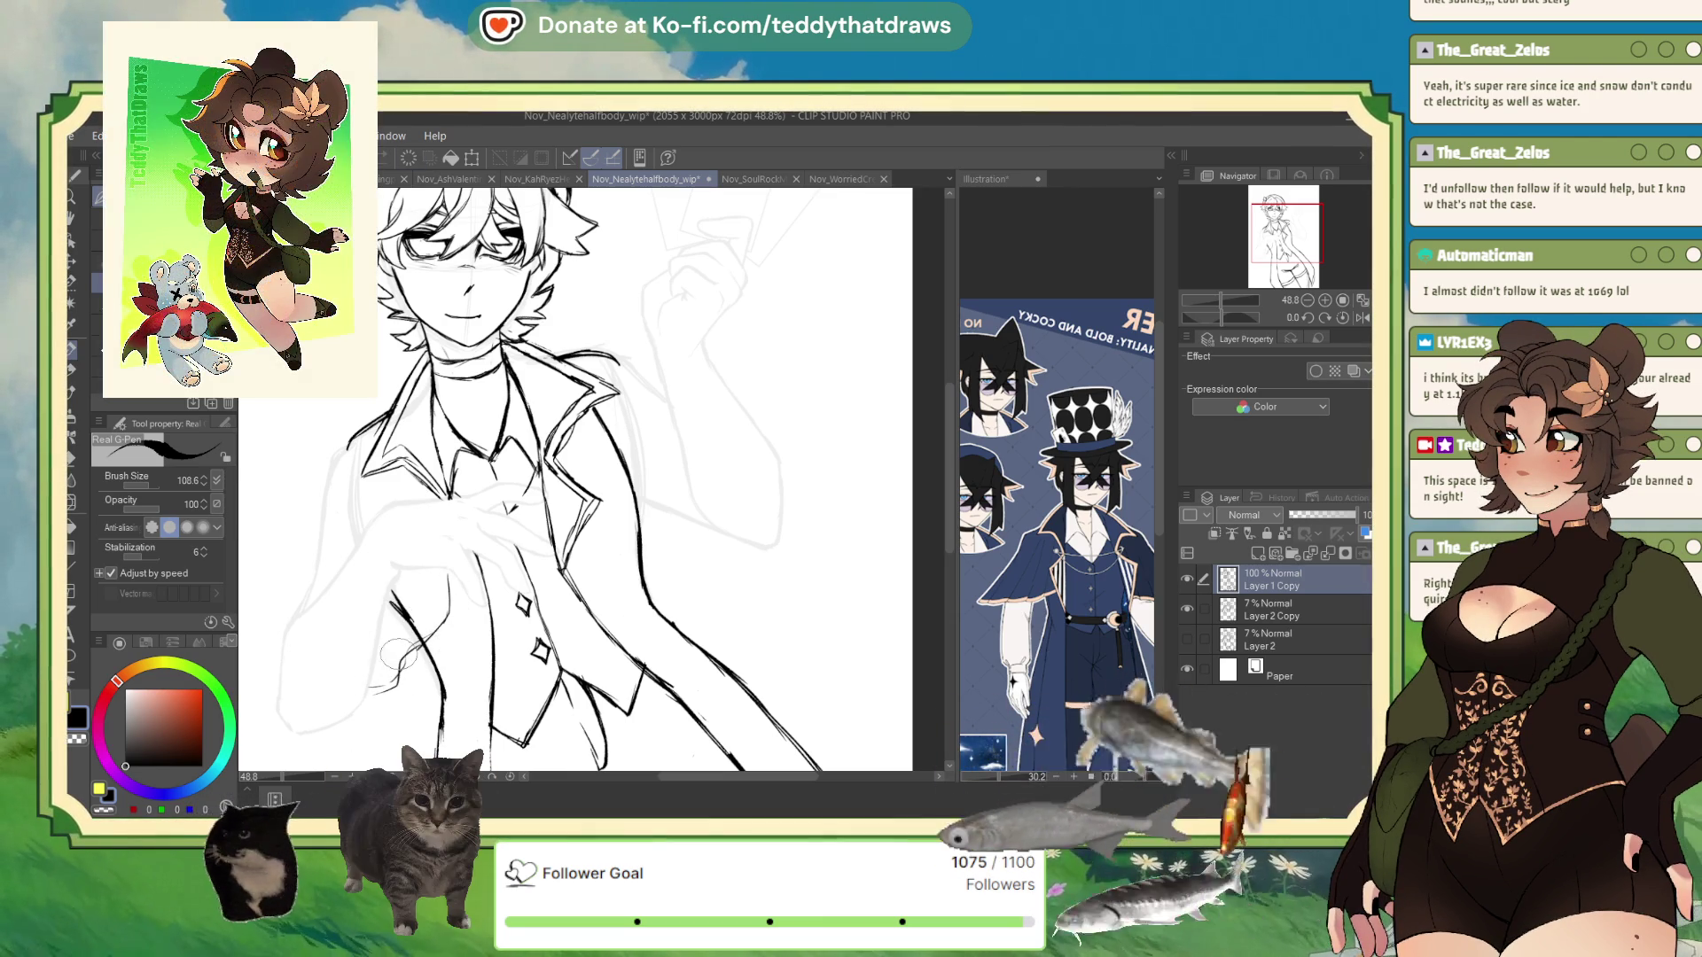
- Ink the jacket's left outline and sleeve, then erase and redraw the lapel-to-elbow sleeve line
mouse_move(352, 436)
left_mouse_down()
mouse_move(310, 482)
mouse_move(270, 637)
left_mouse_up()
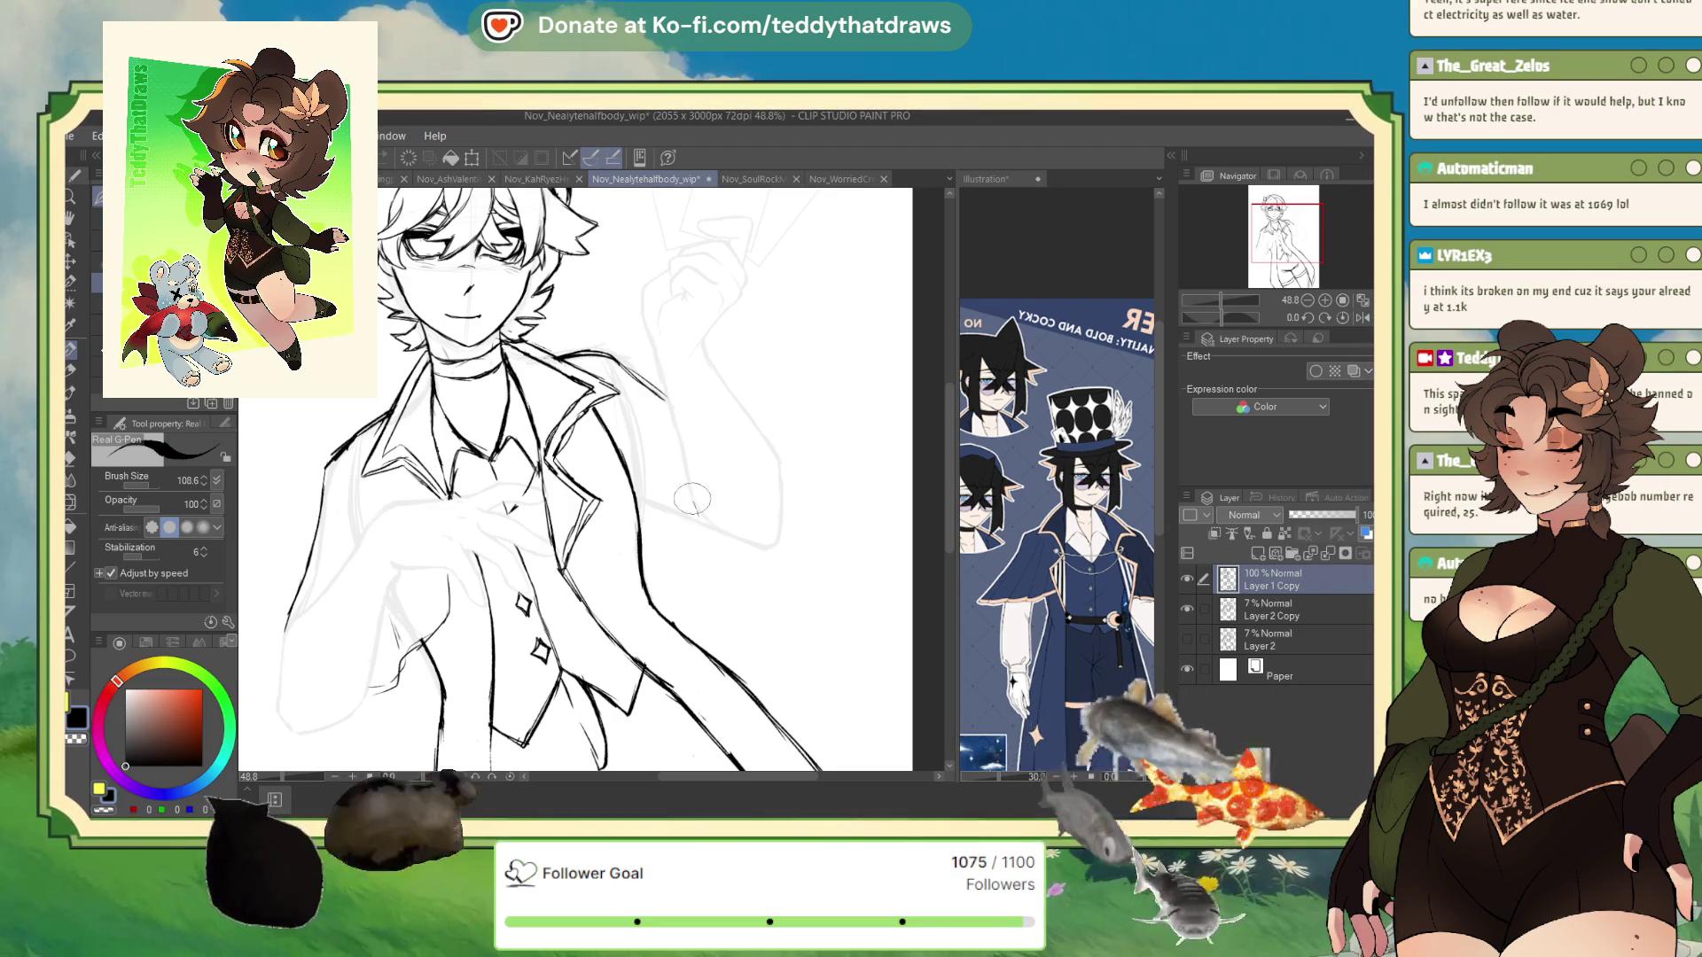
mouse_move(692, 499)
left_mouse_down()
mouse_move(702, 534)
mouse_move(665, 571)
left_mouse_up()
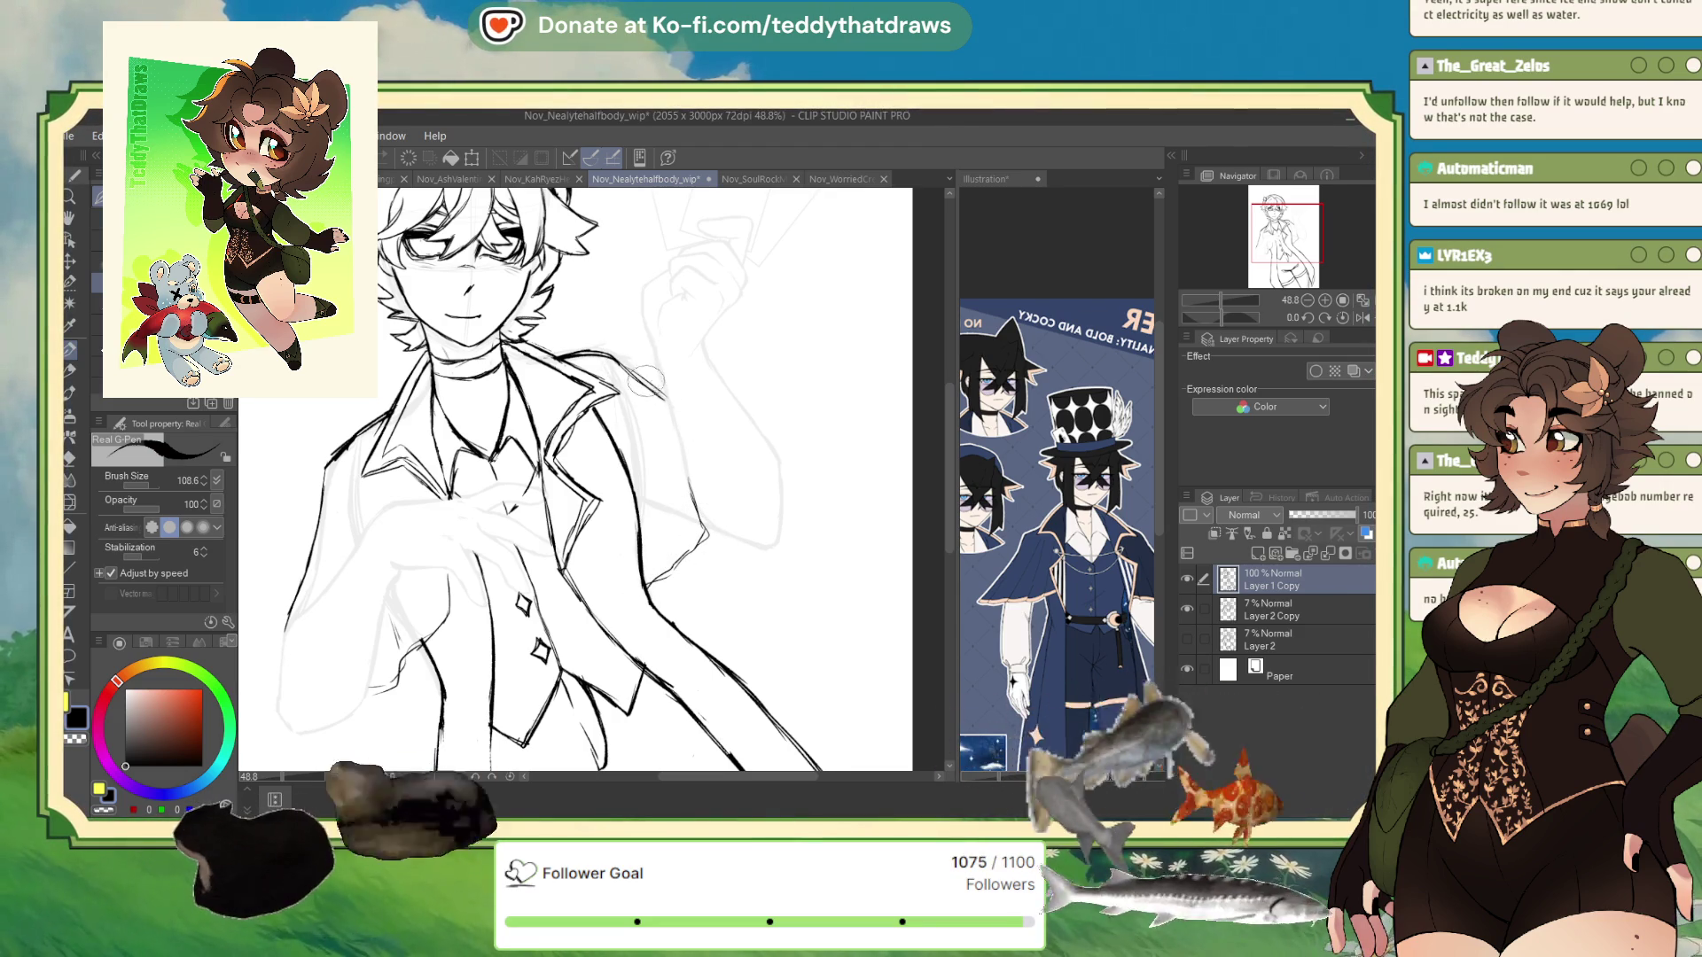
left_click_drag(698, 528, 651, 603)
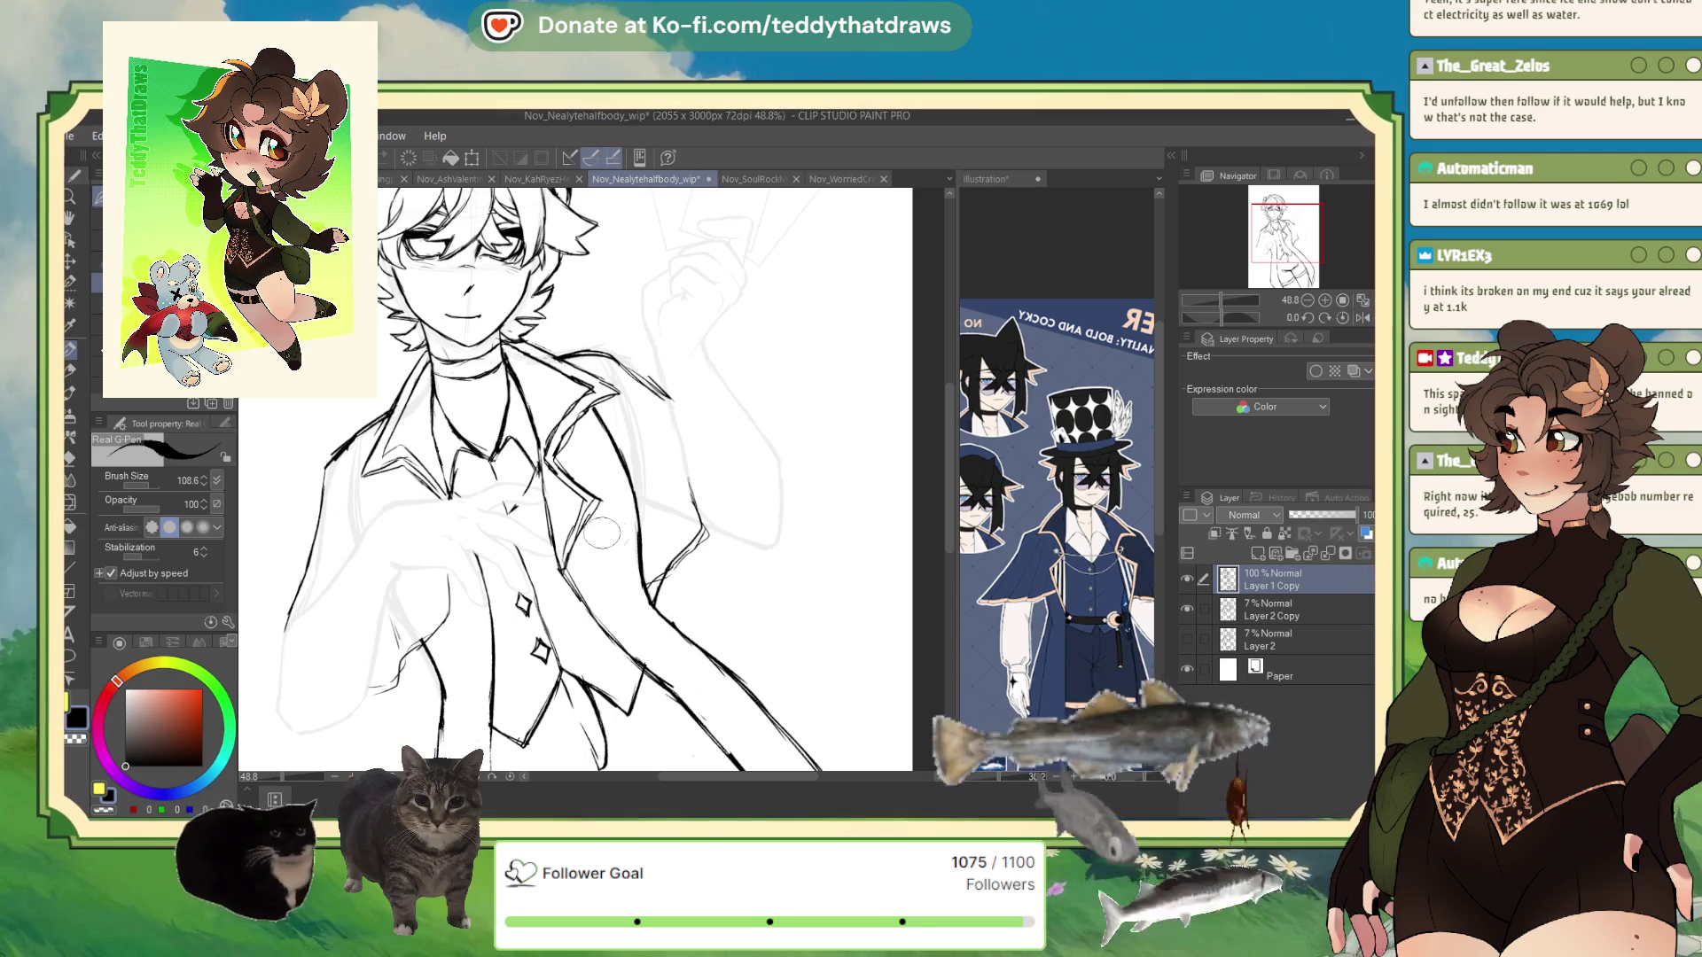
left_click_drag(585, 562, 707, 583)
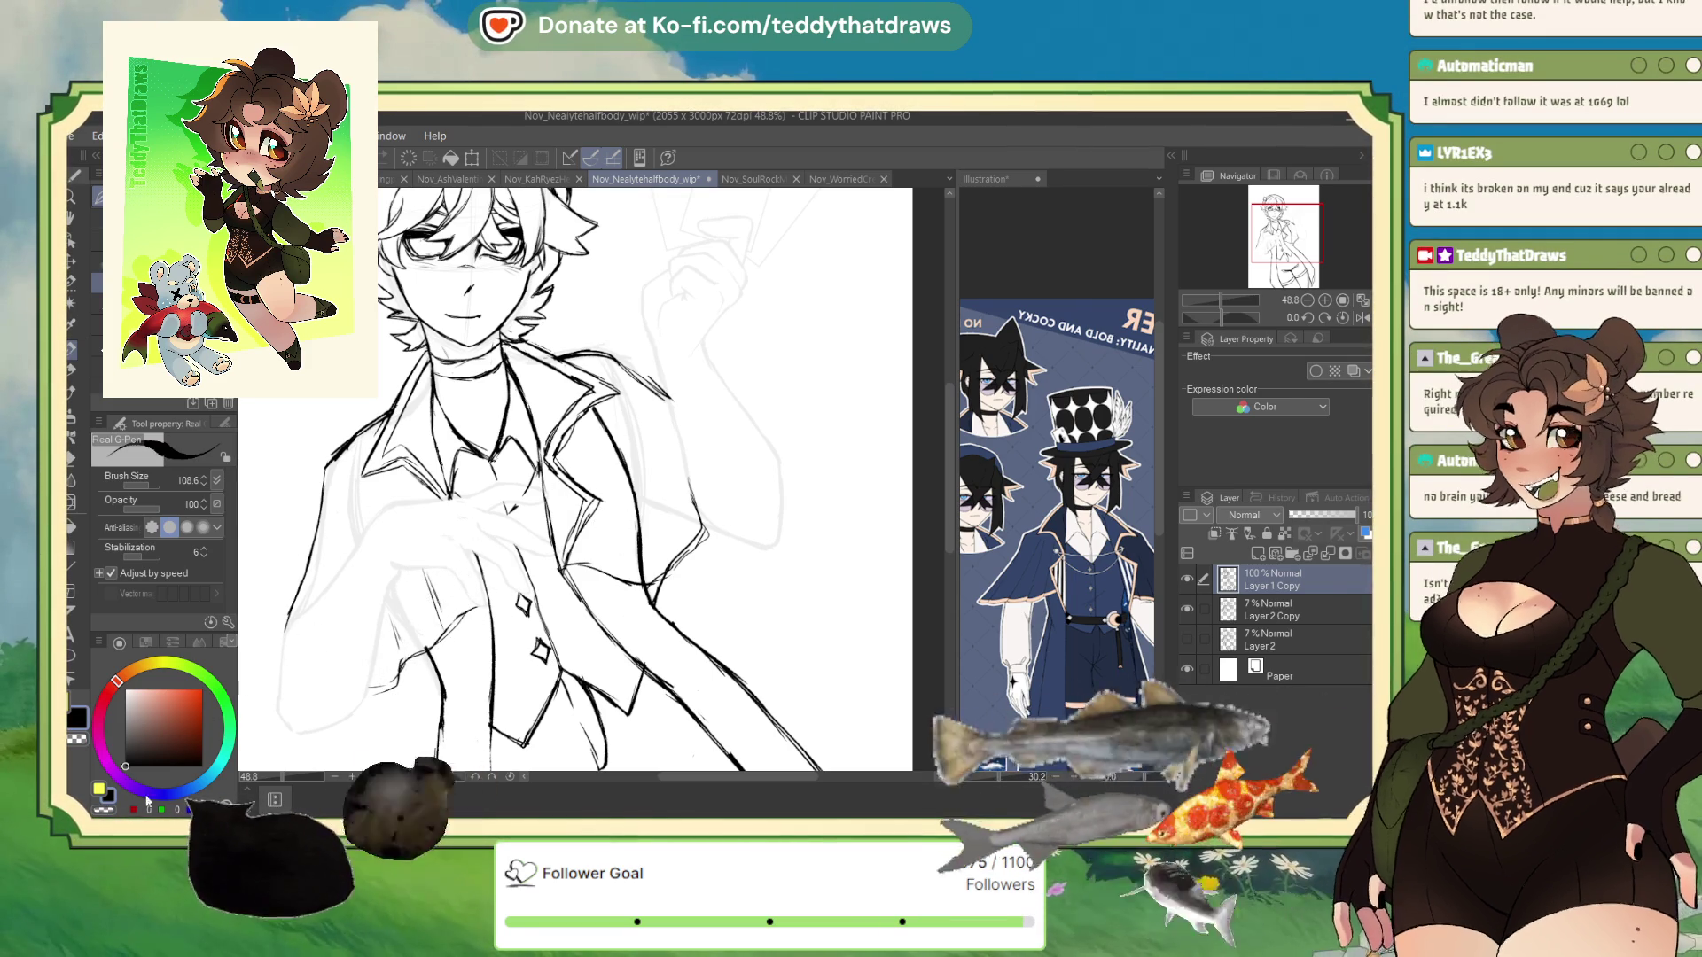
left_click_drag(599, 408, 657, 594)
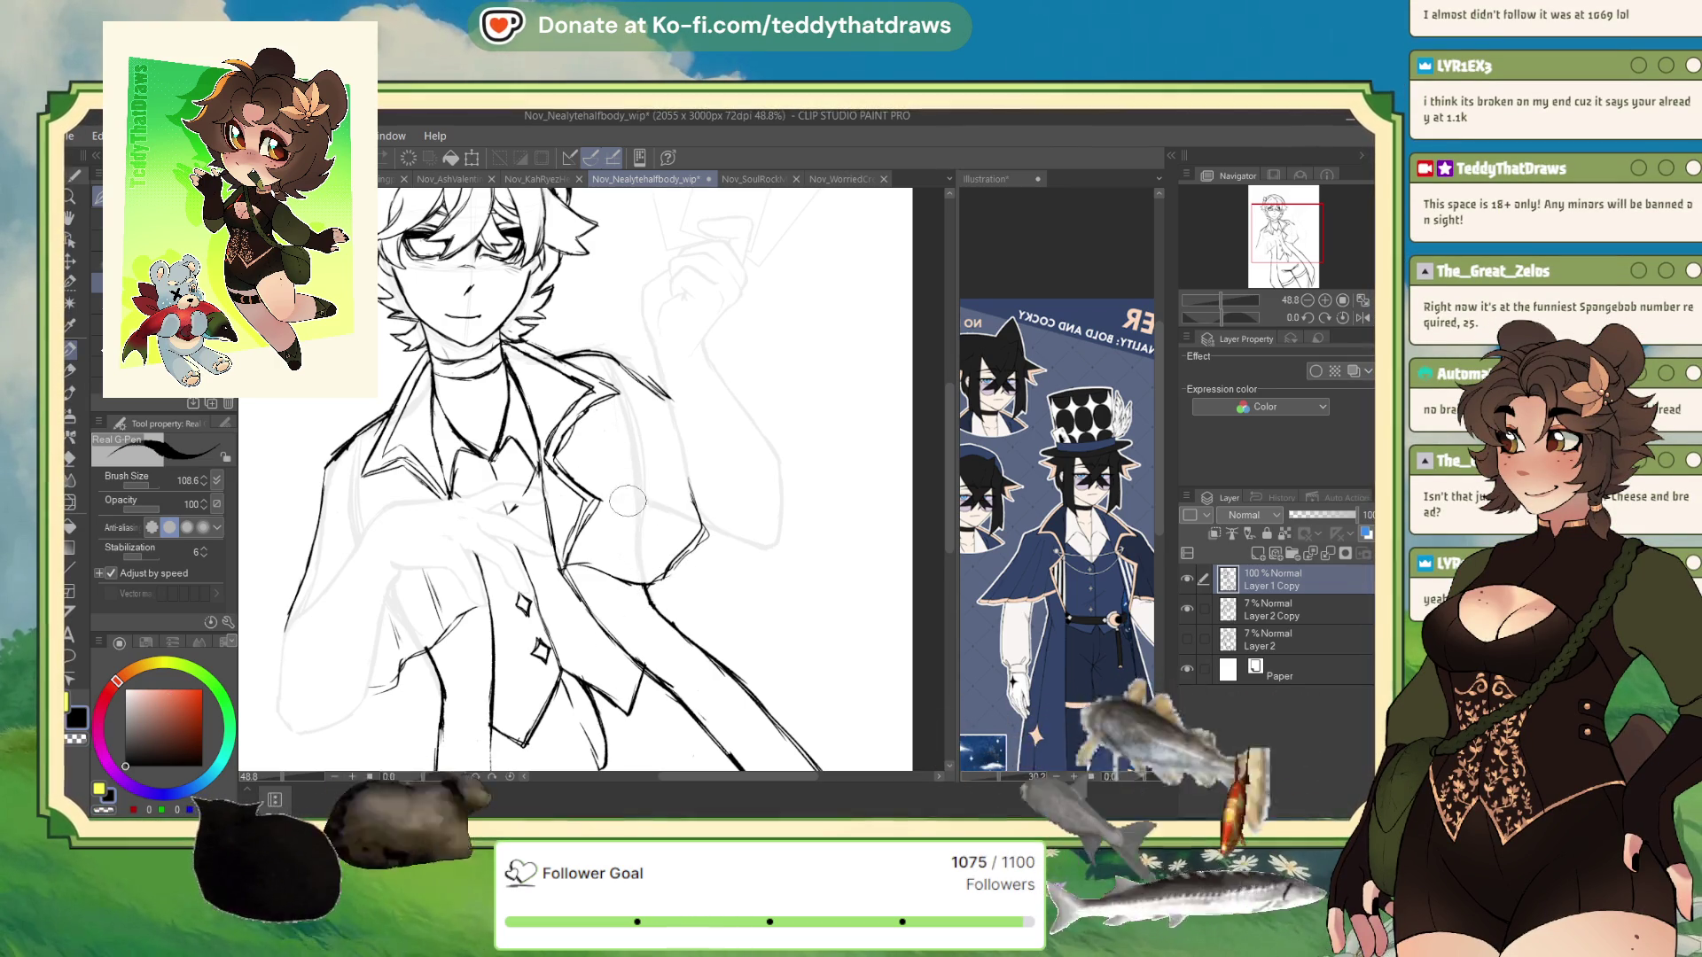
left_click_drag(599, 447, 660, 554)
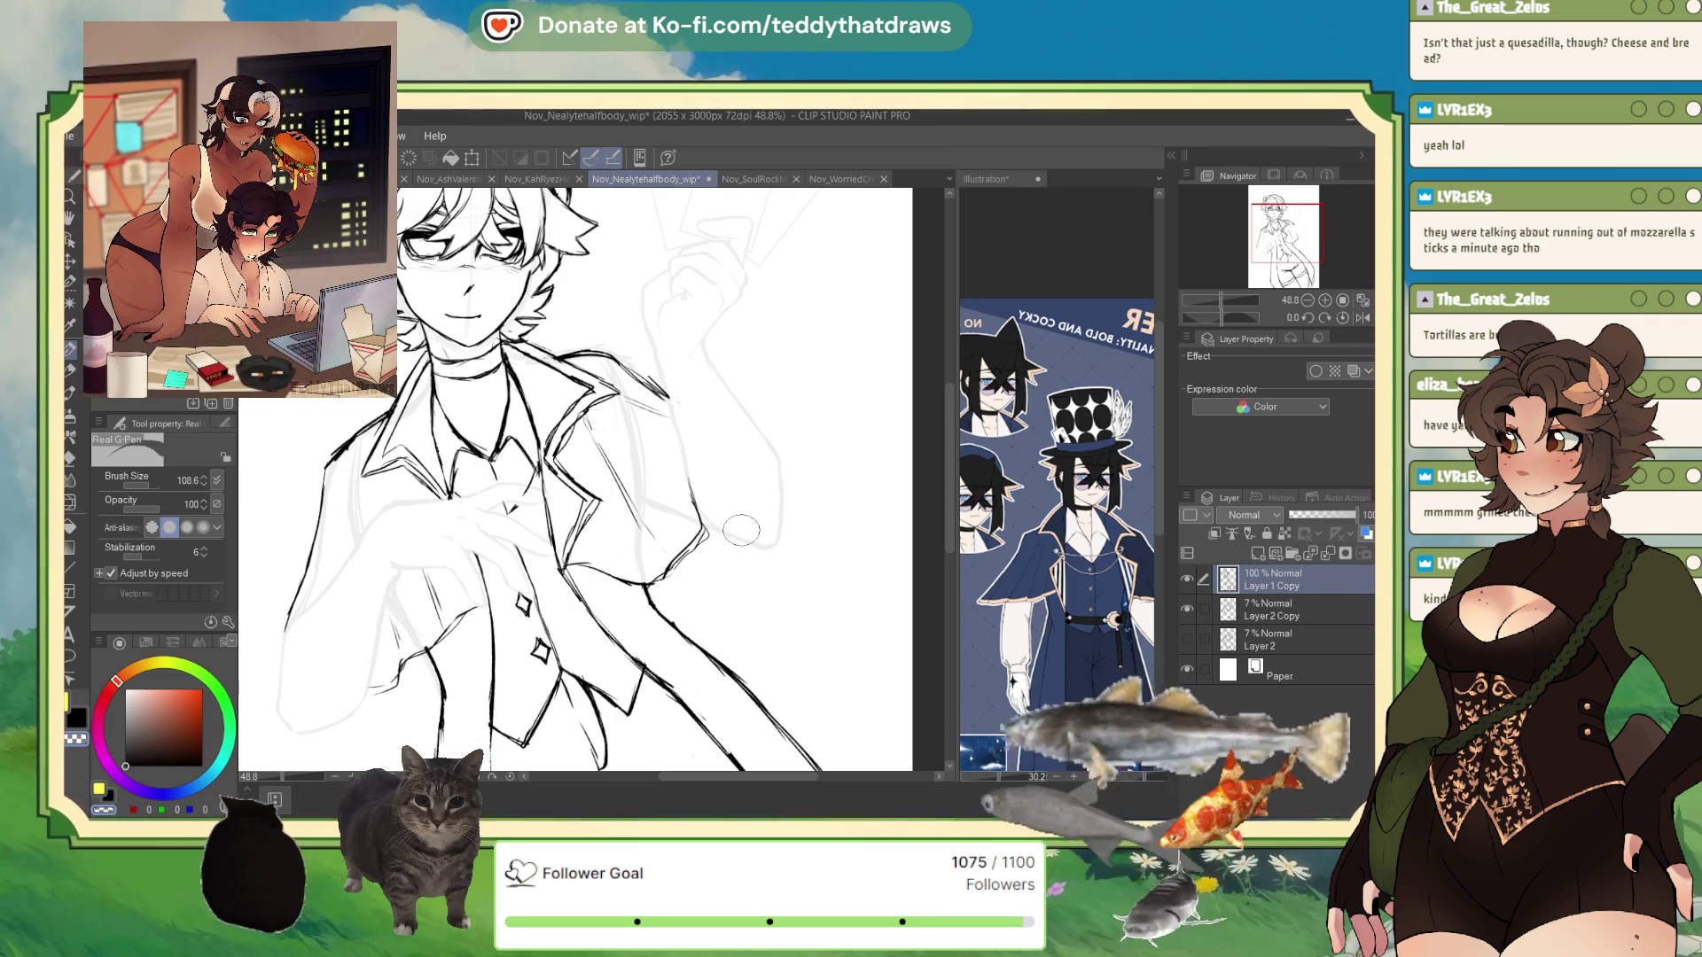
- Touch up the right sleeve edge, switching between transparent and black to clean stray marks
left_click_drag(741, 530, 727, 530)
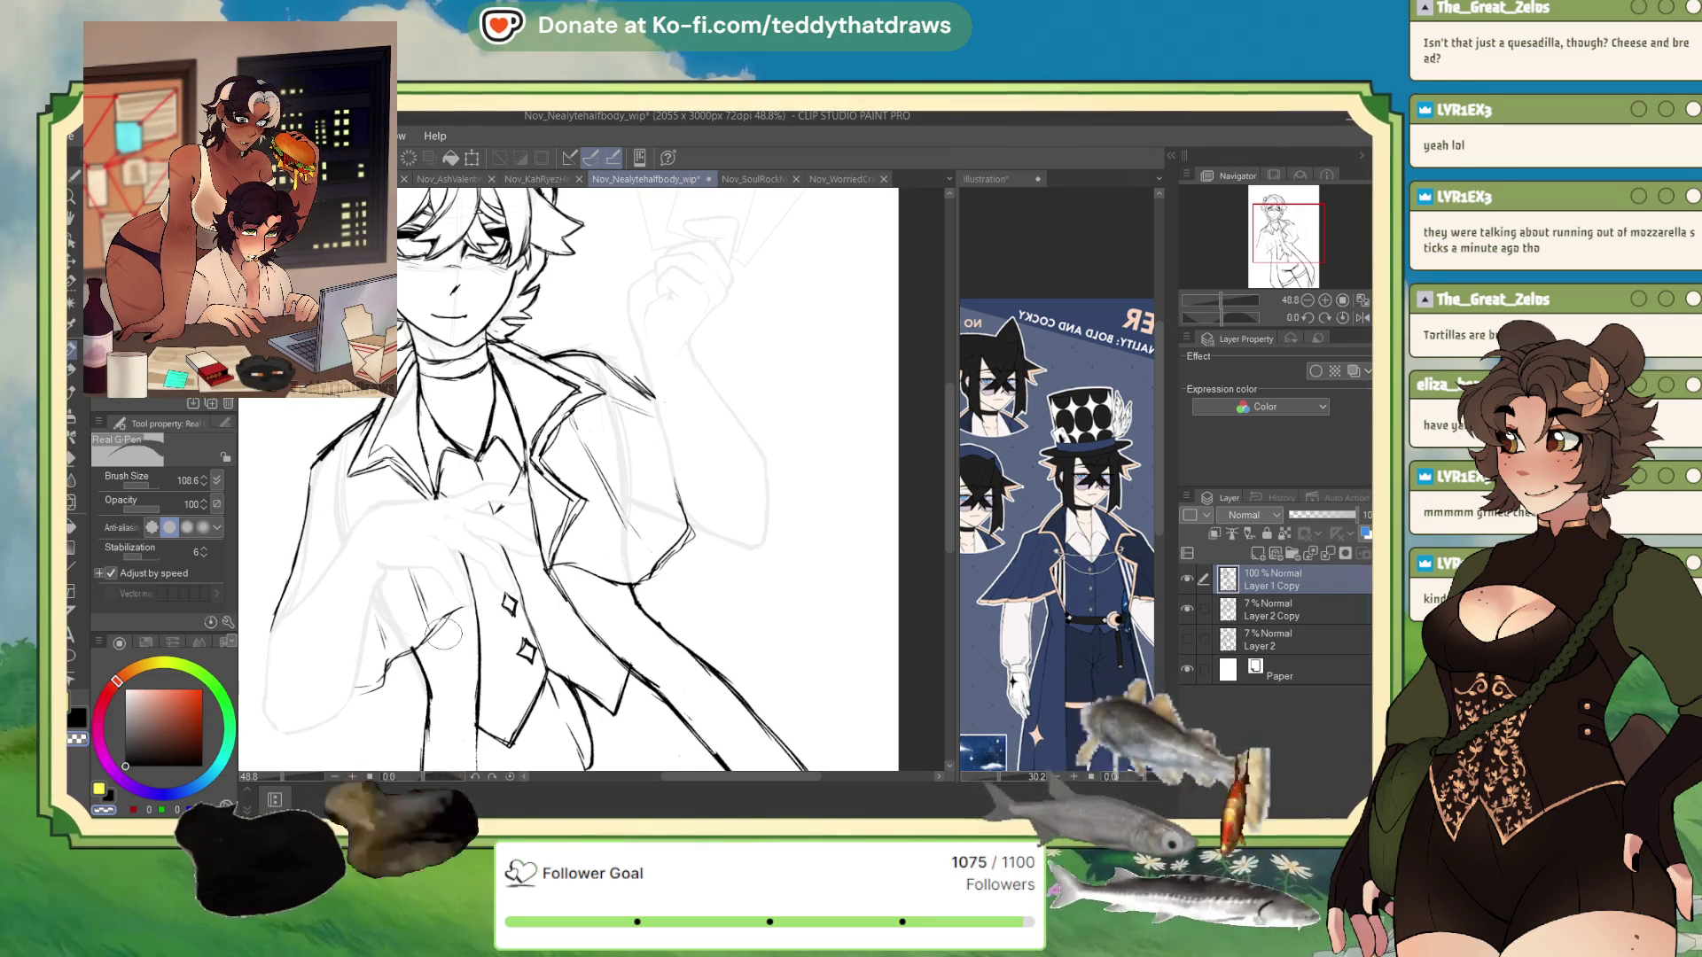
left_click(130, 741)
left_click(125, 766)
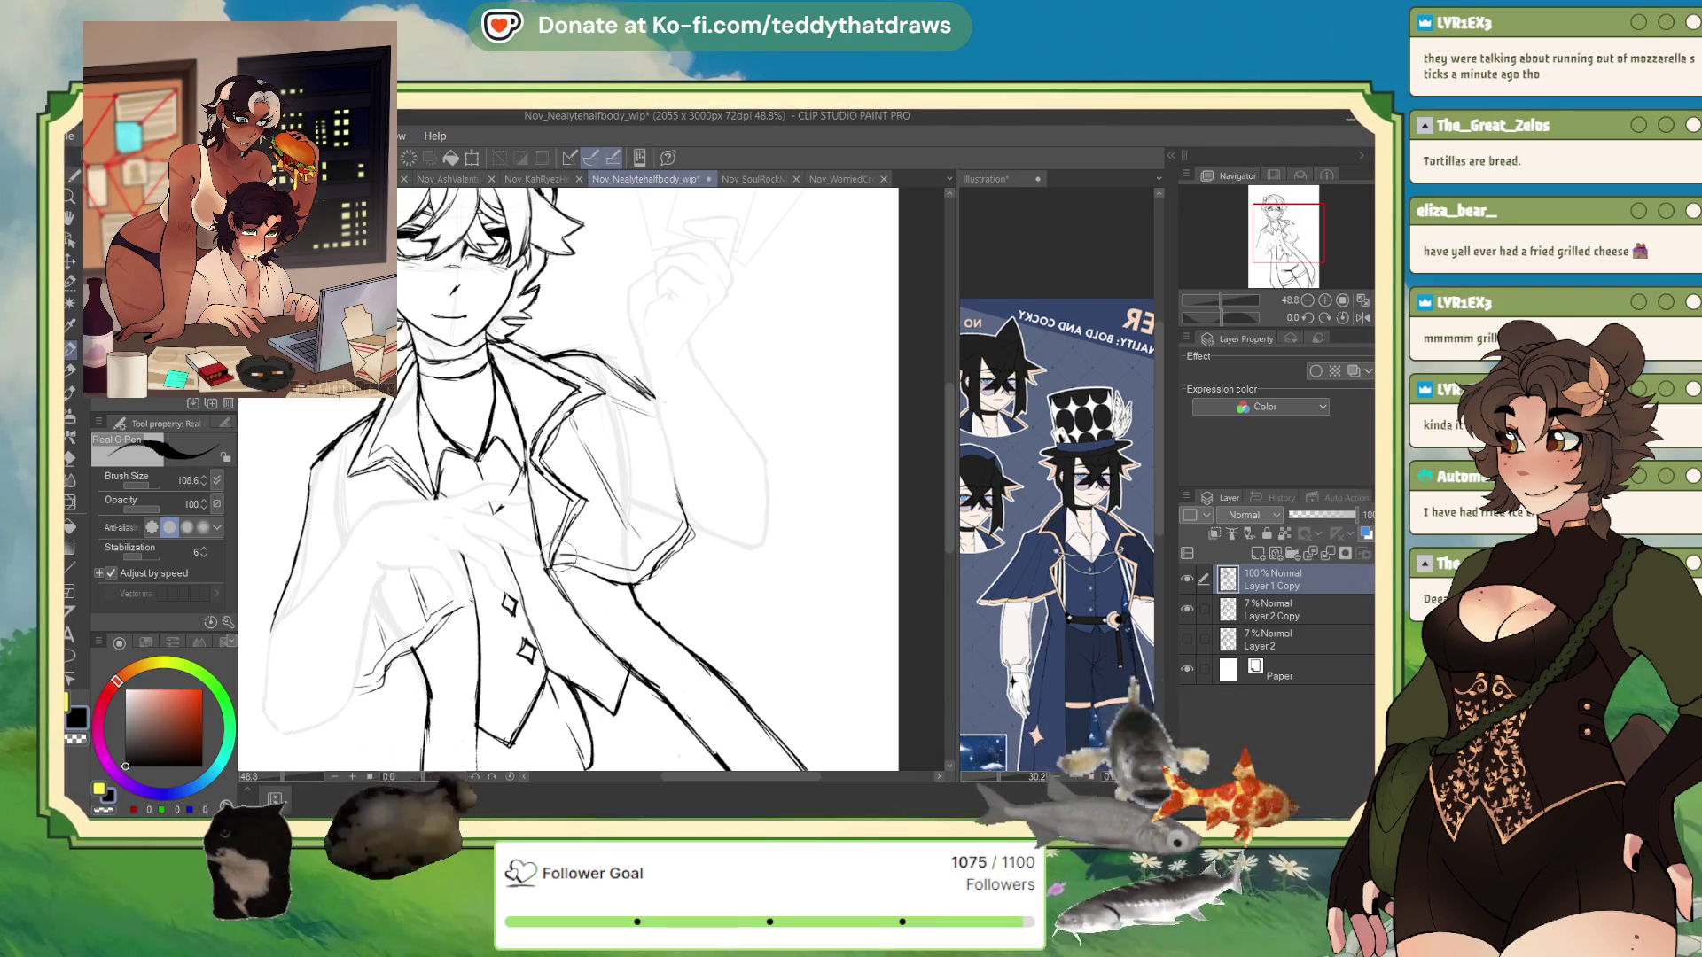
left_click(104, 810)
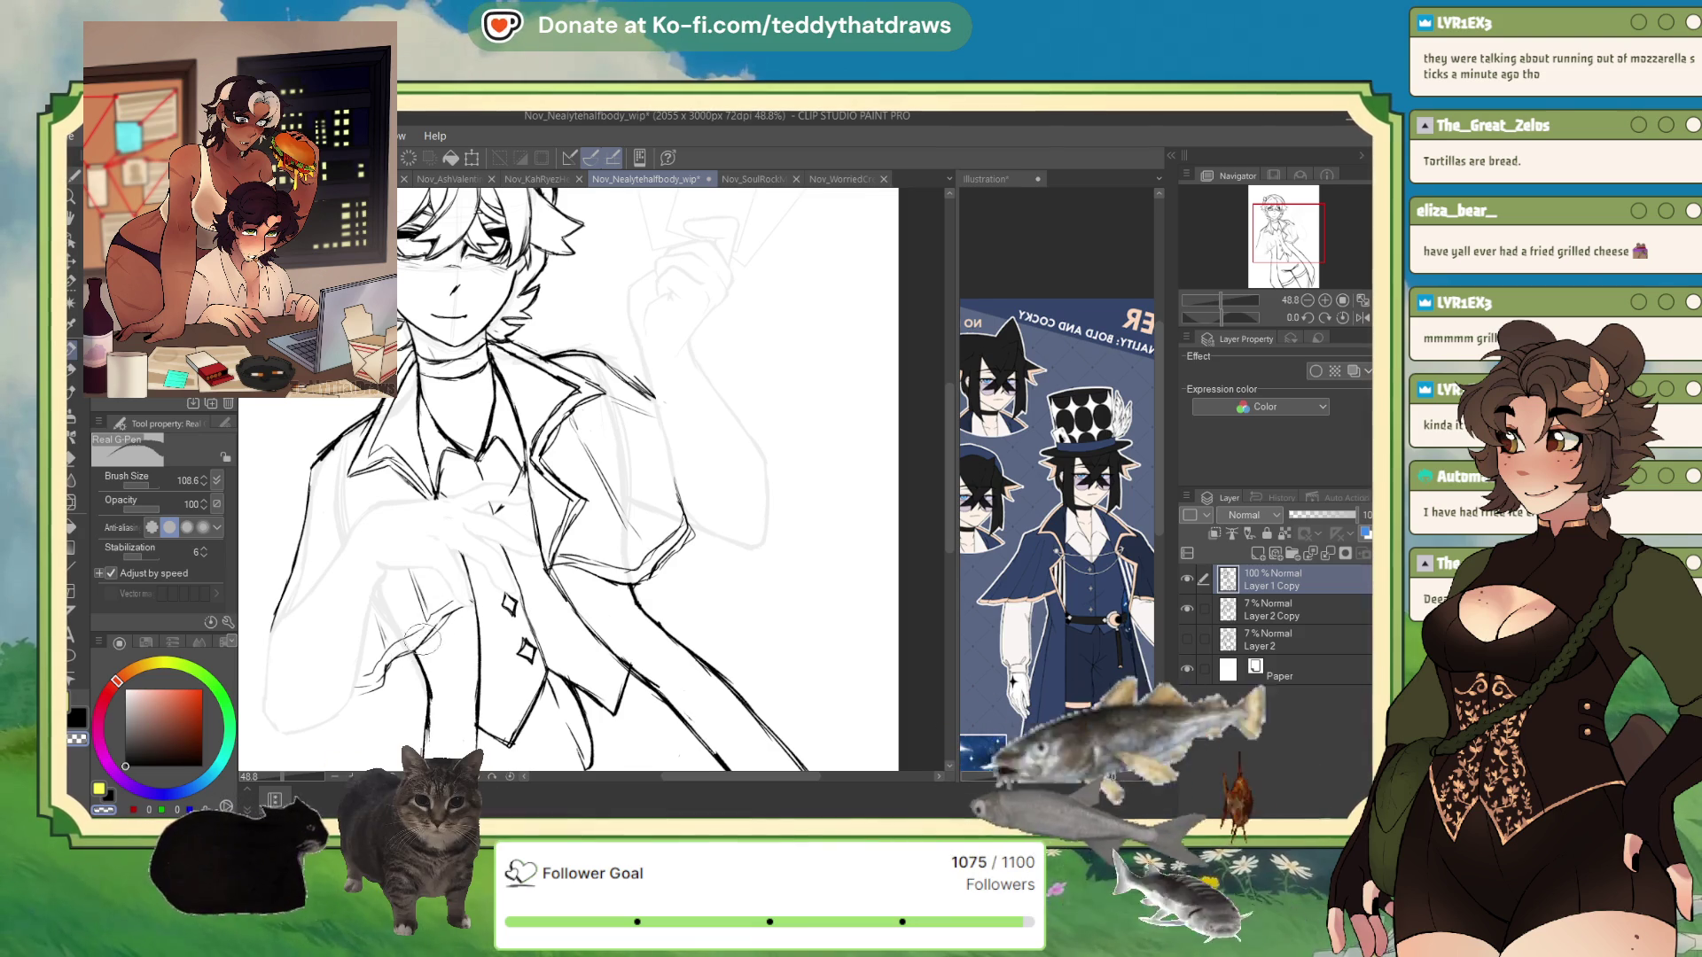
key("c")
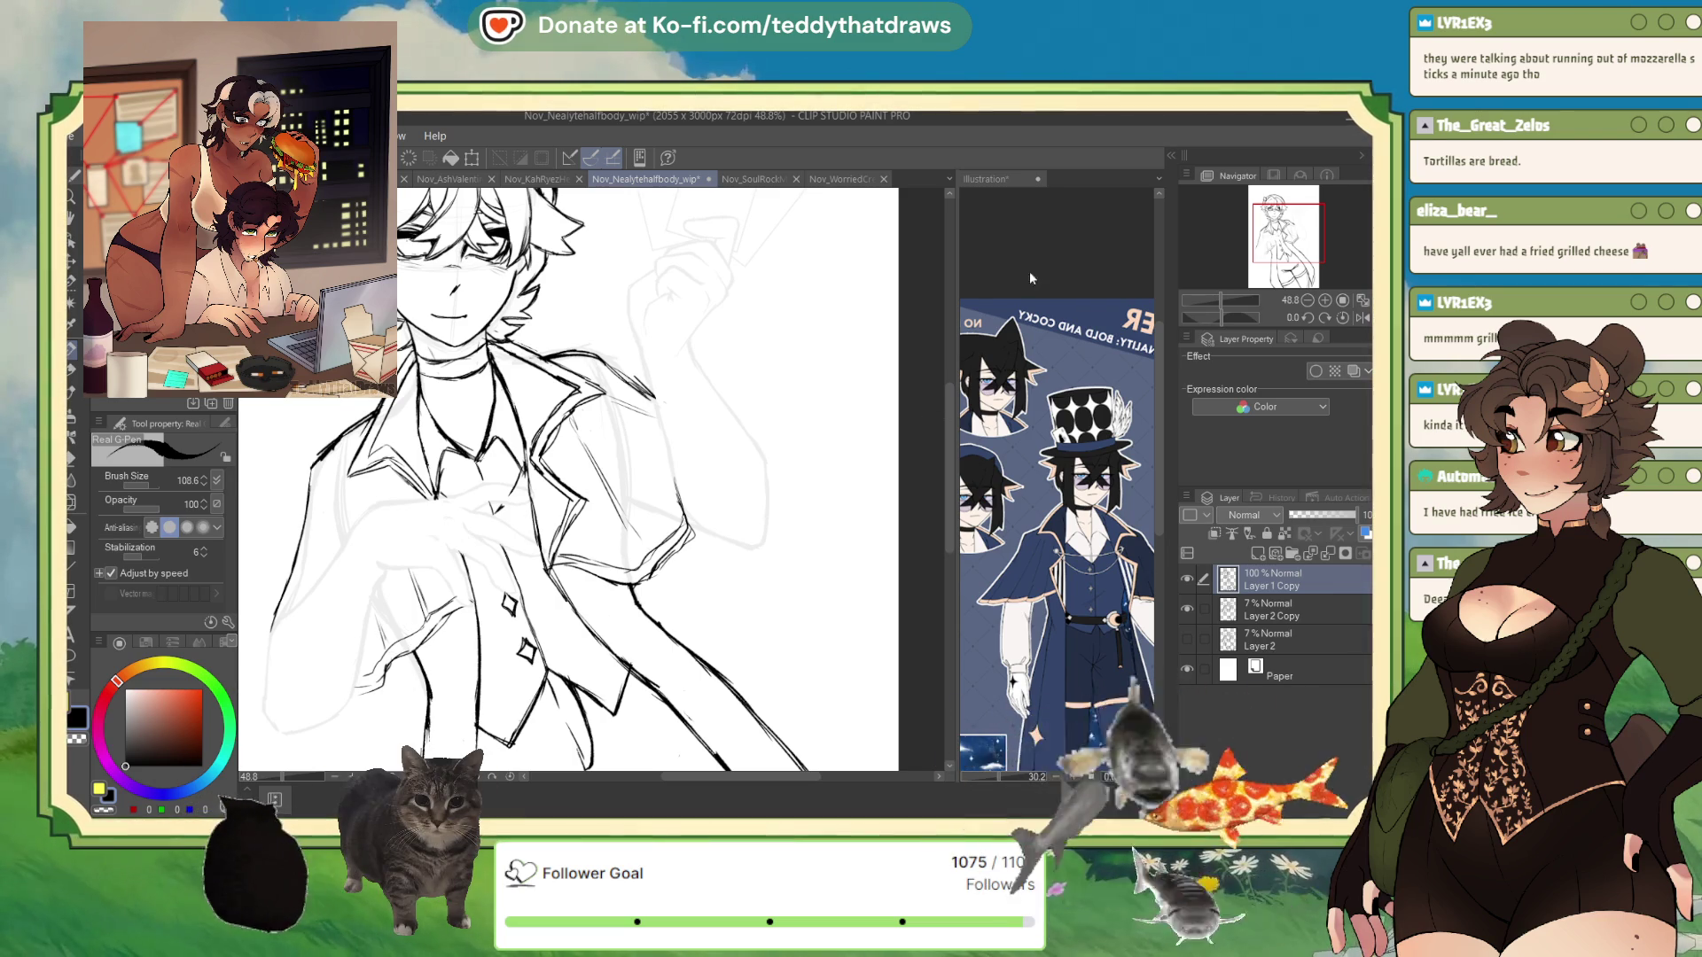
- Bring up the Illustration reference sheet and fit it to the window
left_click(1055, 487)
key("ctrl+0")
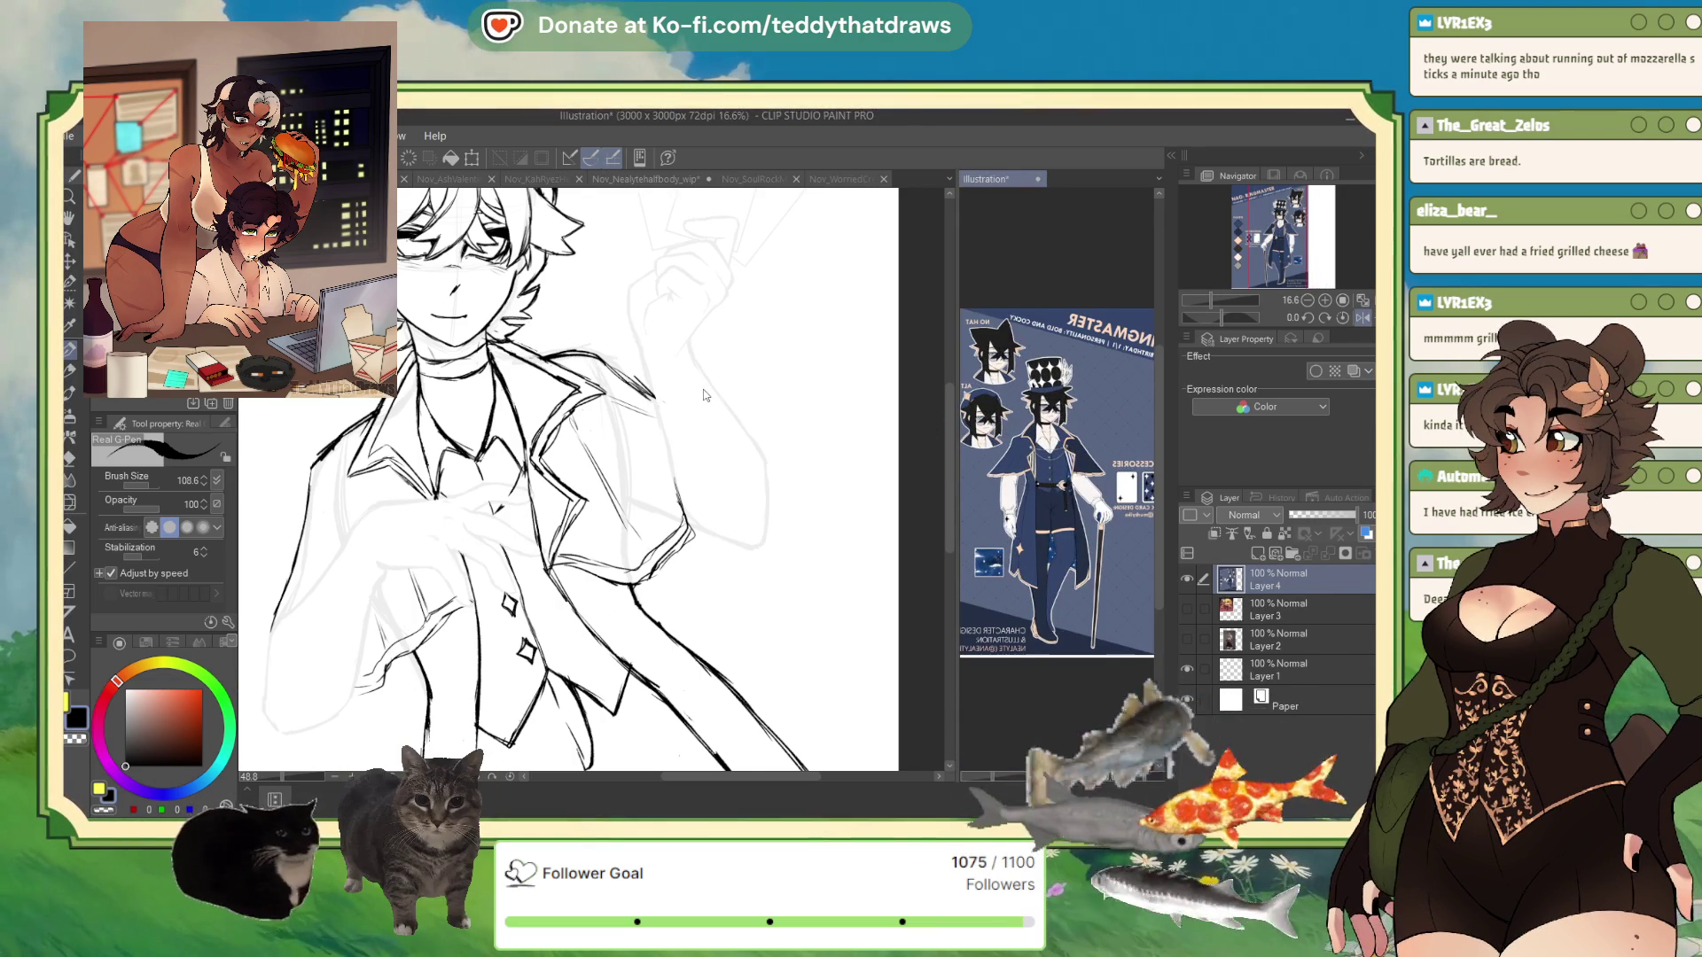
scroll(704, 404, "down", 1)
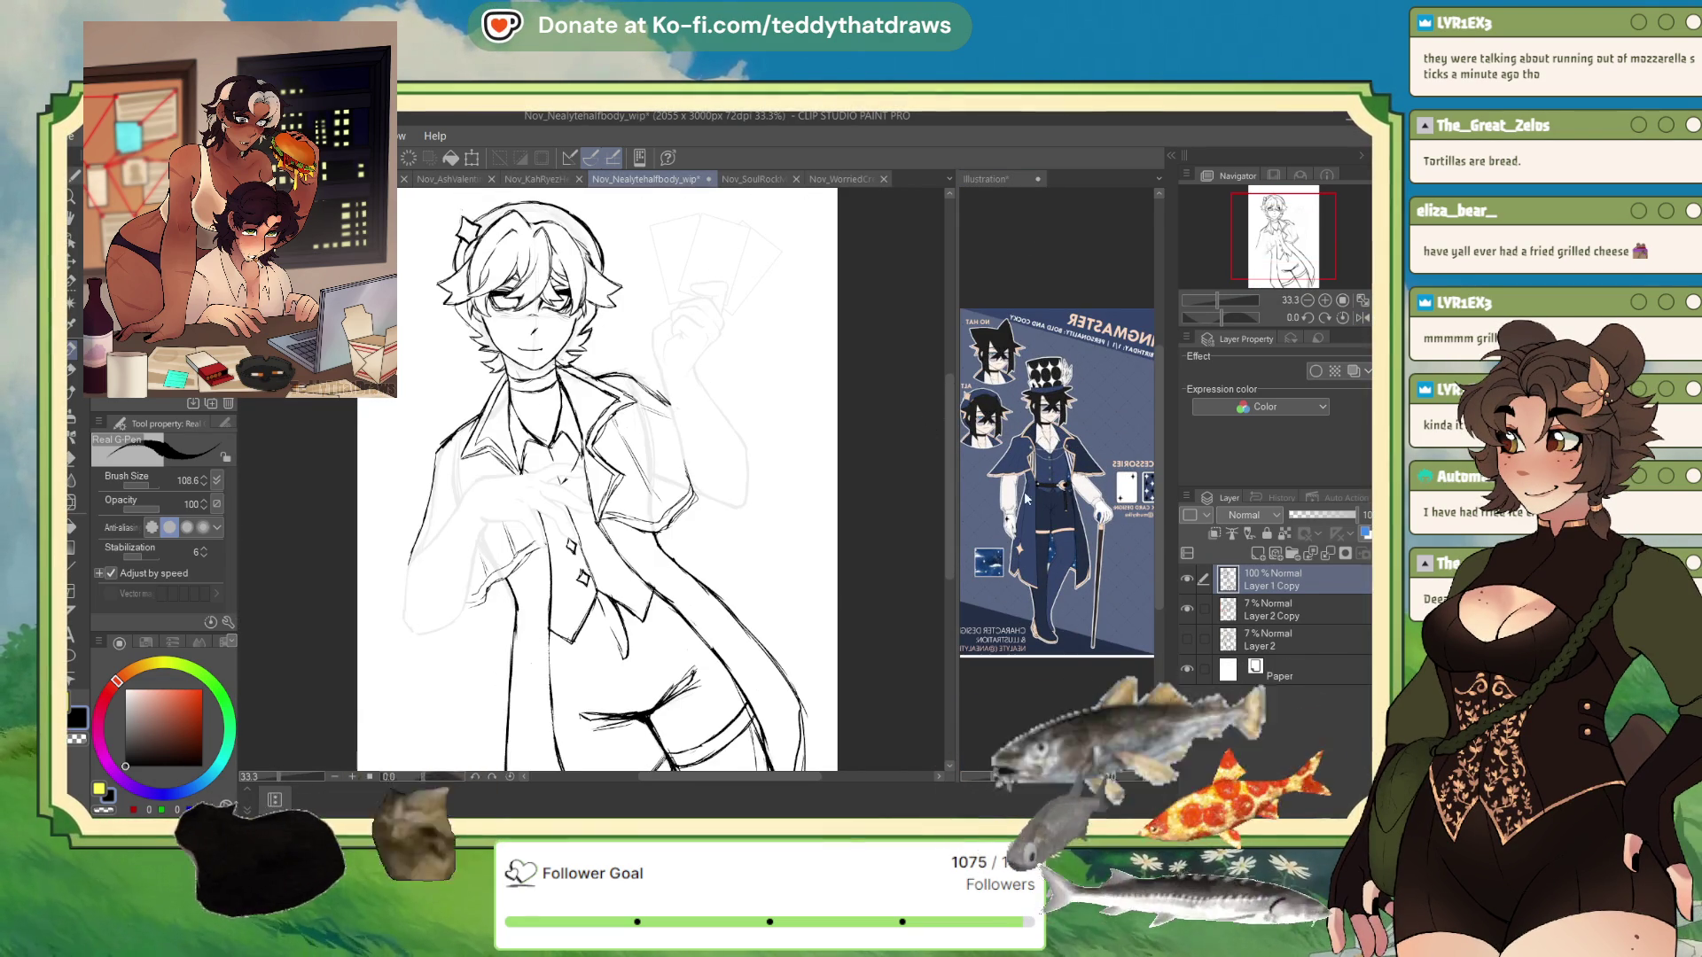
left_click(1041, 705)
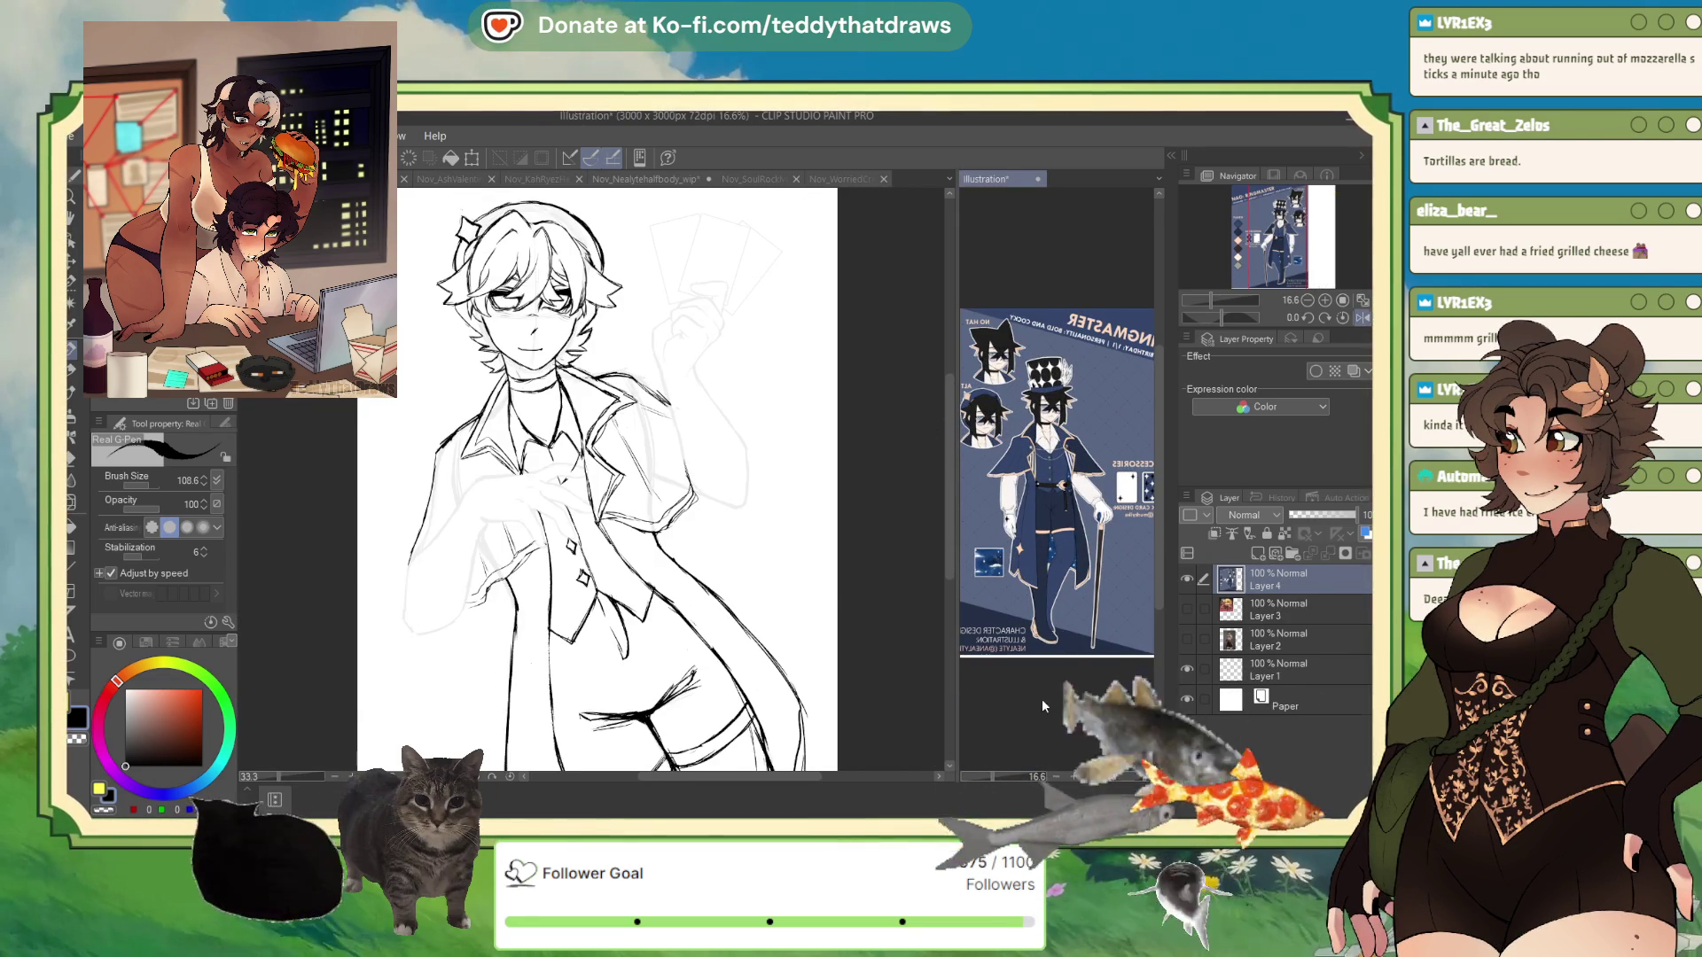
- Return to the WIP drawing and rotate the canvas to about 70°
left_click(698, 631)
scroll(633, 527, "up", 2)
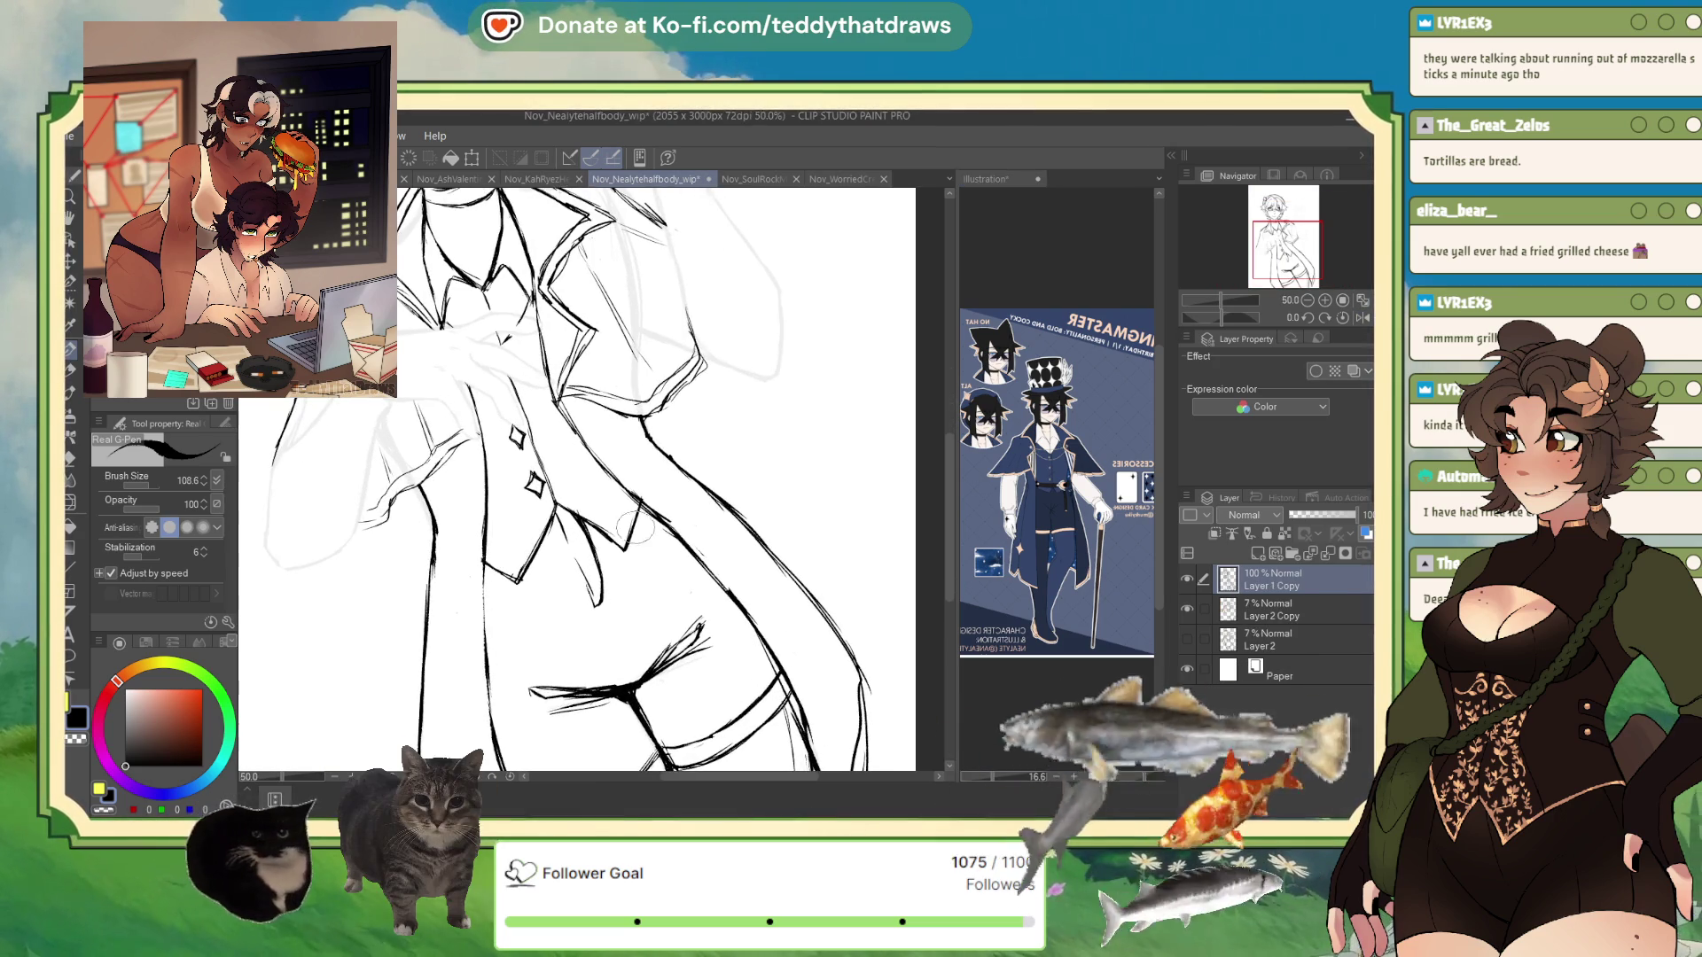
left_click_drag(1214, 317, 1229, 314)
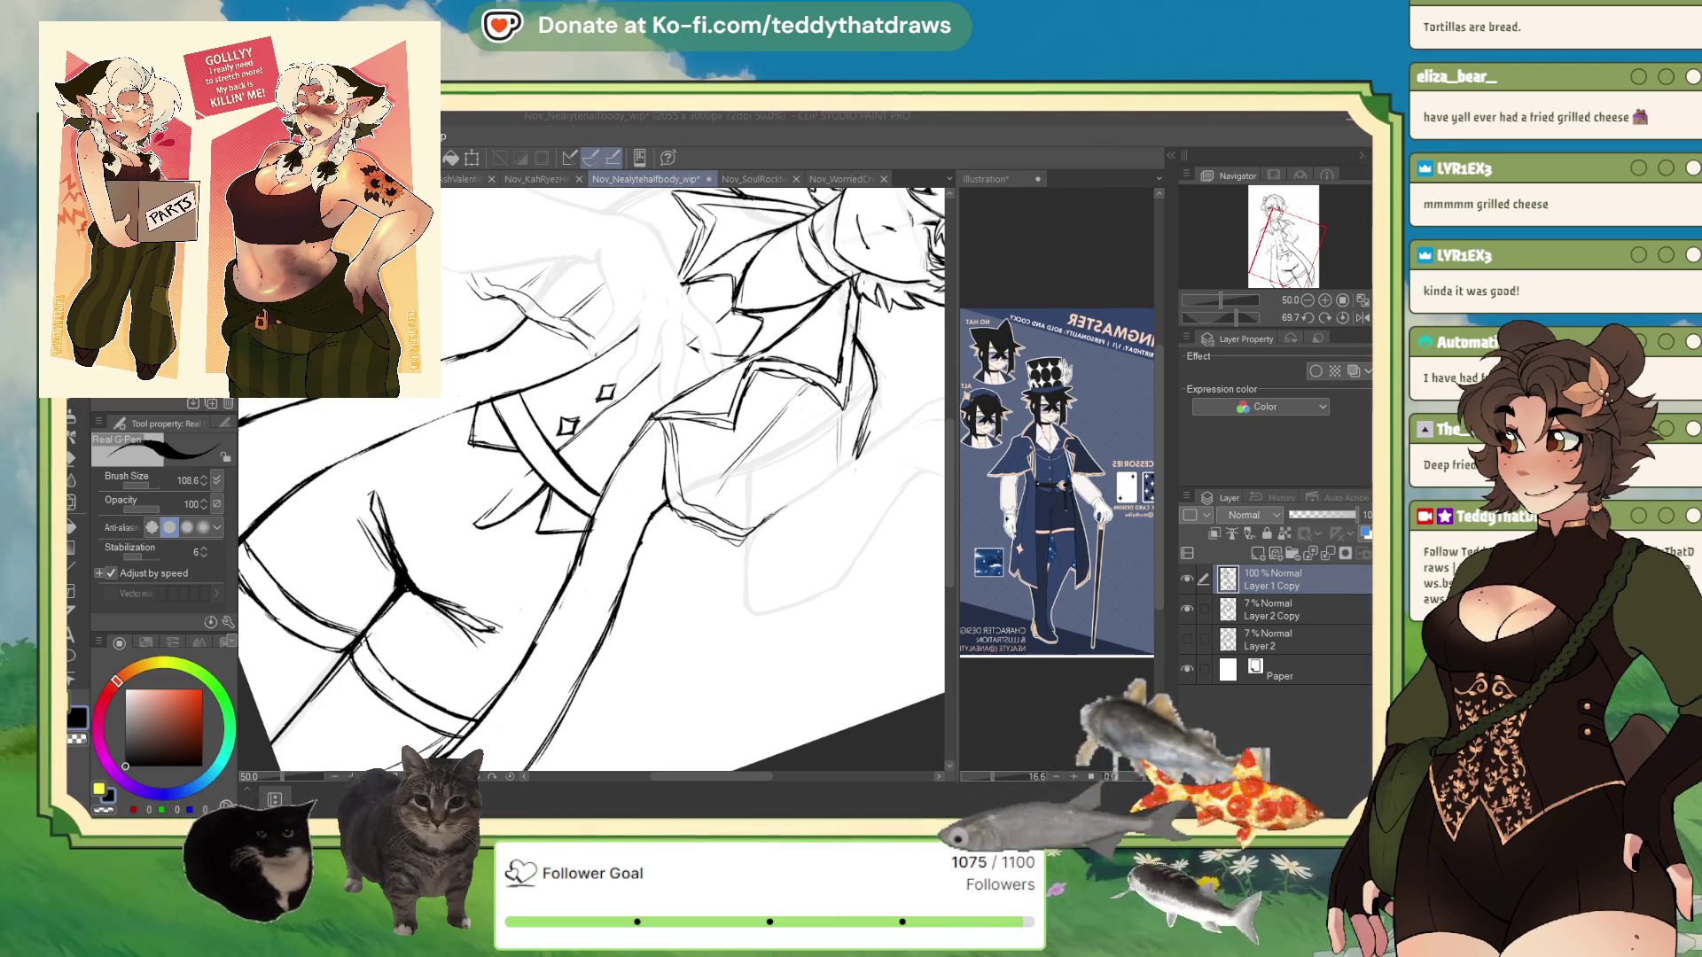
- Zoom out to 30% to review the whole tilted figure's lineart
scroll(554, 430, "down", 2)
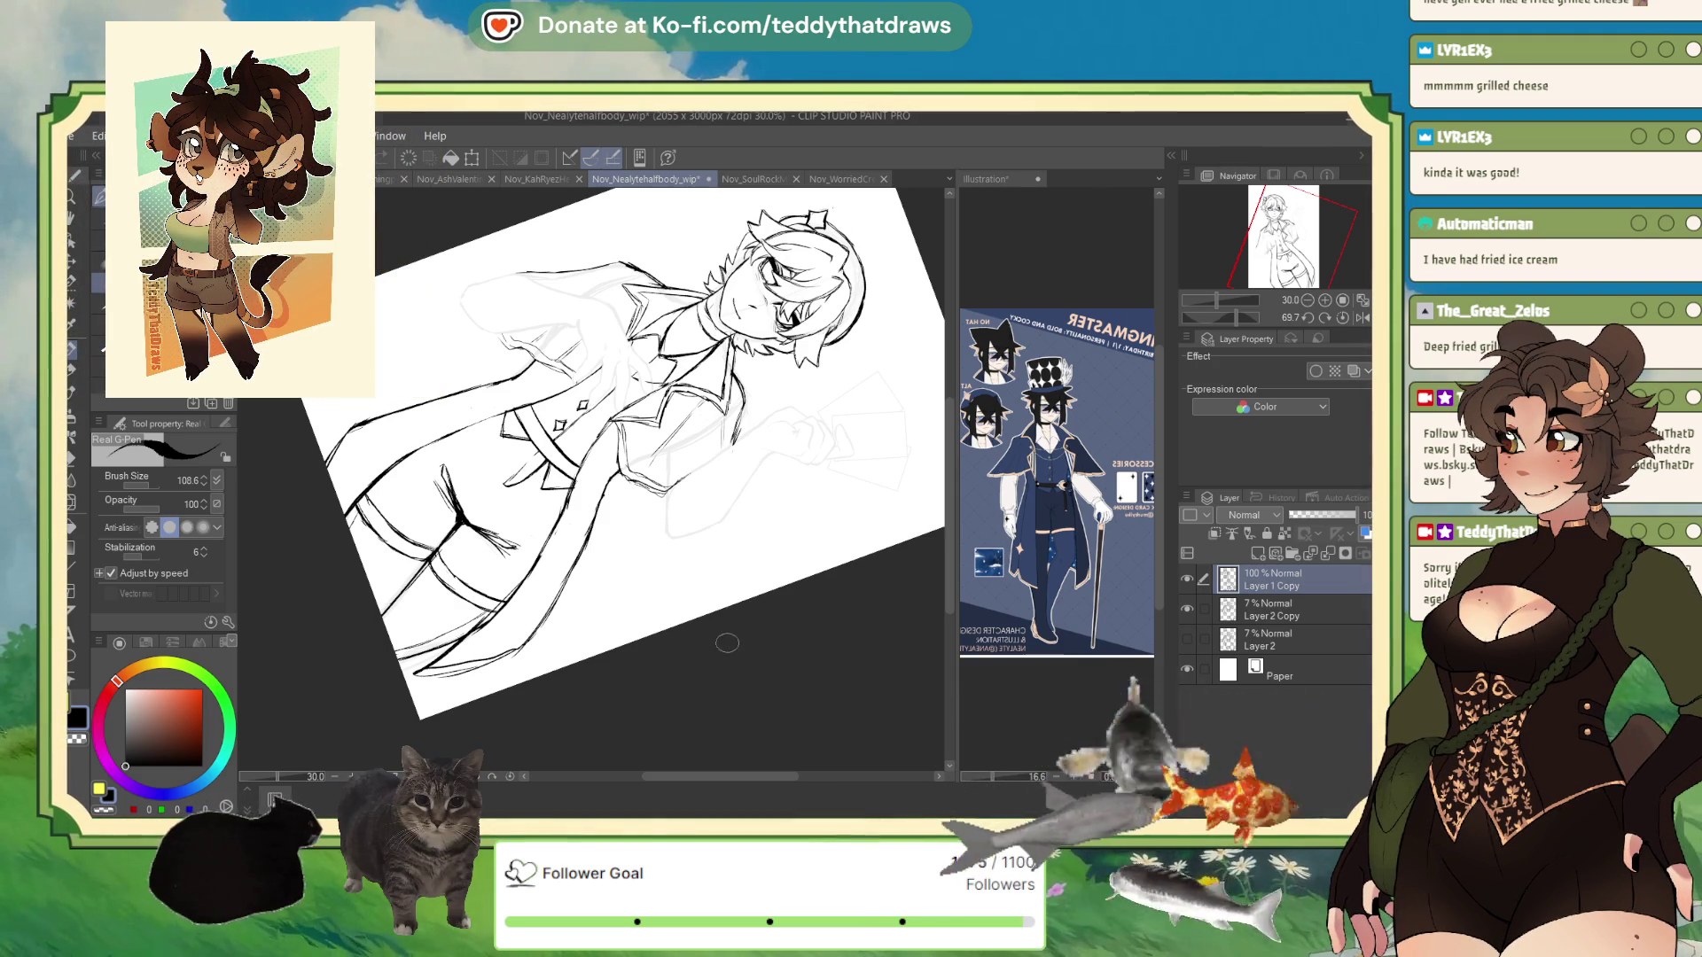
- Reset the canvas rotation, set the colour to black, zoom to 50%, and flip the view horizontally
scroll(529, 289, "up", 2)
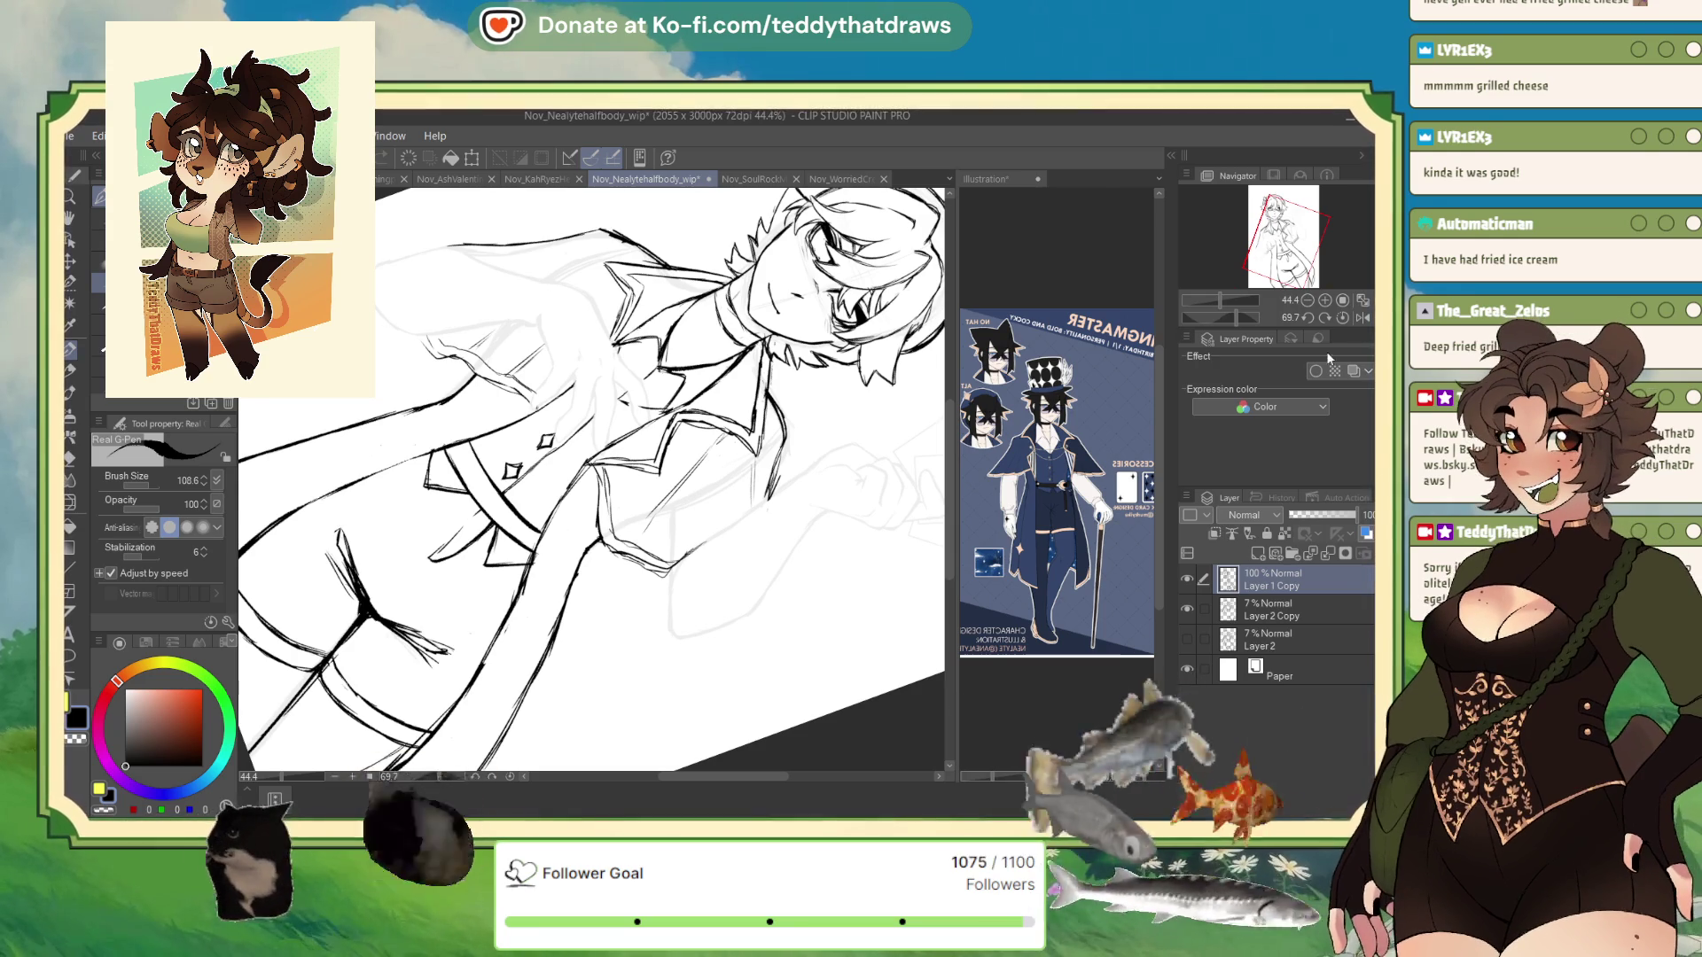
key("ctrl+at")
left_click(129, 754)
left_click_drag(130, 754, 125, 766)
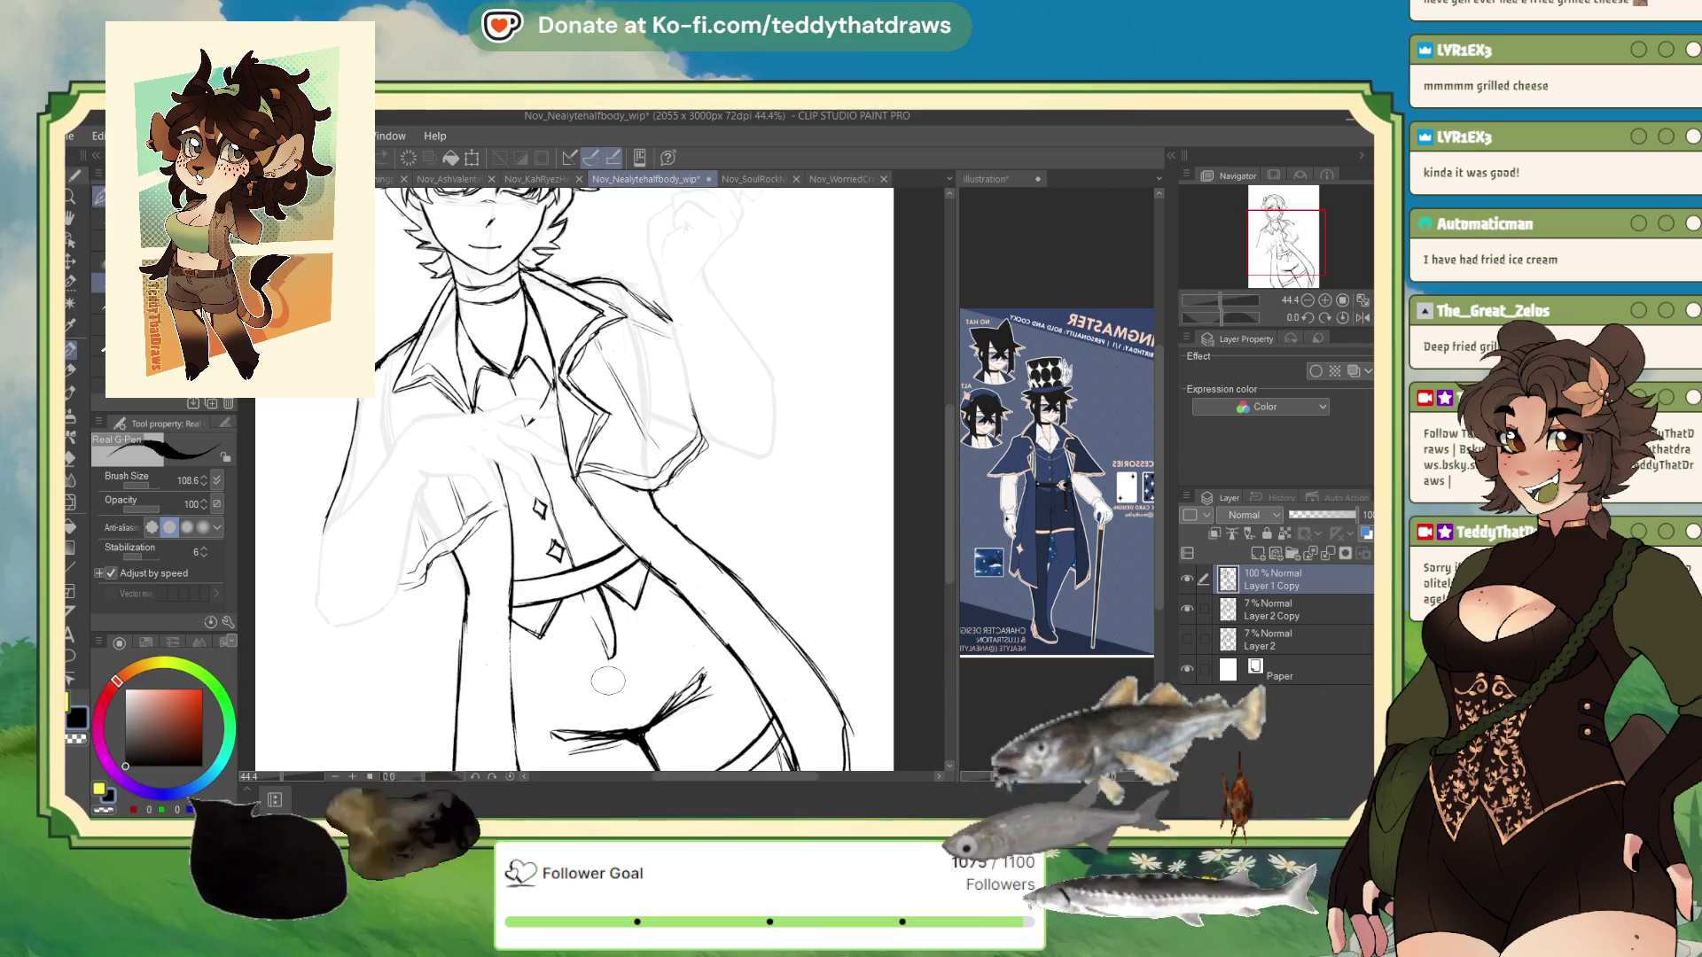
scroll(514, 574, "down", 3)
scroll(514, 573, "up", 4)
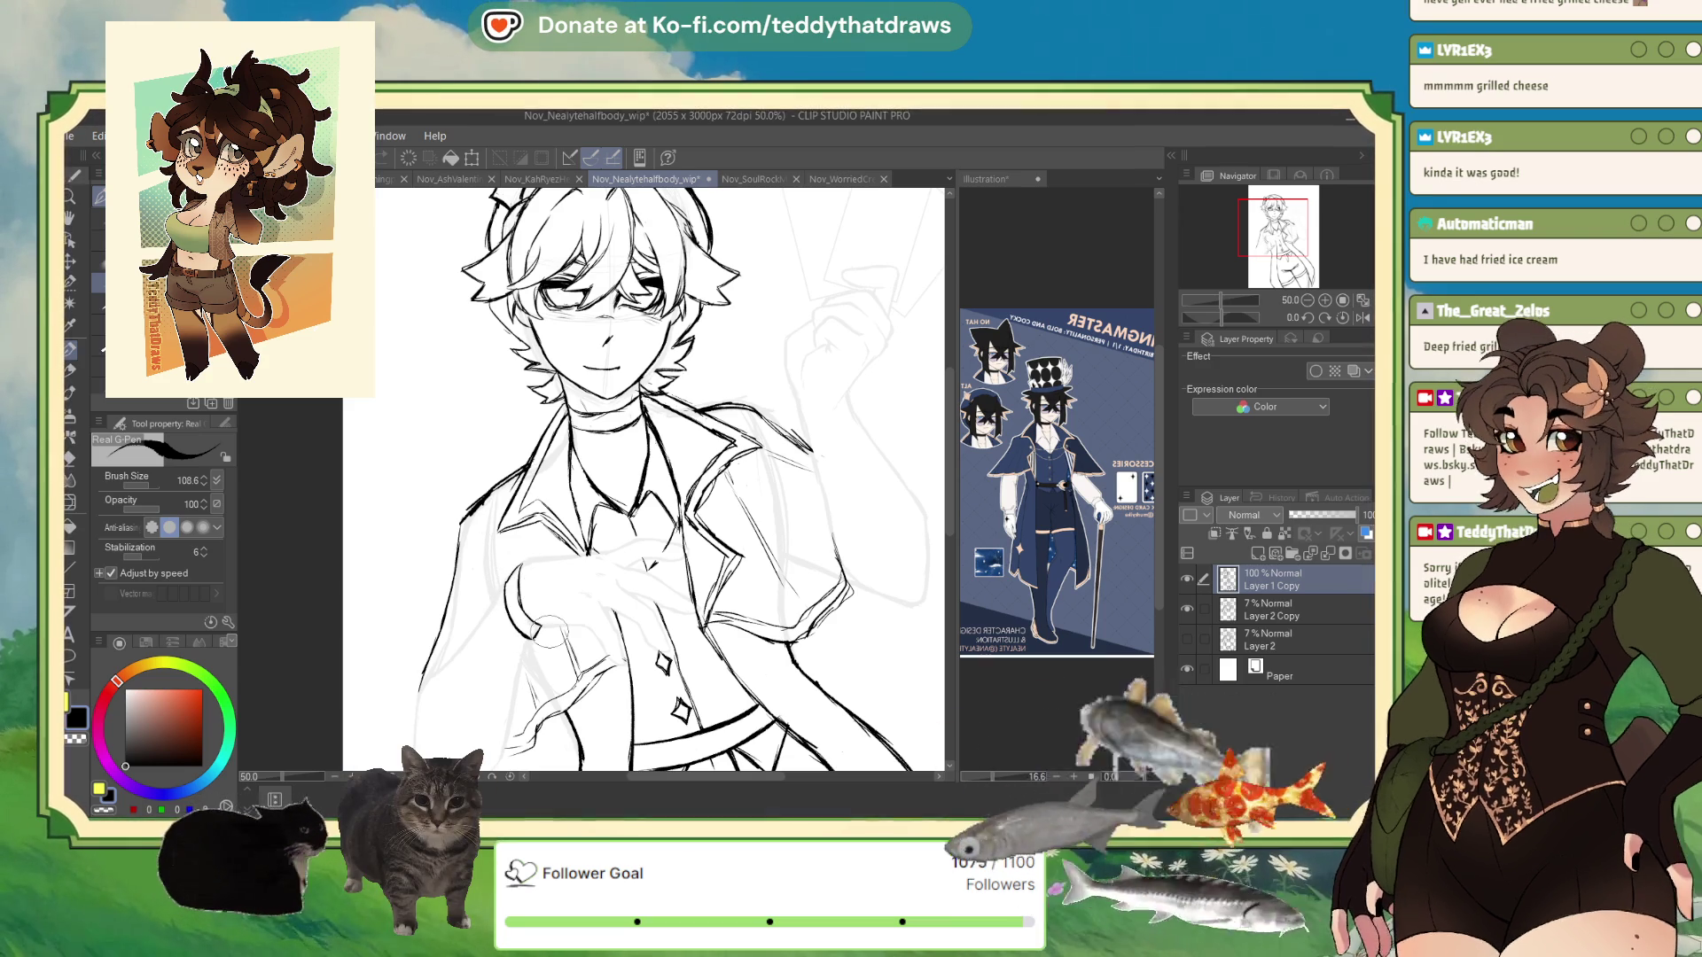
key("h")
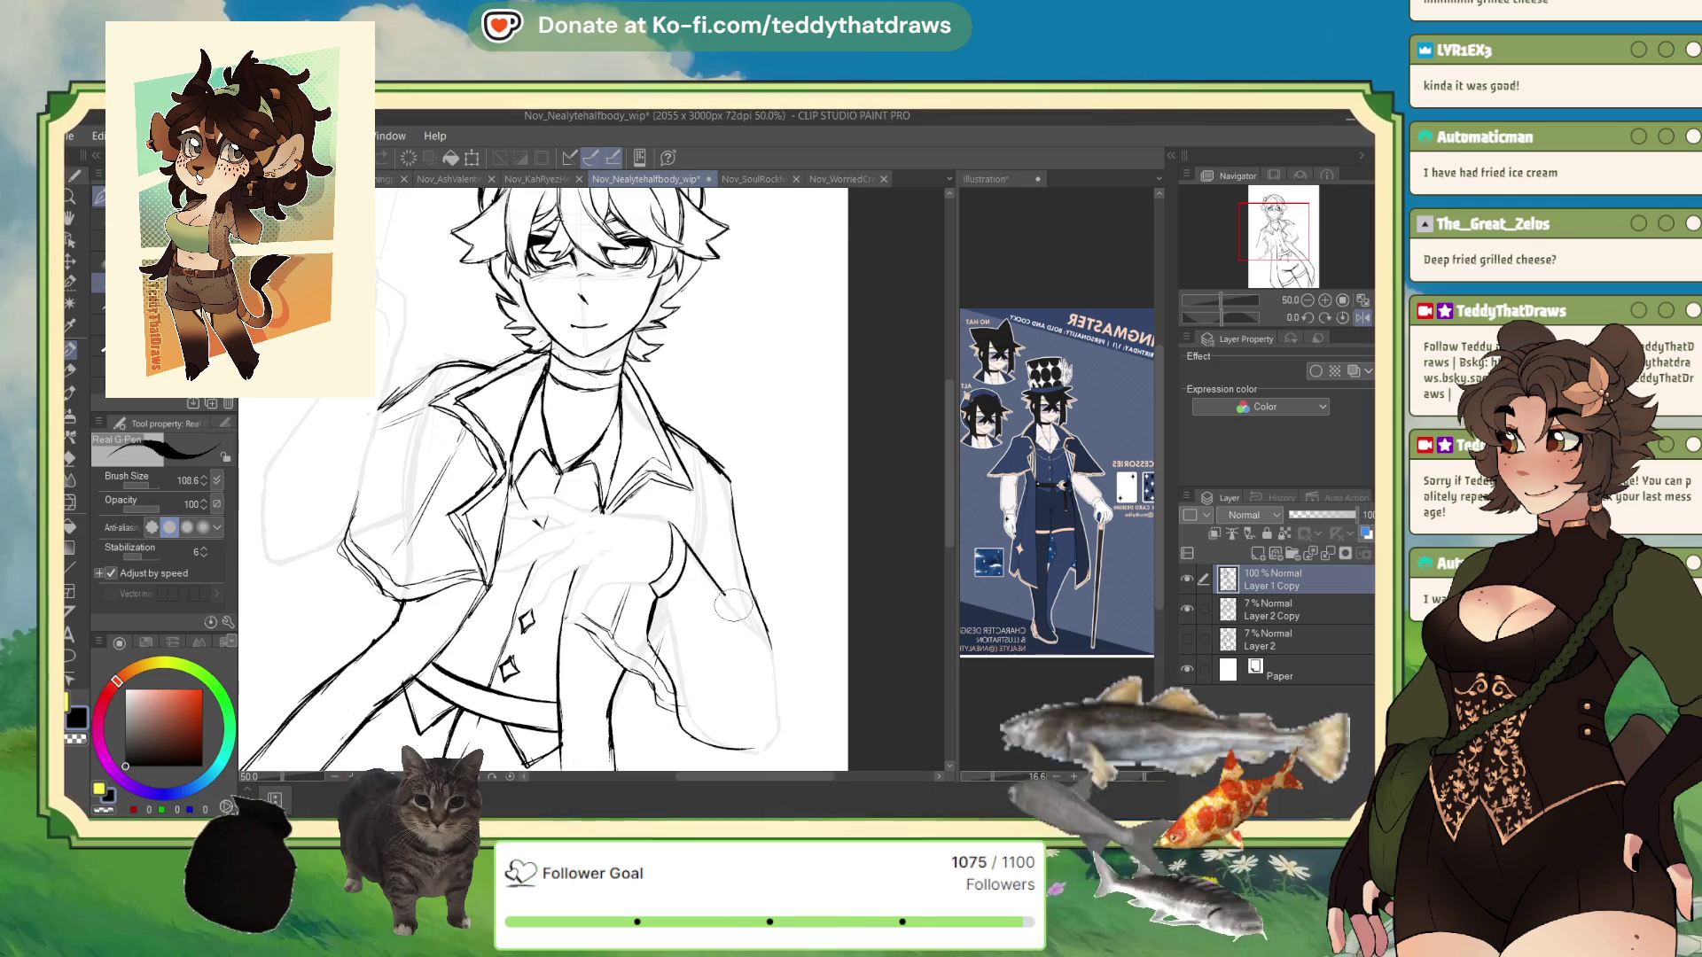
- Ink a line down the right arm, erase with transparent colour, and unflip the canvas view
mouse_move(678, 532)
left_mouse_down()
mouse_move(769, 656)
mouse_move(780, 726)
mouse_move(762, 758)
left_mouse_up()
key("c")
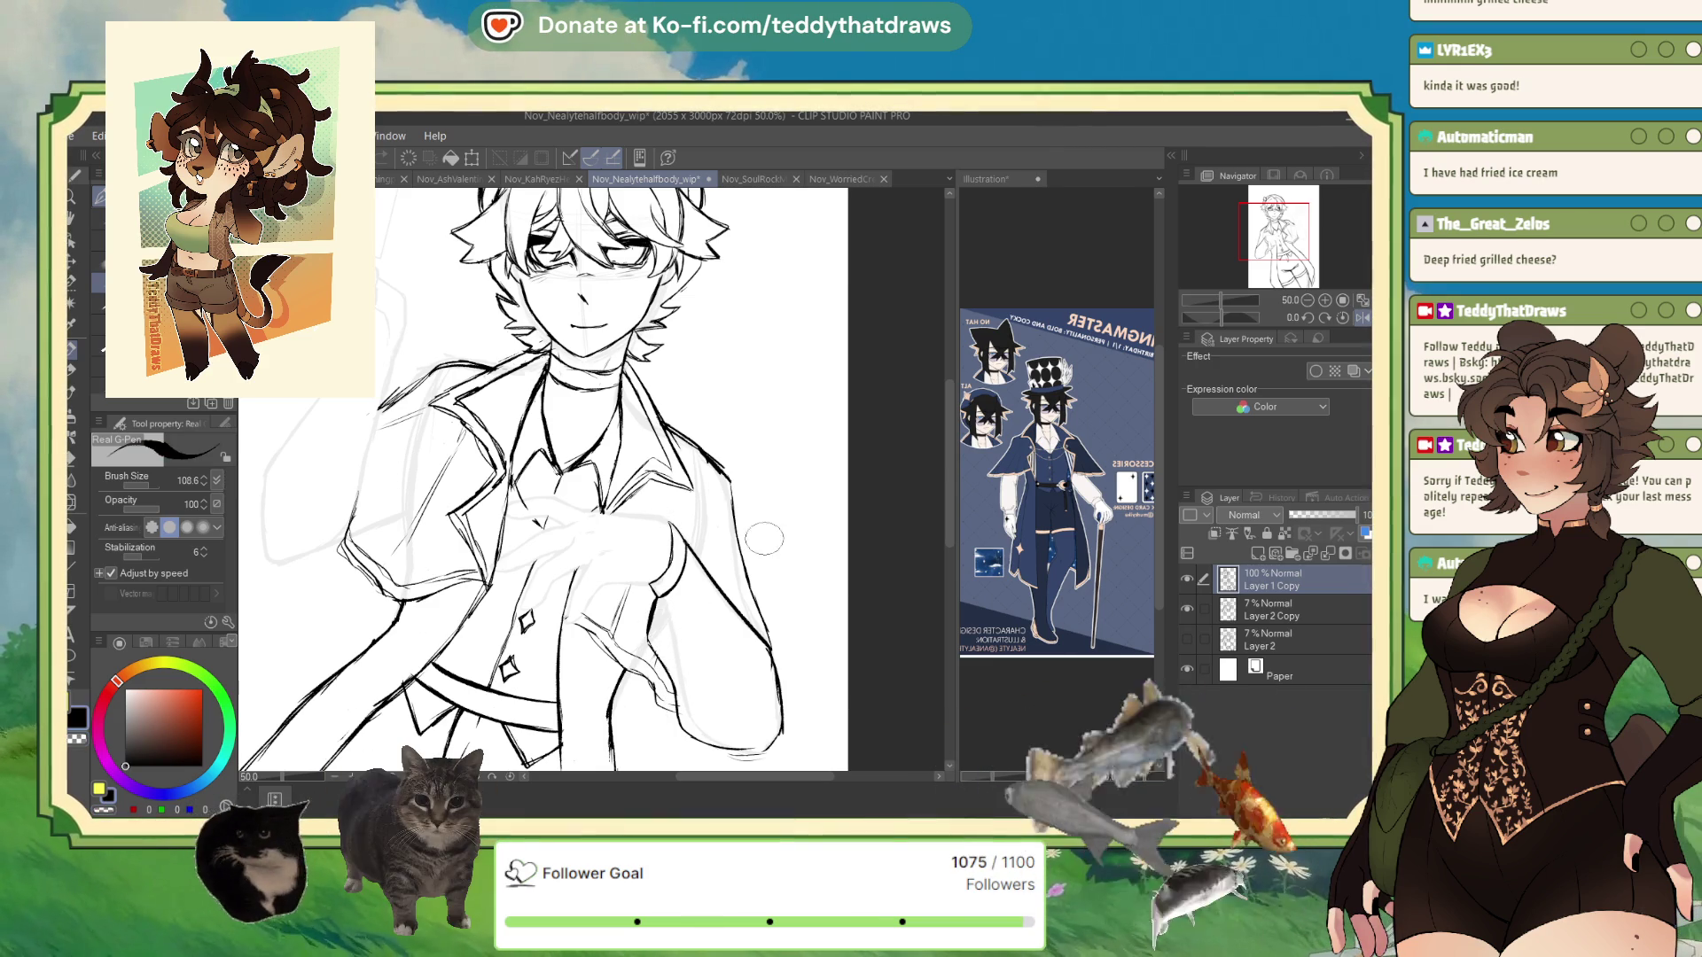
left_click(1342, 318)
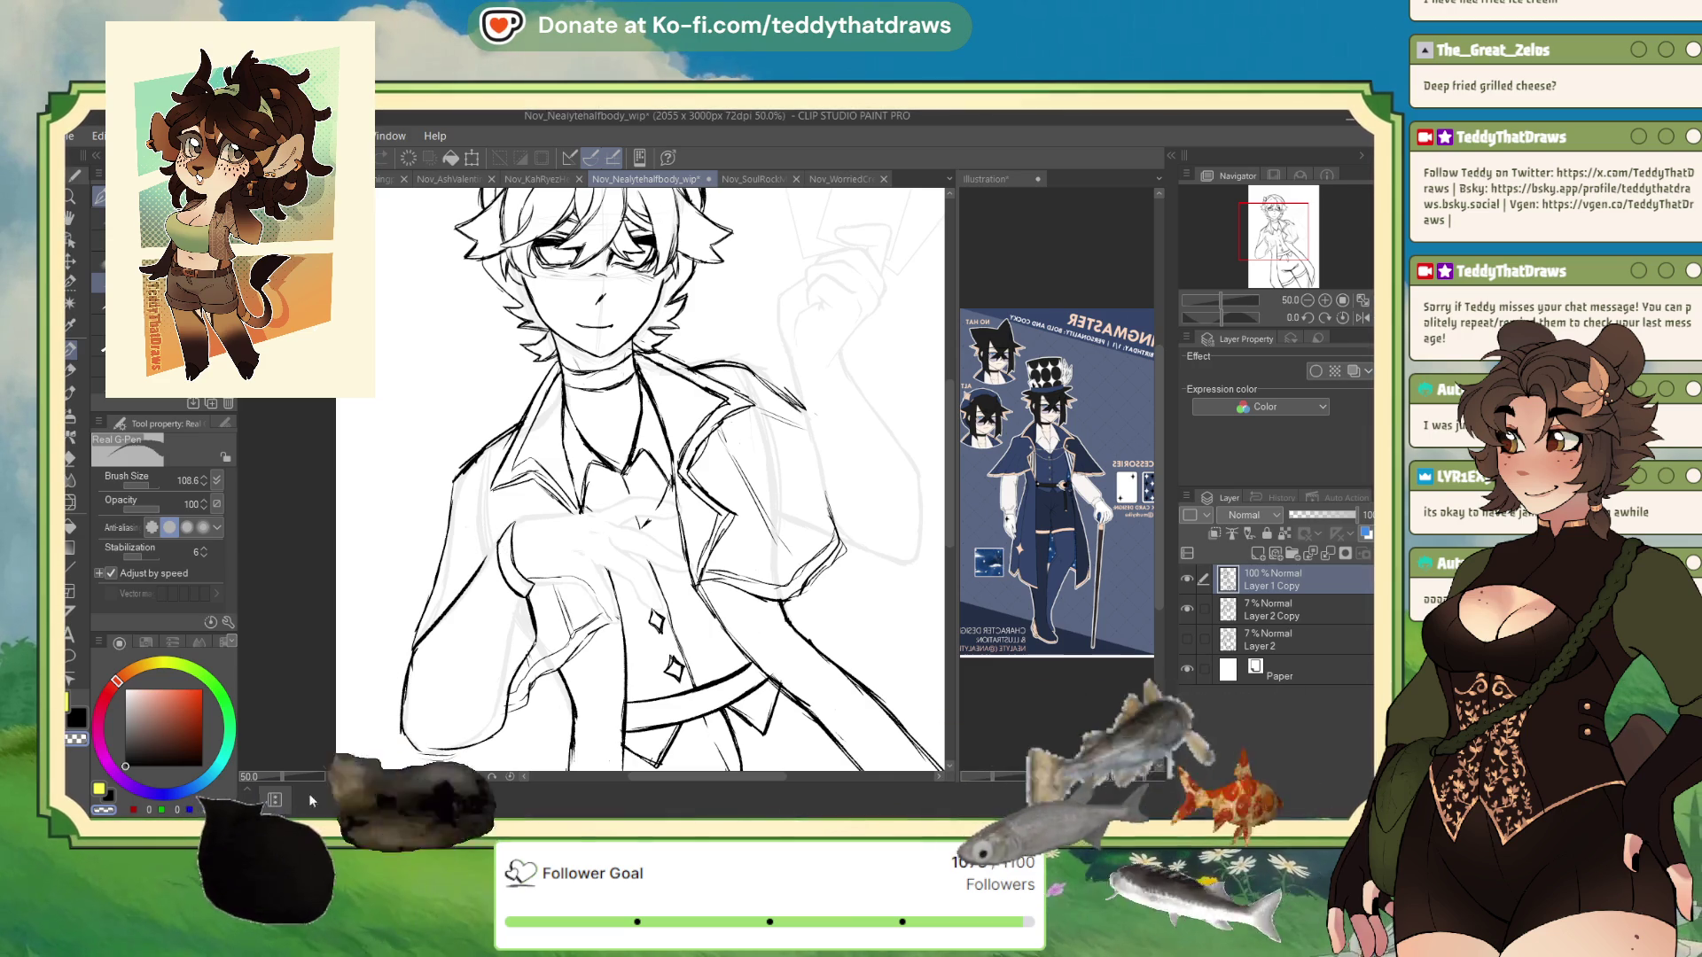
key("c")
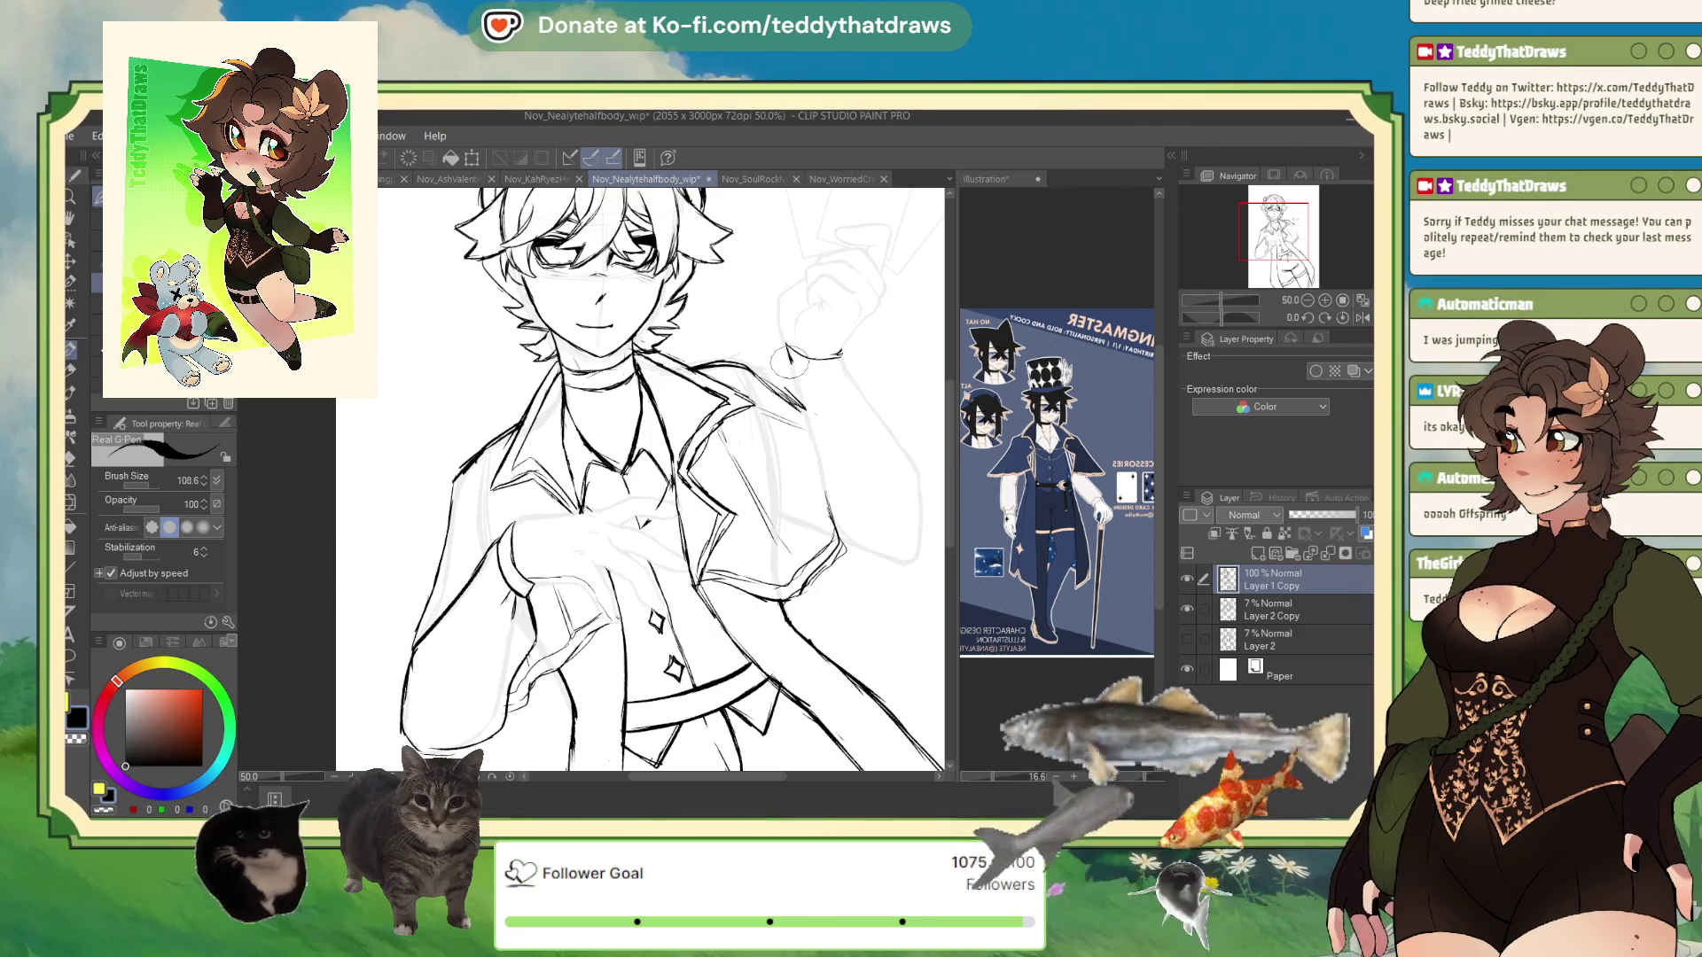
- Ink the raised hand's curve and extend the raised sleeve's outer contour down the arm
left_click_drag(787, 348, 837, 364)
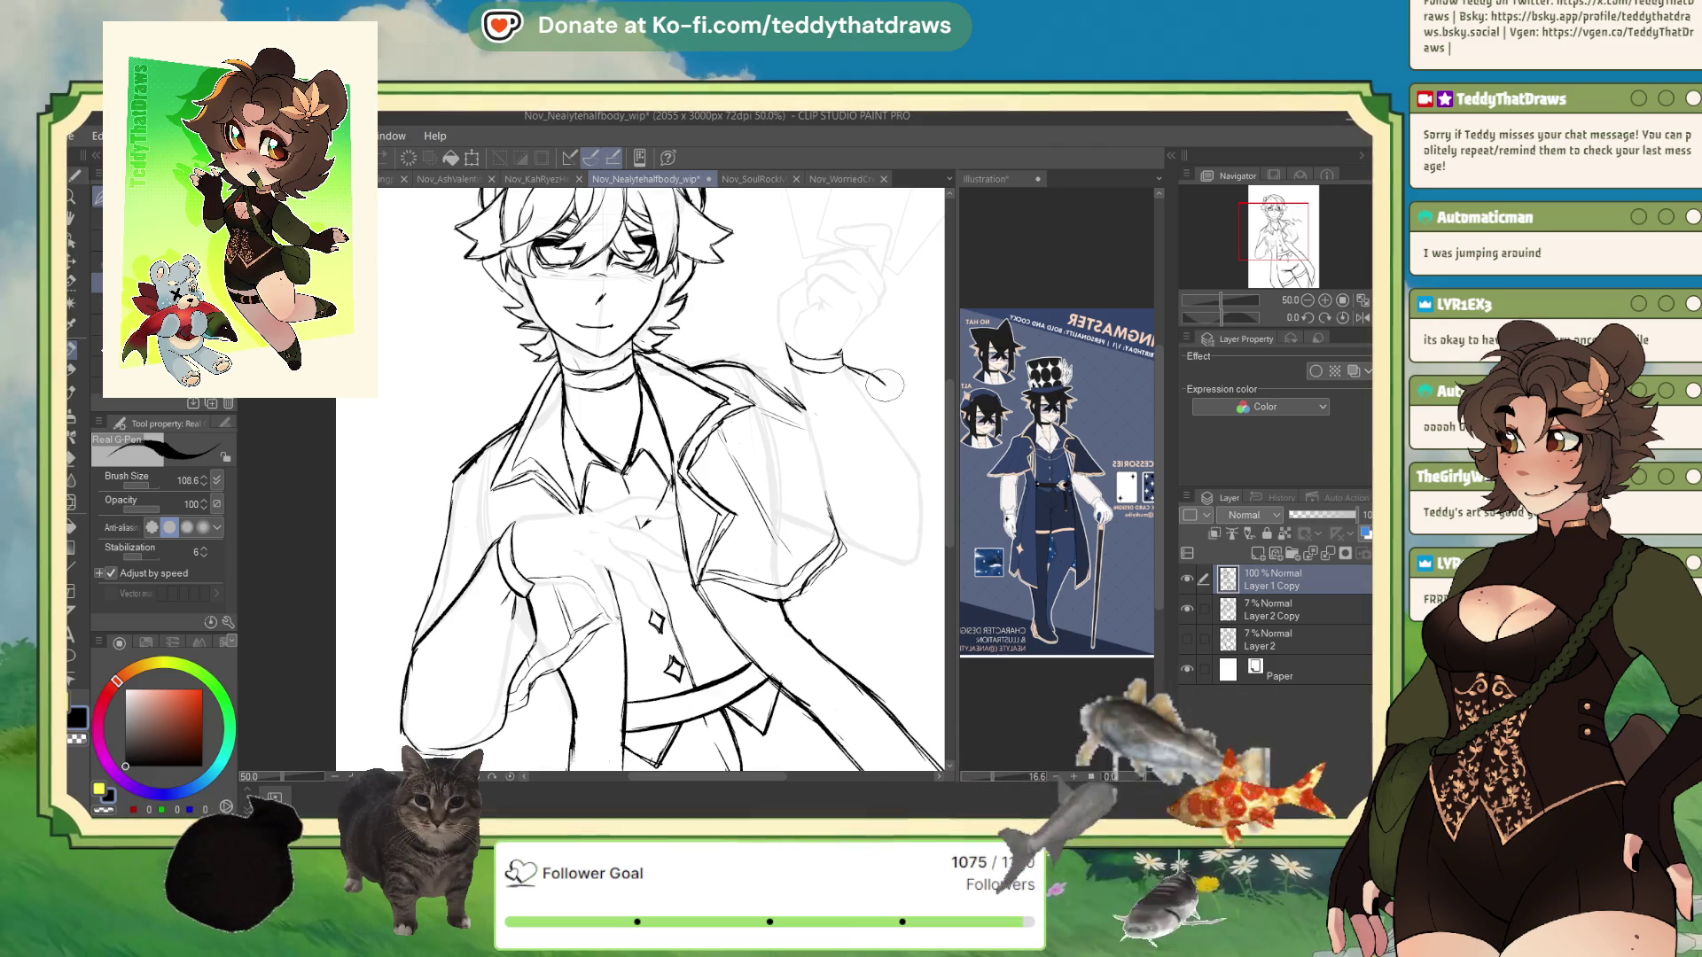
left_click_drag(878, 379, 913, 457)
left_click_drag(886, 386, 918, 479)
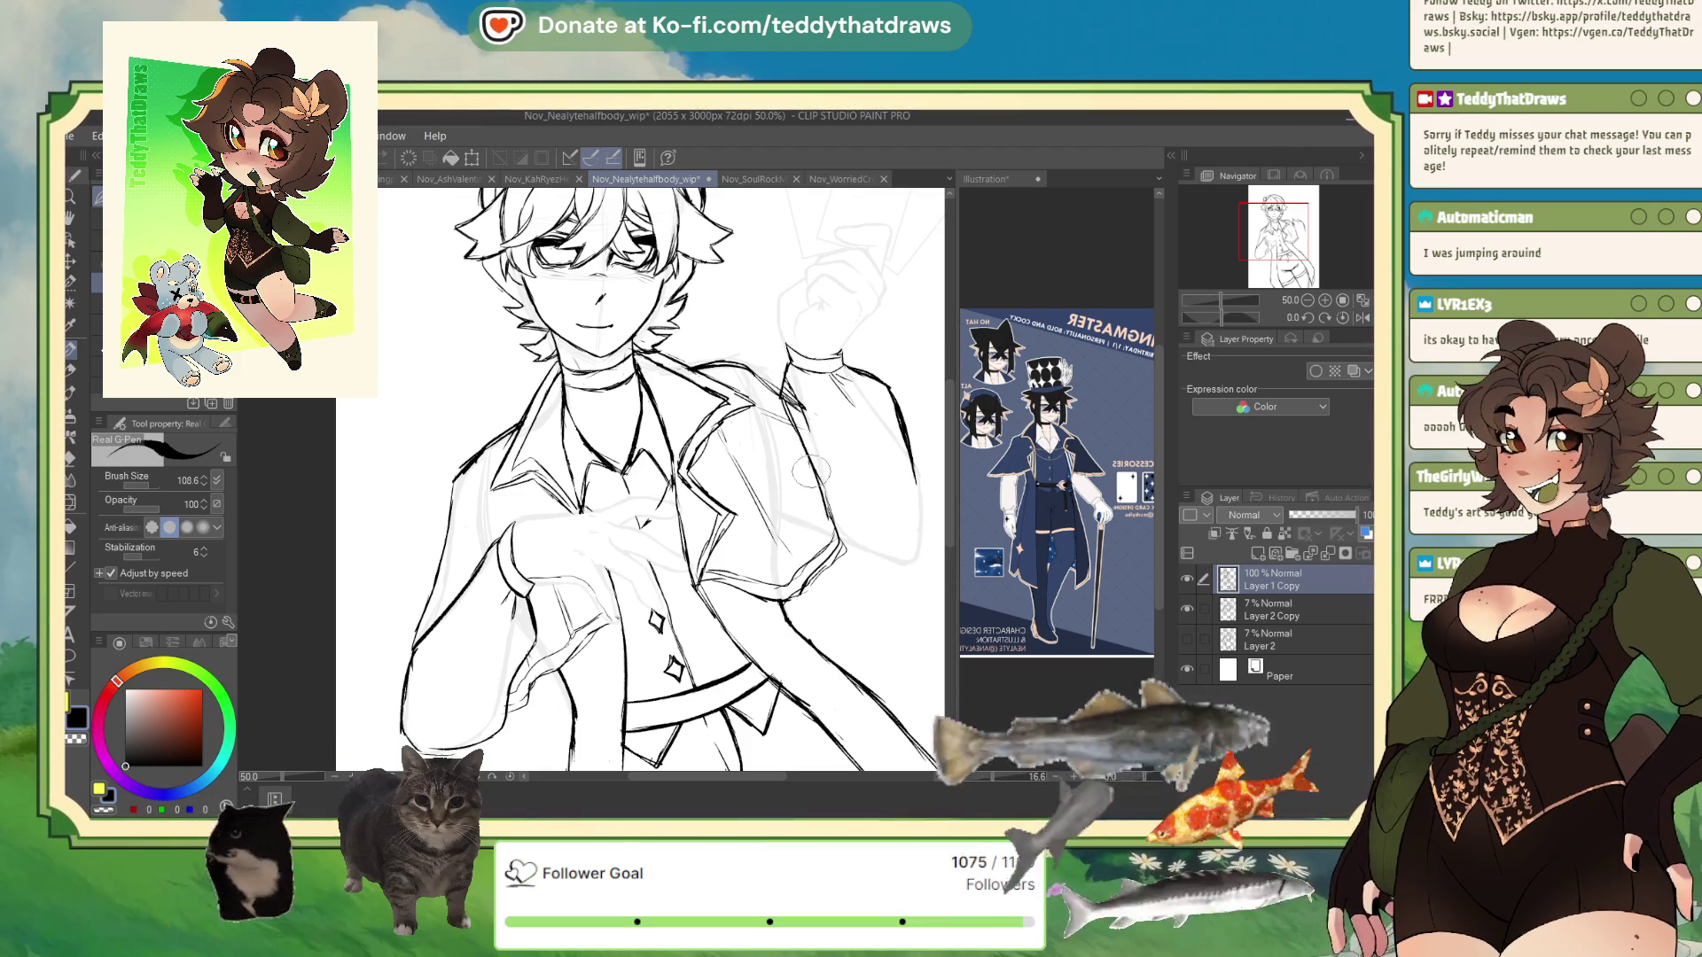
left_click(104, 805)
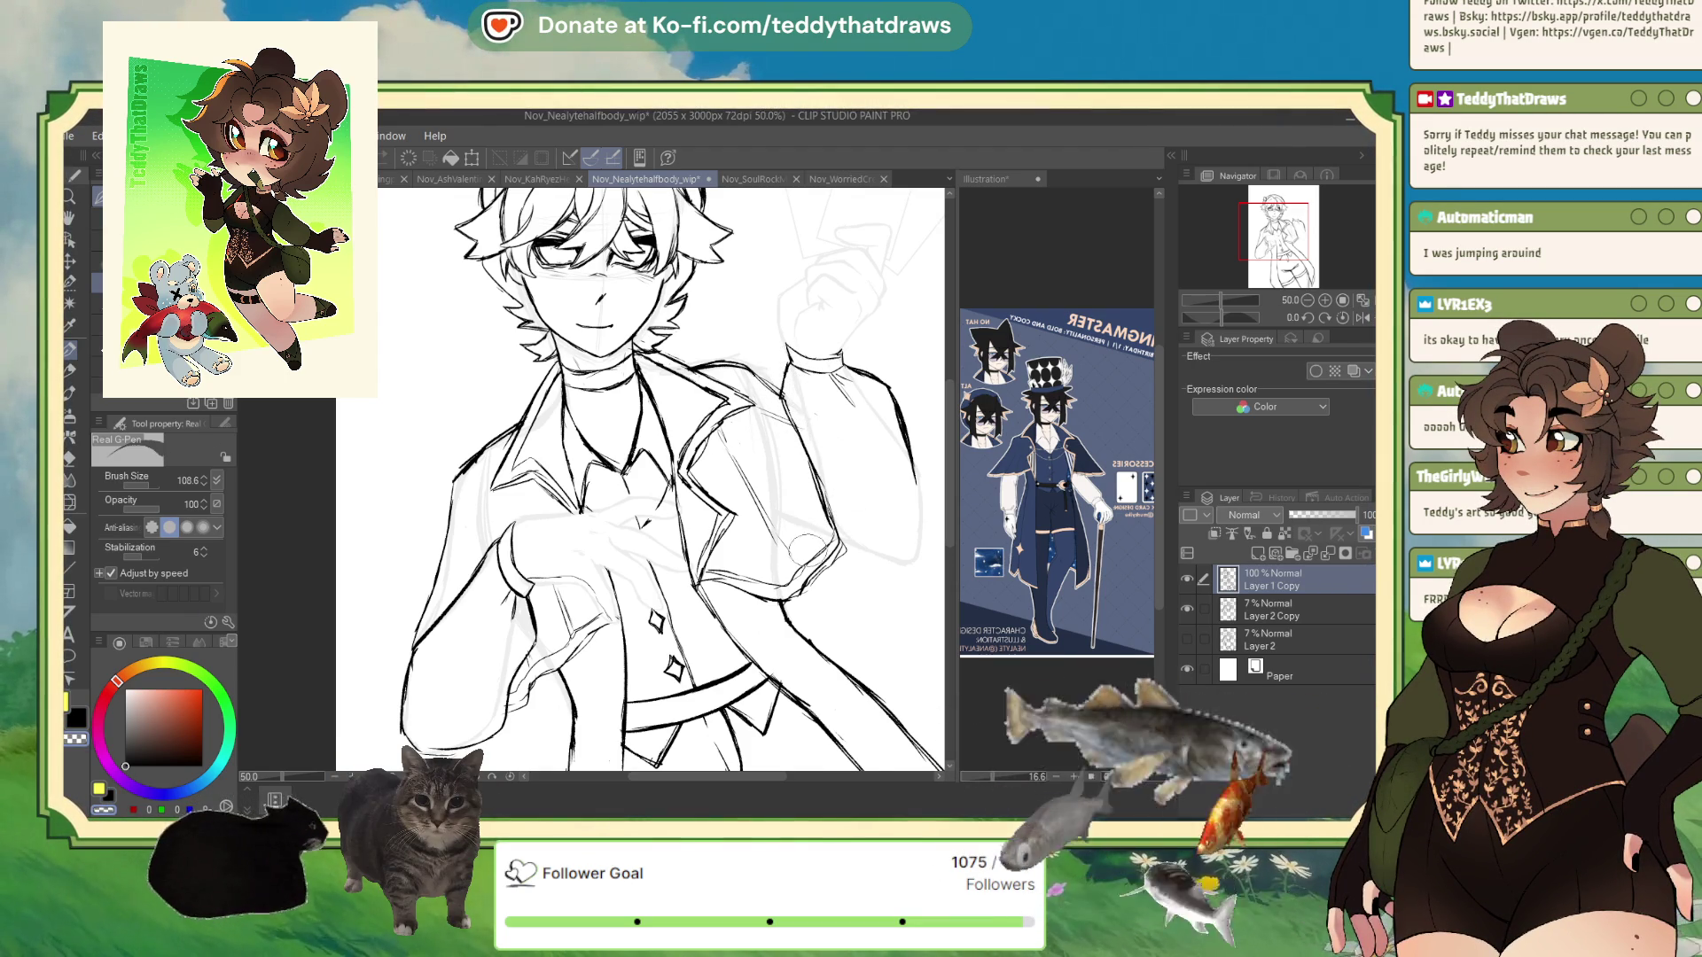
left_click_drag(134, 749, 125, 765)
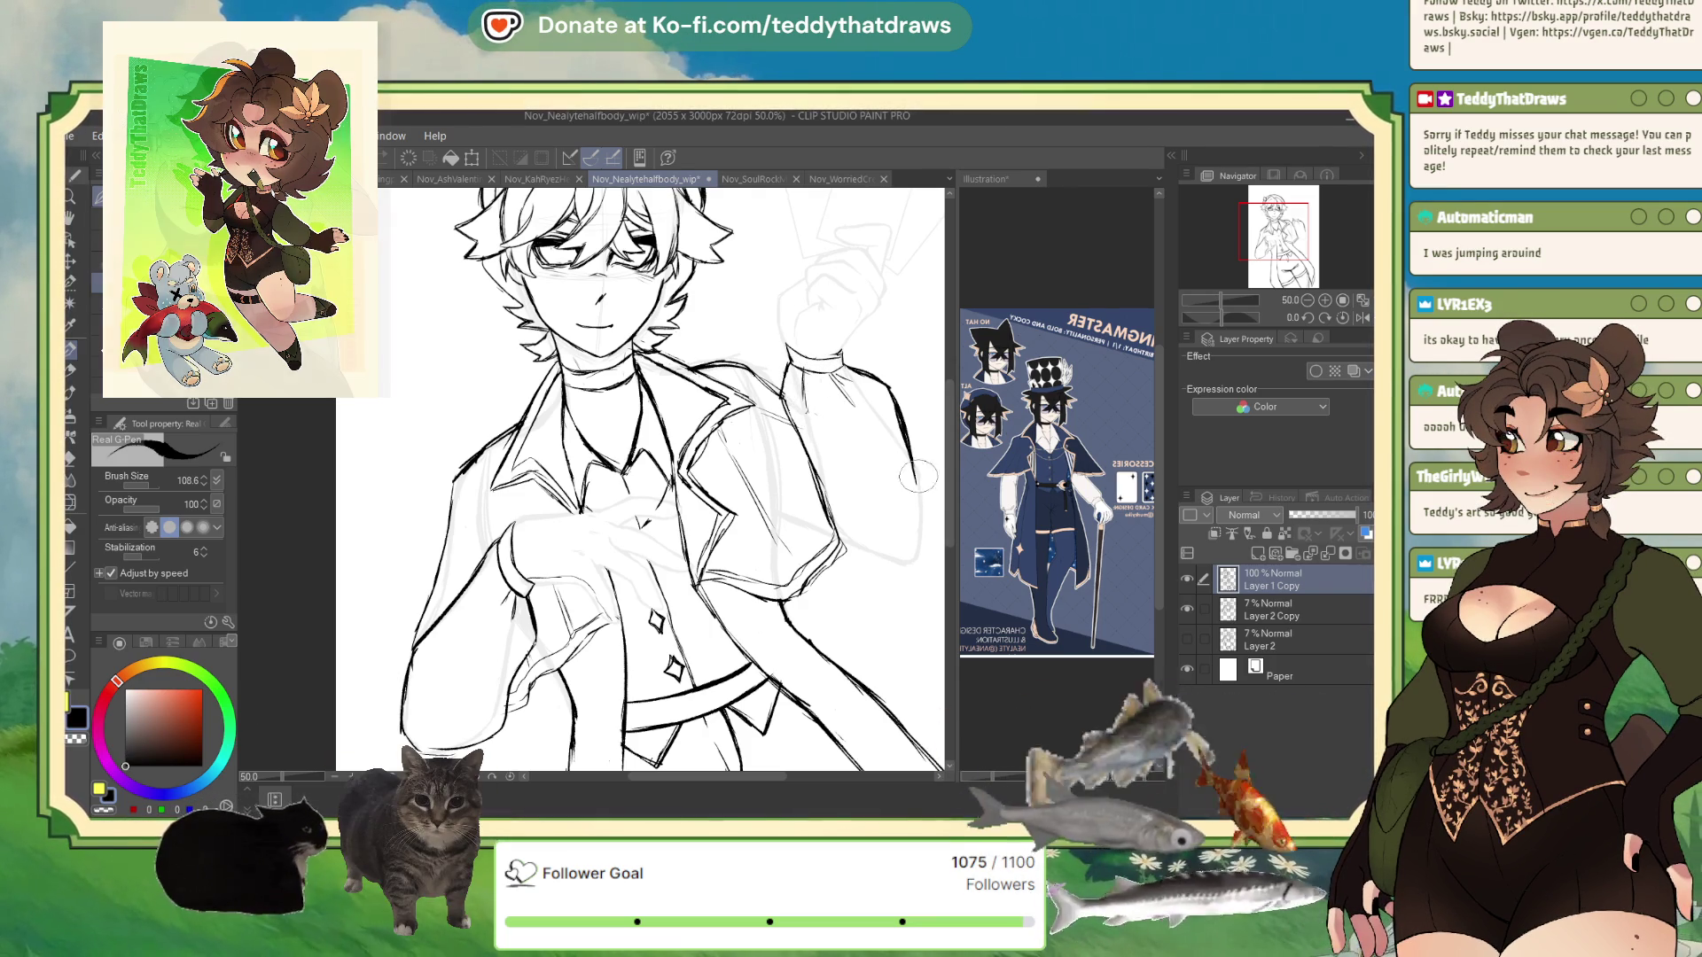
mouse_move(912, 457)
left_mouse_down()
mouse_move(920, 536)
mouse_move(833, 545)
mouse_move(906, 560)
left_mouse_up()
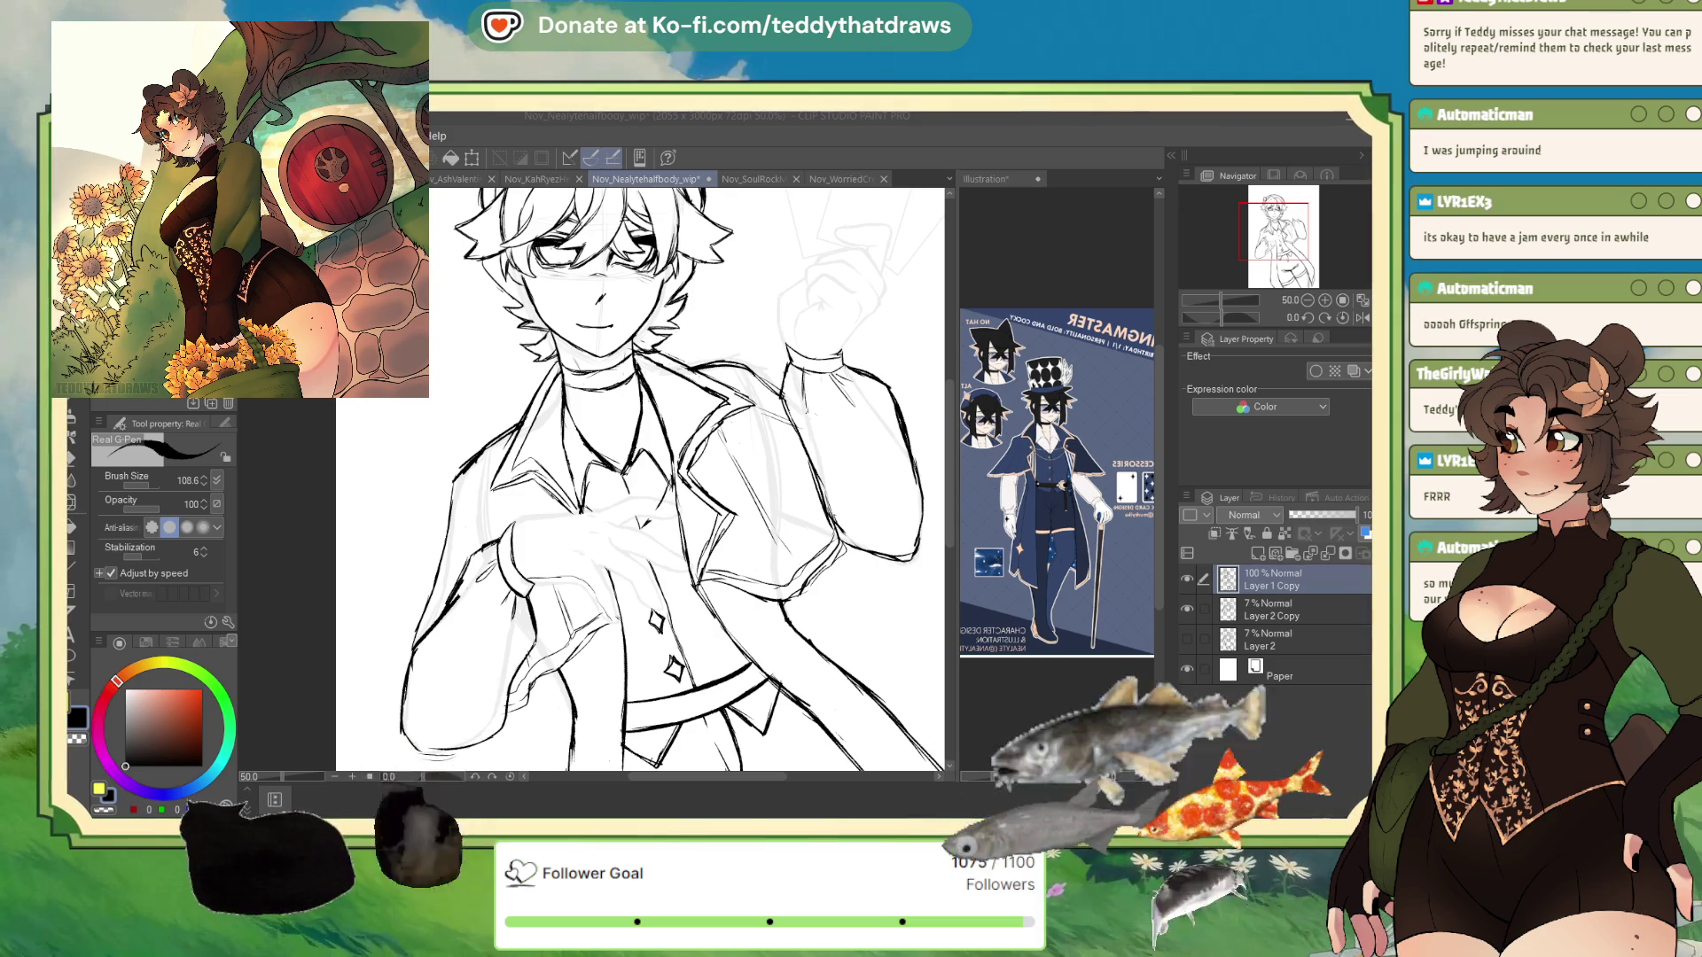
- Ink a curved line on the raised fist with the G-Pen
mouse_move(887, 200)
left_mouse_down()
mouse_move(834, 233)
mouse_move(796, 137)
mouse_move(834, 254)
left_mouse_up()
scroll(834, 253, "up", 5)
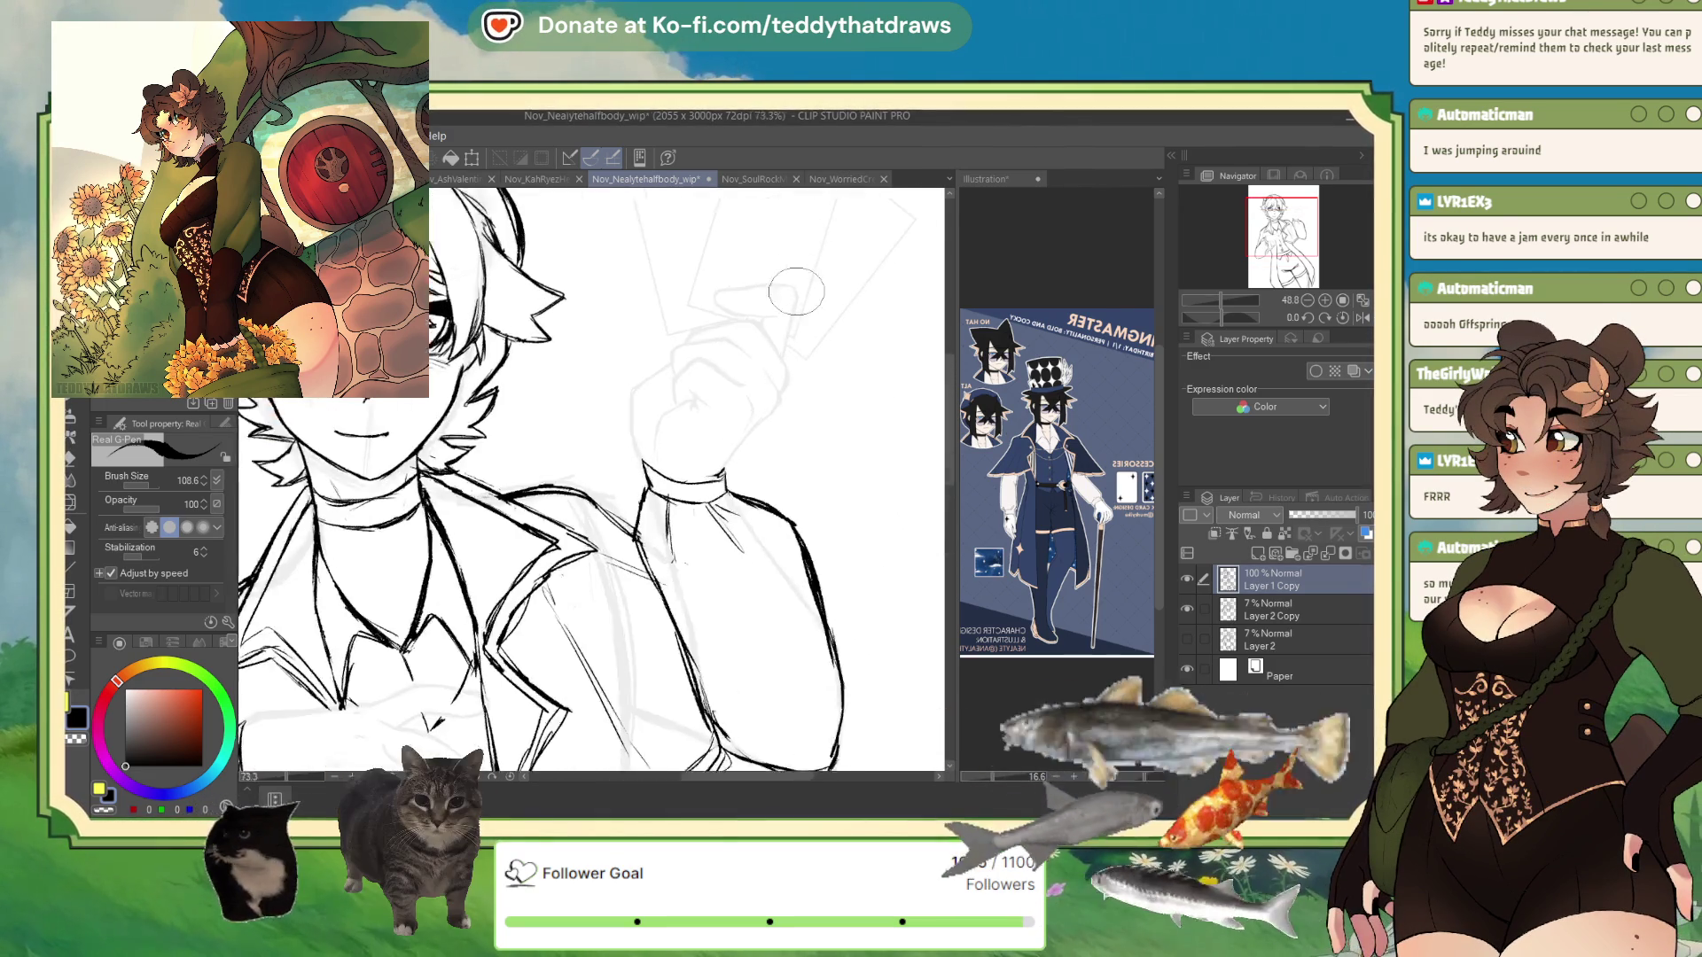
mouse_move(637, 428)
left_mouse_down()
mouse_move(679, 461)
mouse_move(610, 499)
mouse_move(602, 558)
left_mouse_up()
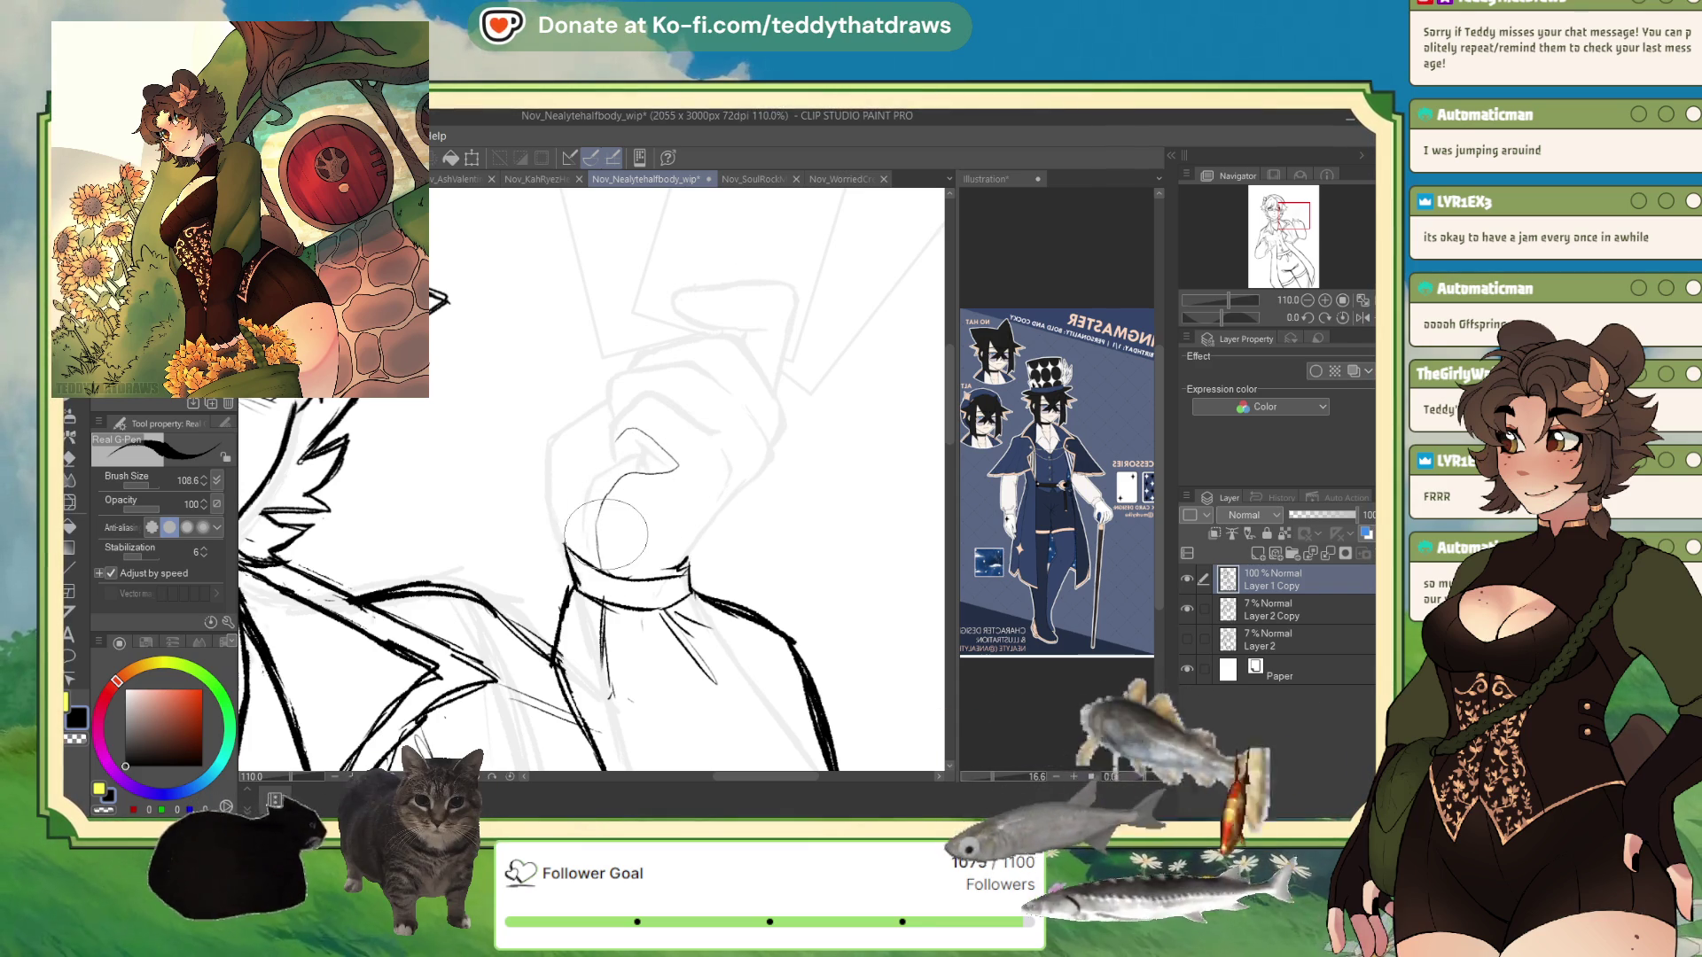
- Zoom back out and enlarge the Illustration reference sheet beside the drawing
scroll(603, 556, "down", 3)
scroll(603, 532, "down", 3)
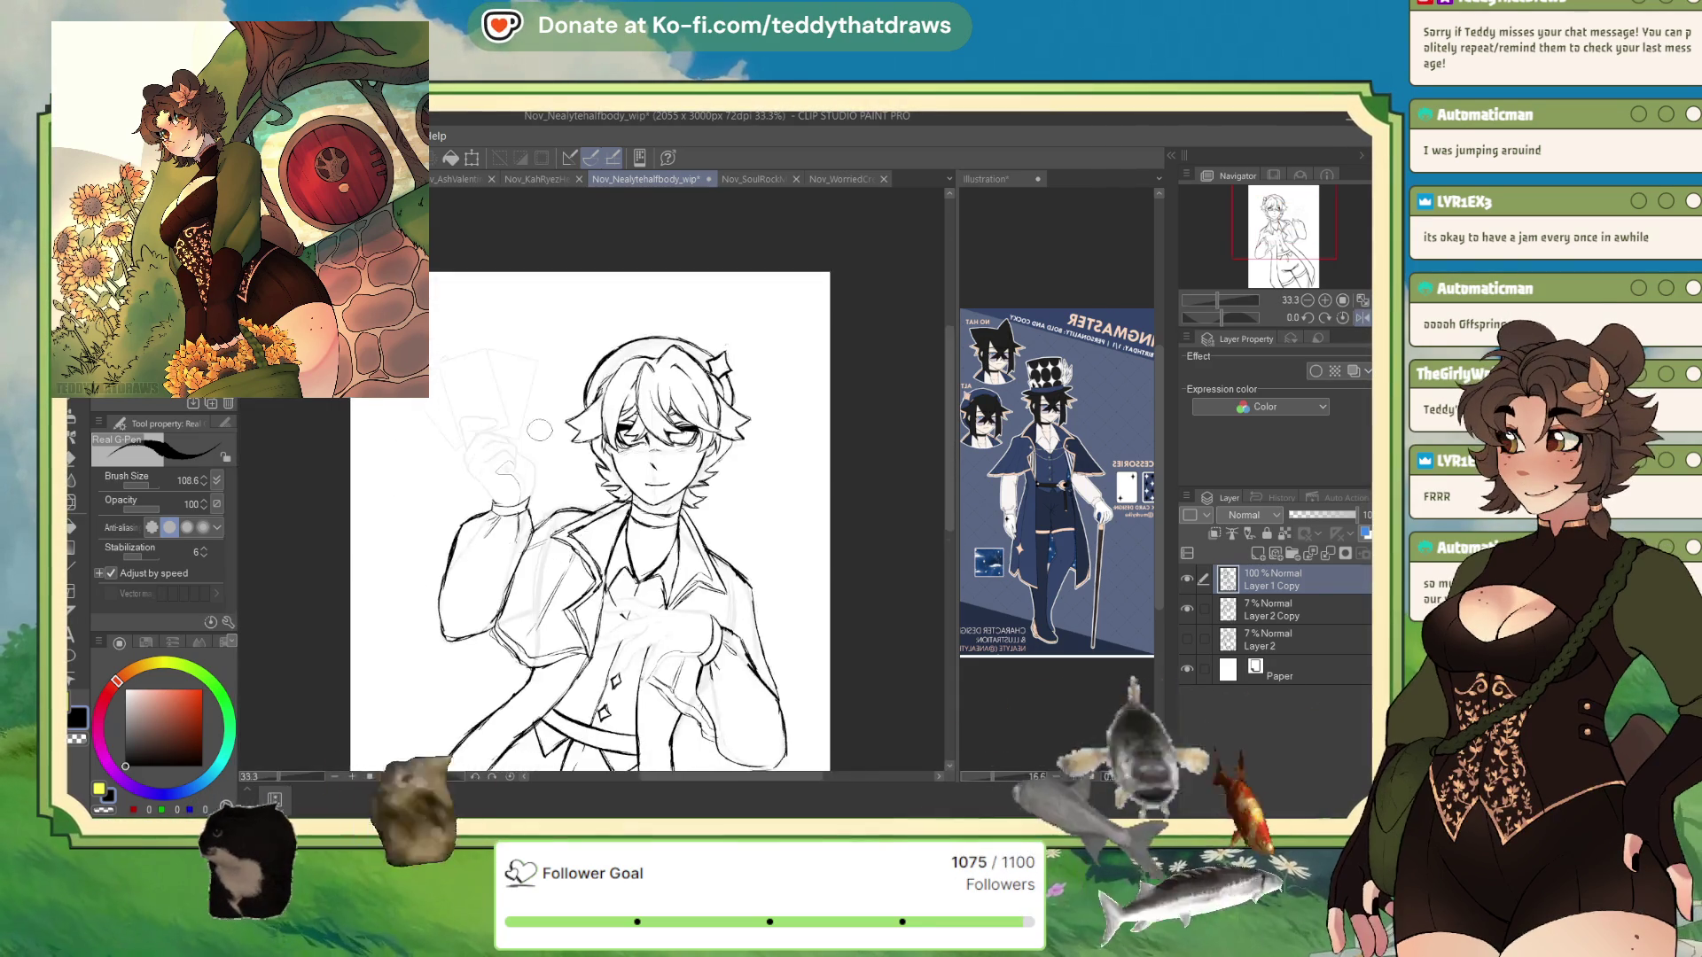
scroll(405, 515, "up", 3)
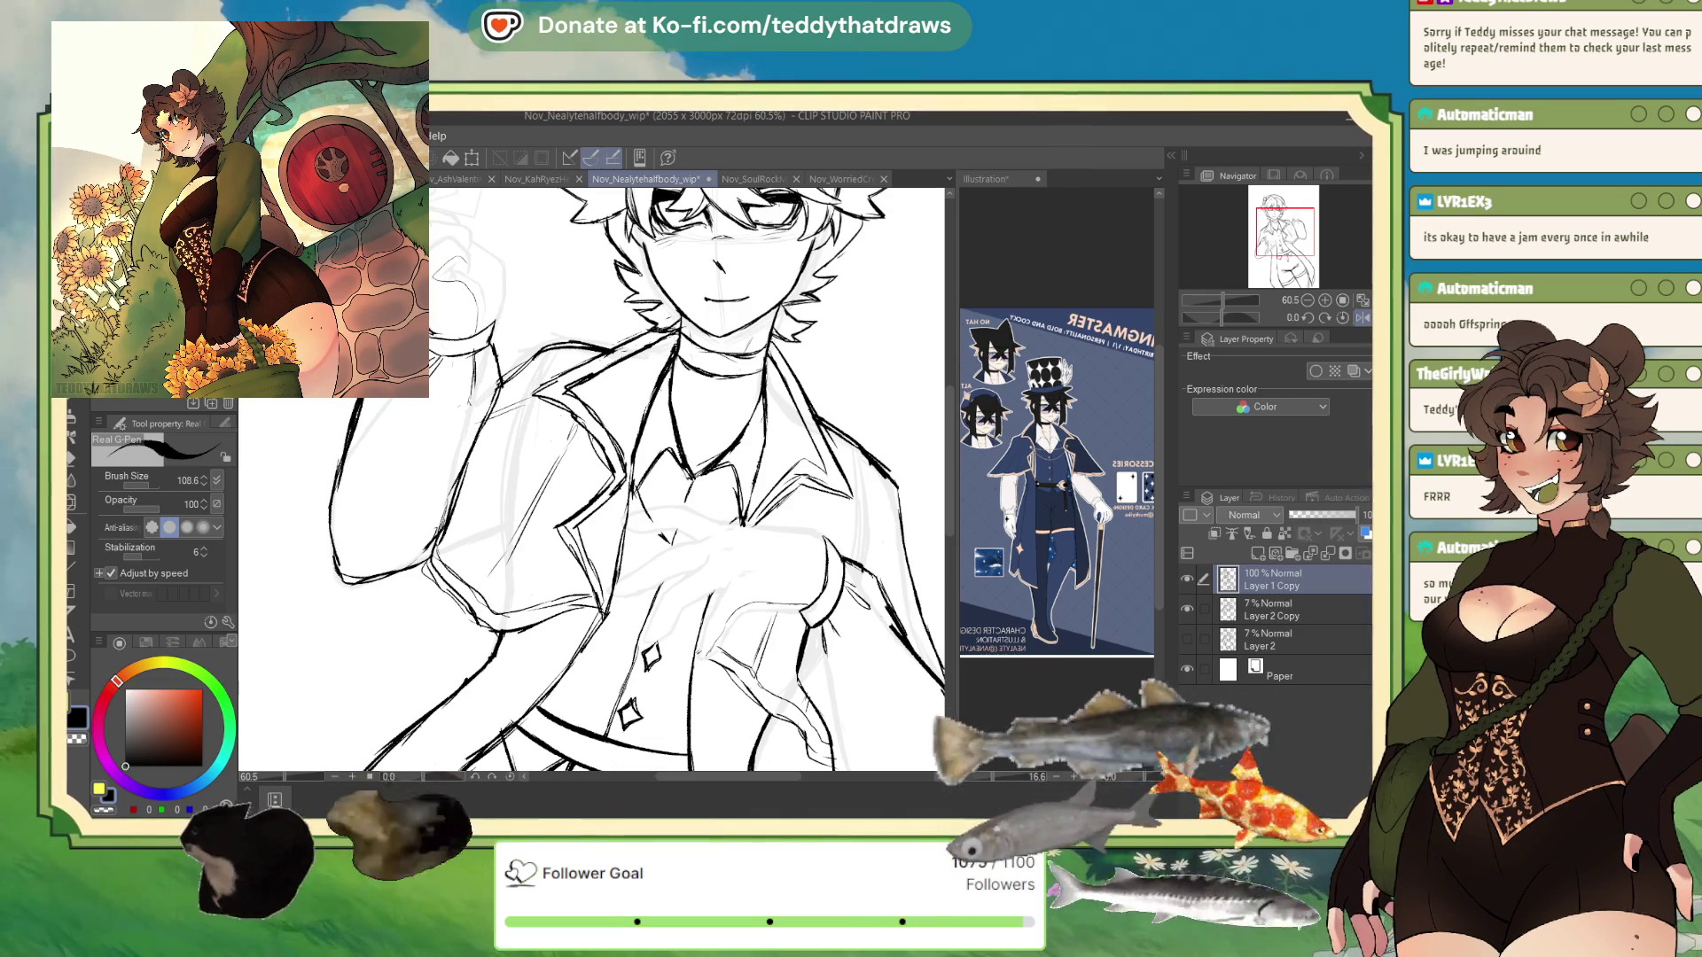
scroll(499, 437, "down", 2)
scroll(499, 437, "up", 2)
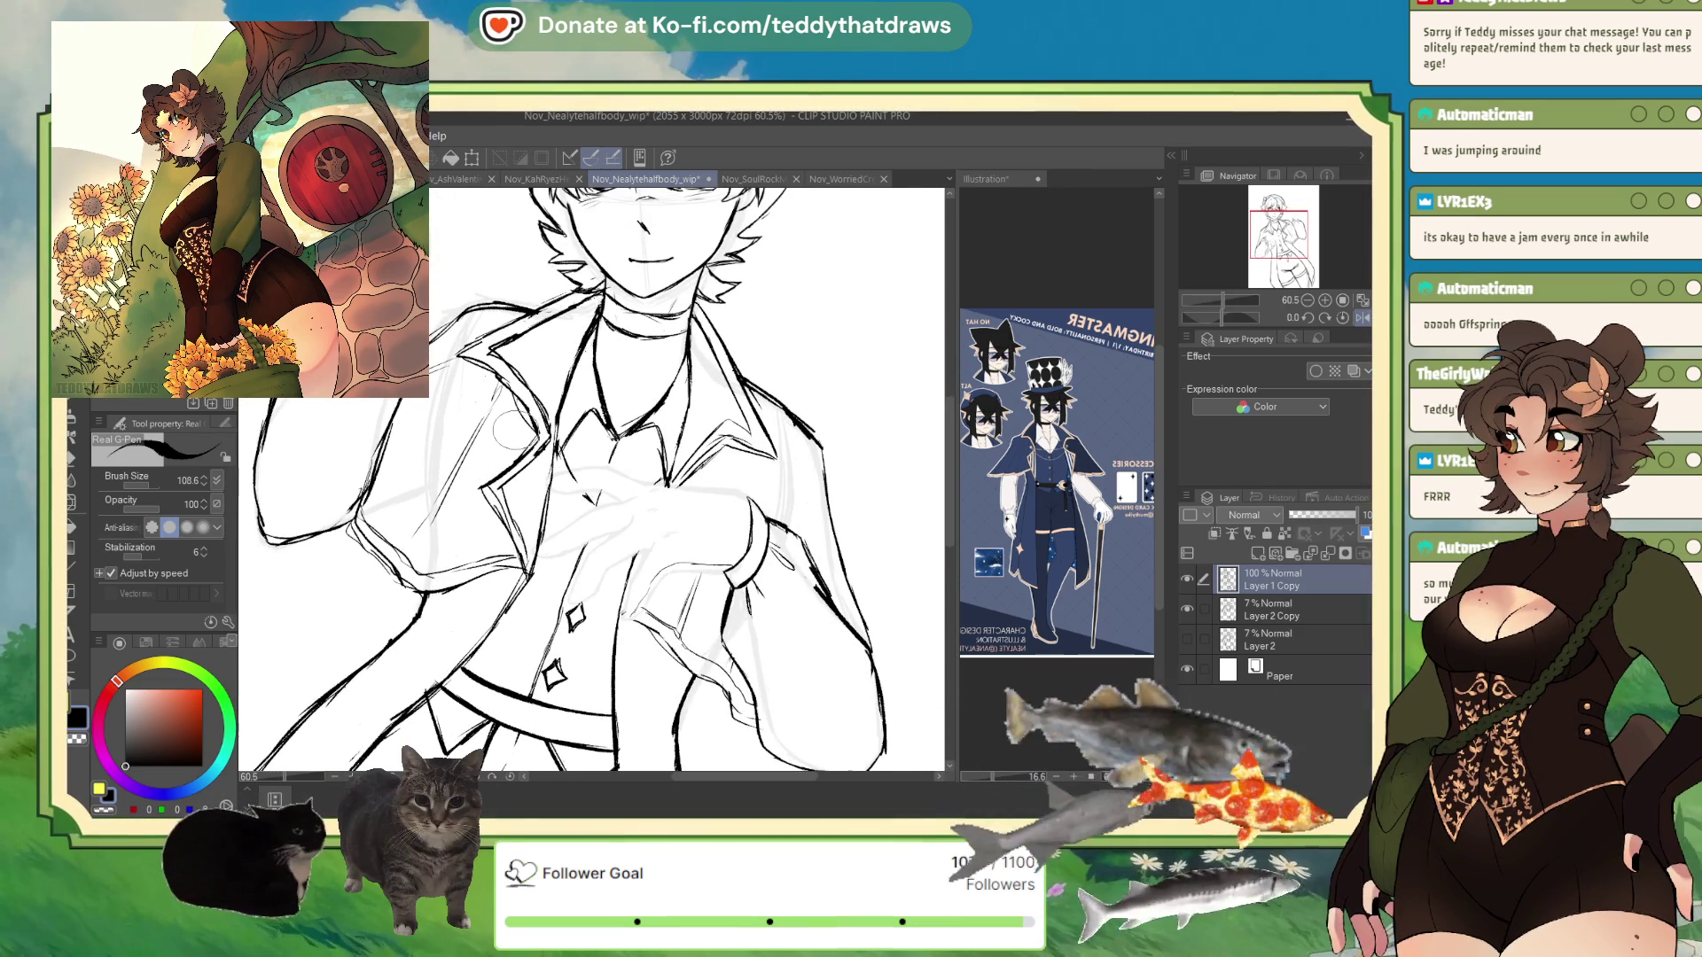
scroll(1073, 479, "up", 5)
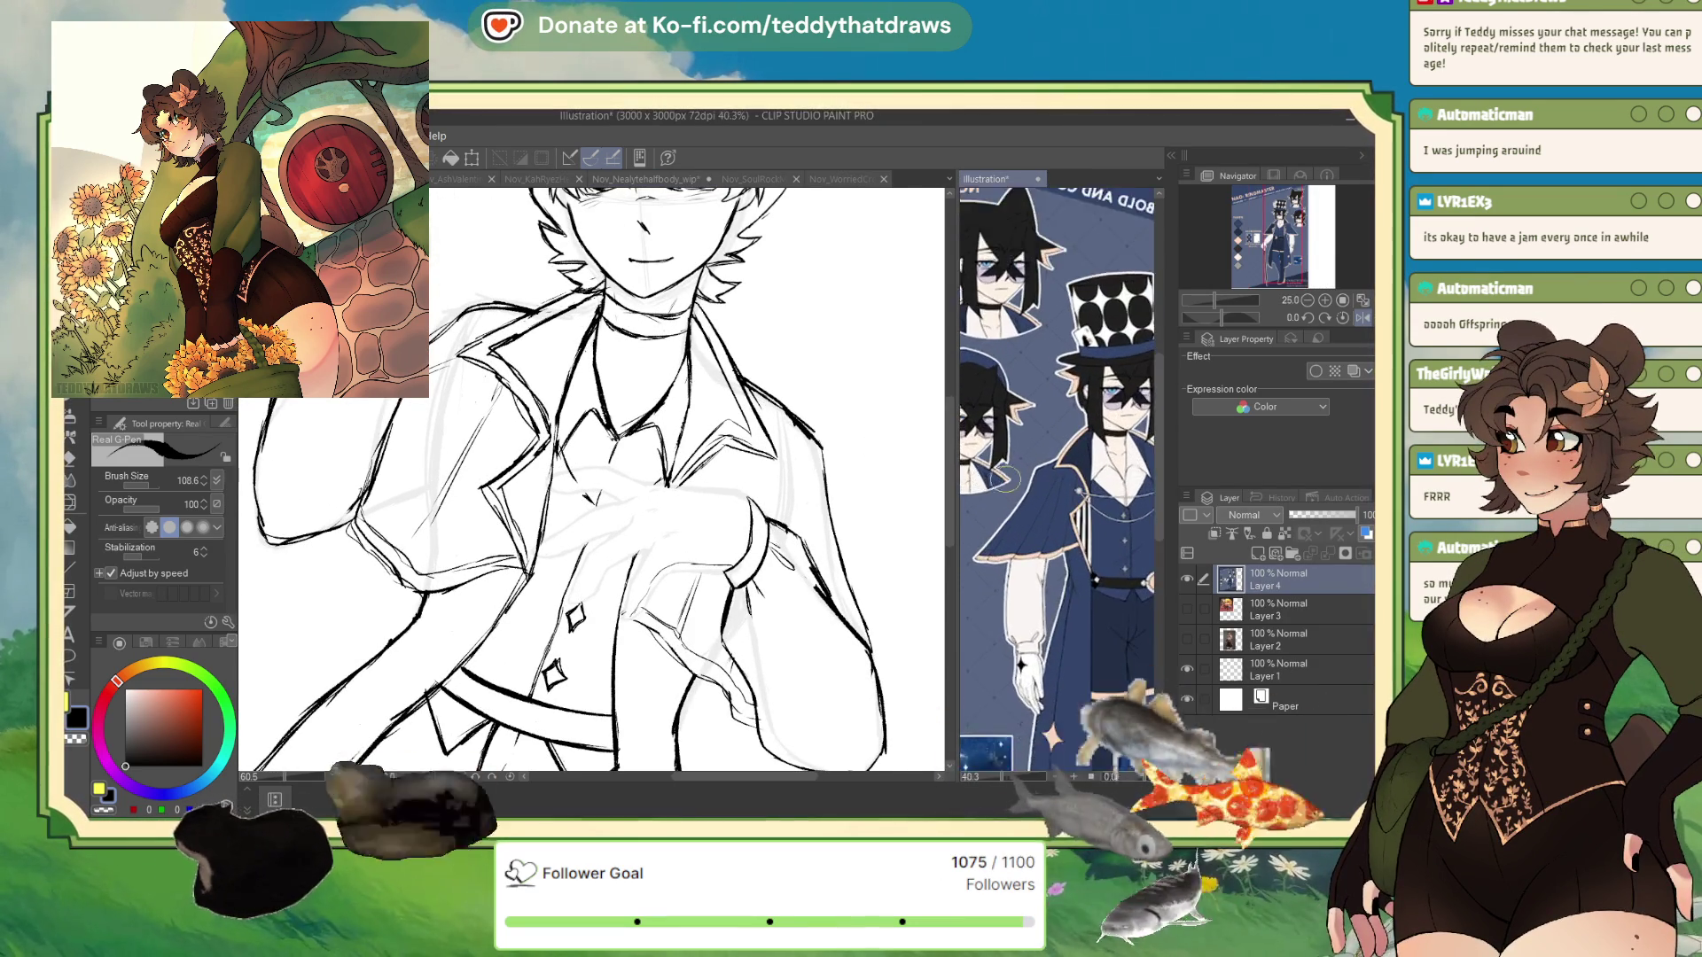
- Add a small curved lineart stroke, zoom out twice, and bring up the full reference character
left_click(514, 437)
left_click_drag(514, 439, 522, 435)
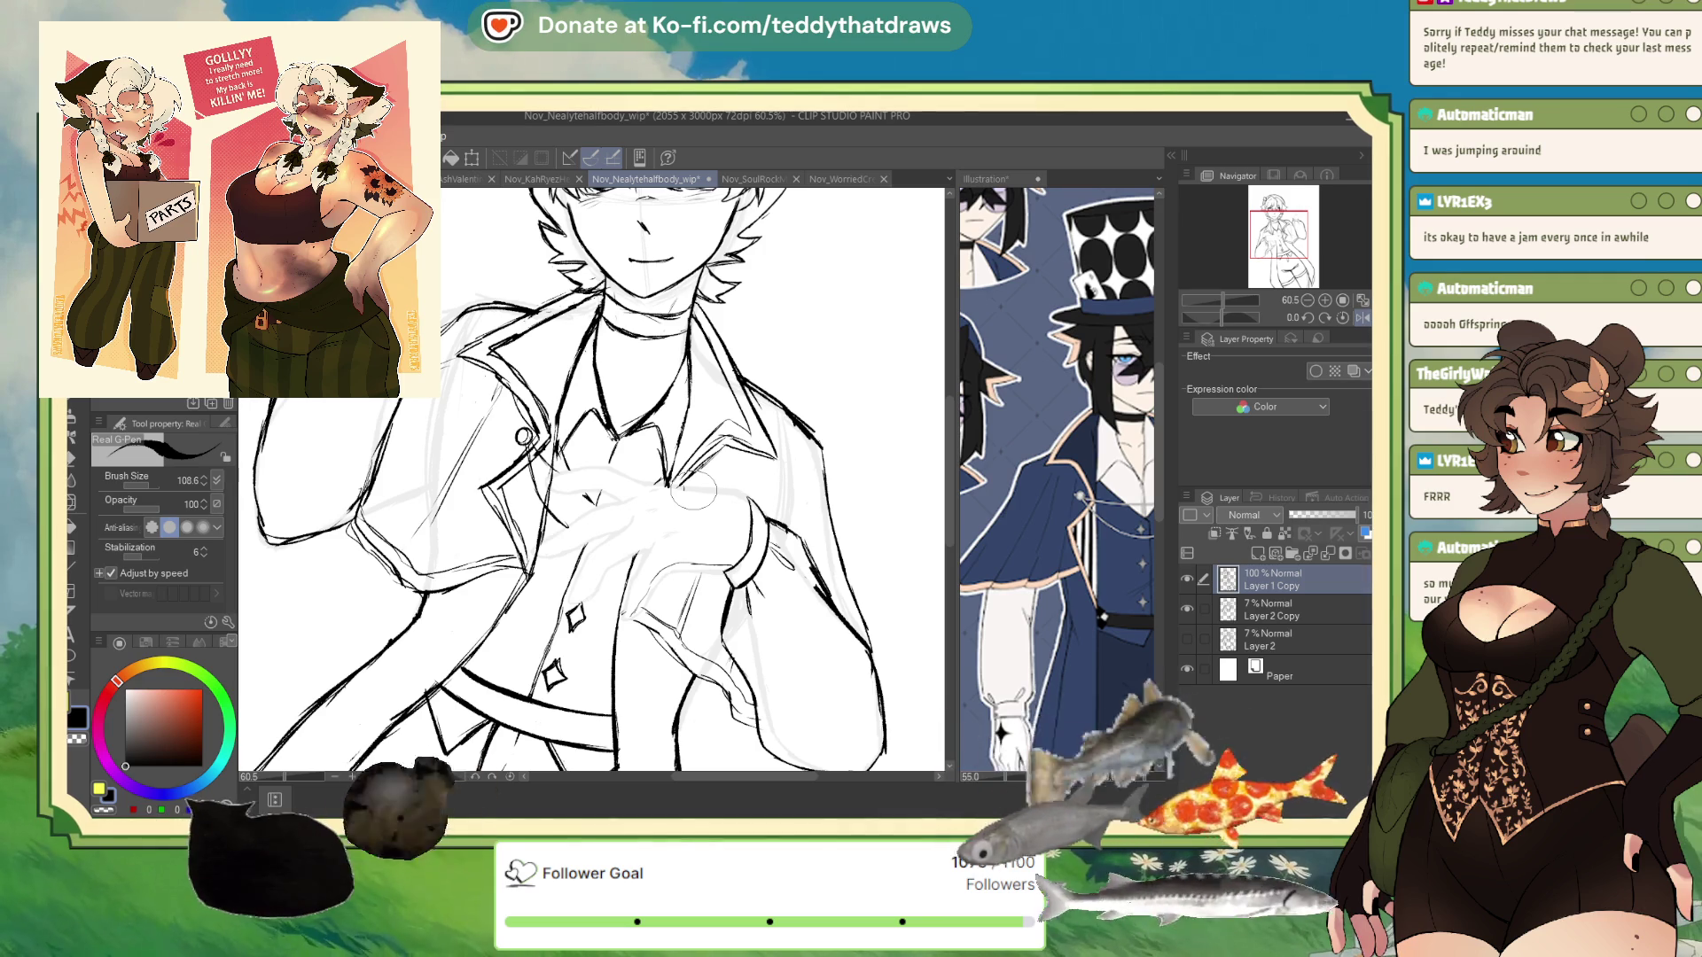
left_click(1308, 301)
left_click(1308, 301)
left_click(1308, 301)
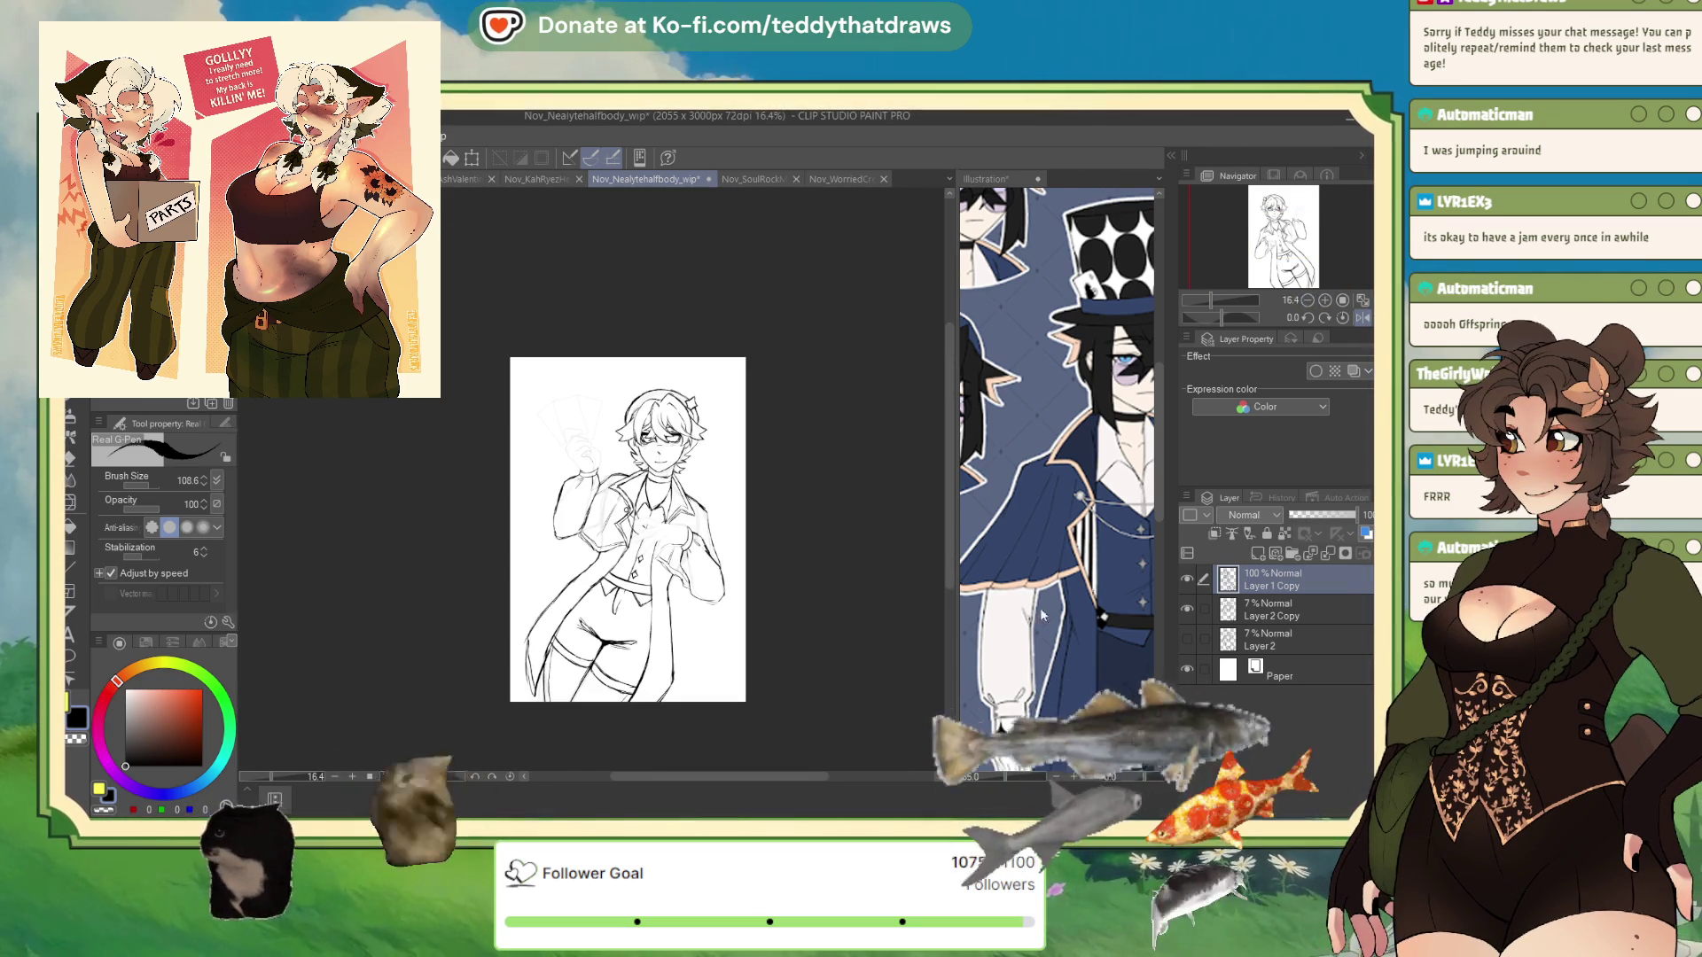
left_click(1009, 470)
scroll(1008, 469, "down", 2)
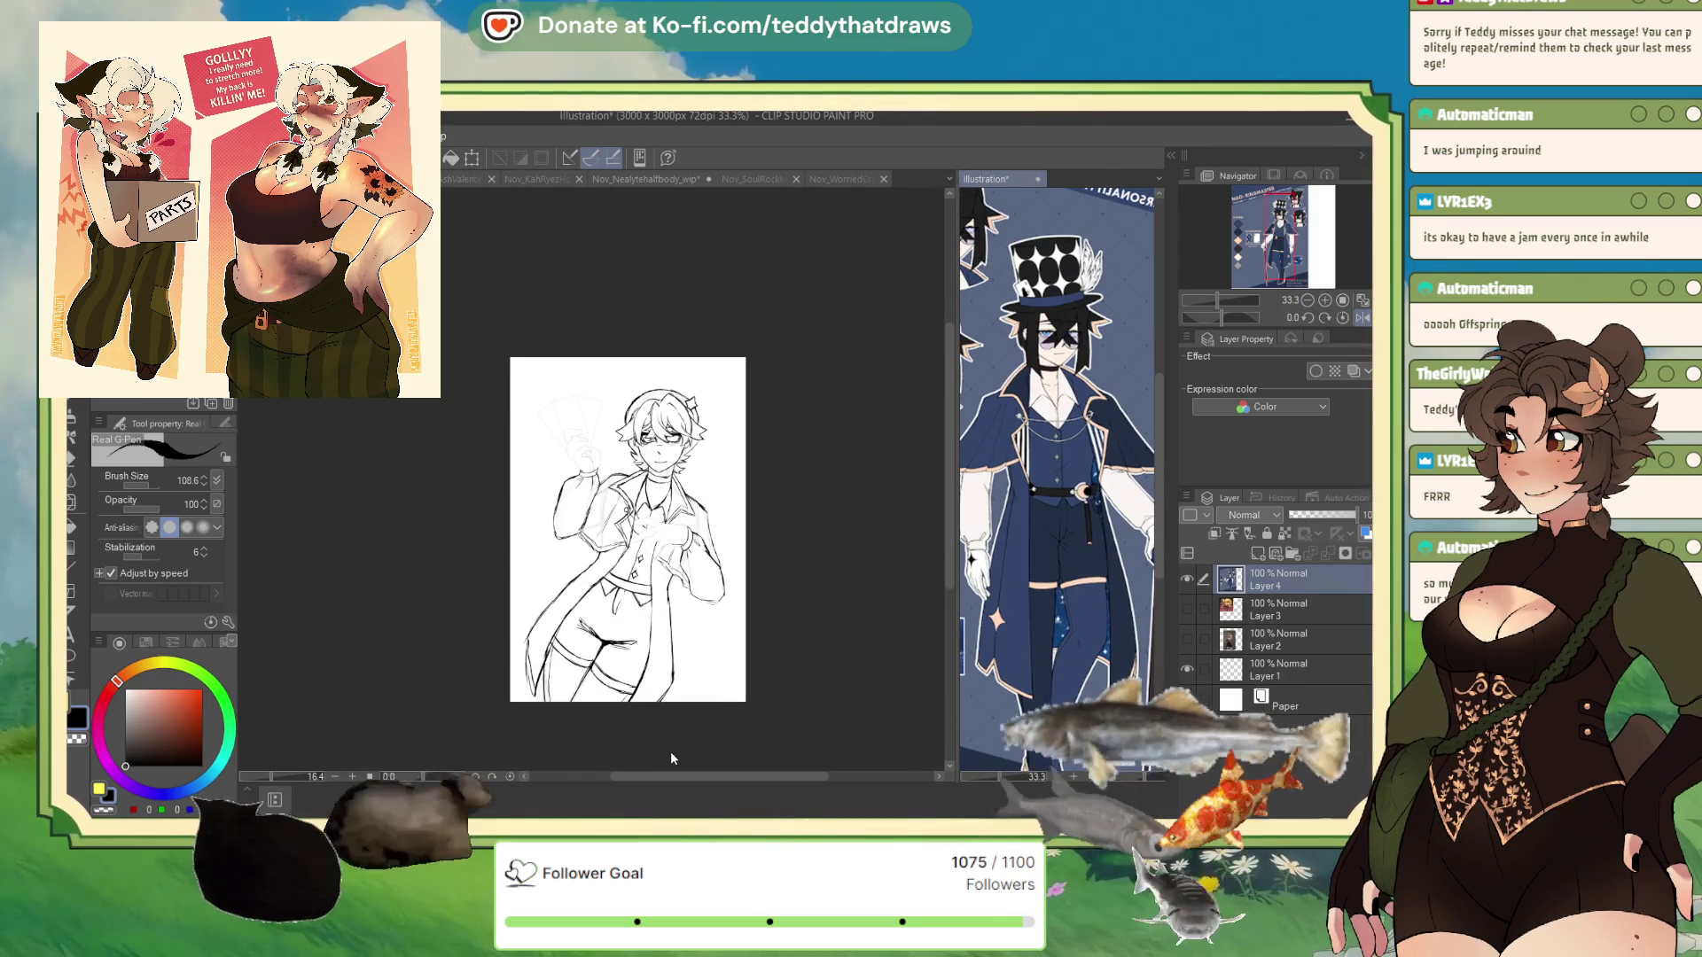
- Undo the two stray hip strokes, redraw a short hip line, and rotate the canvas to -21.1°
left_click(640, 712)
scroll(641, 712, "up", 2)
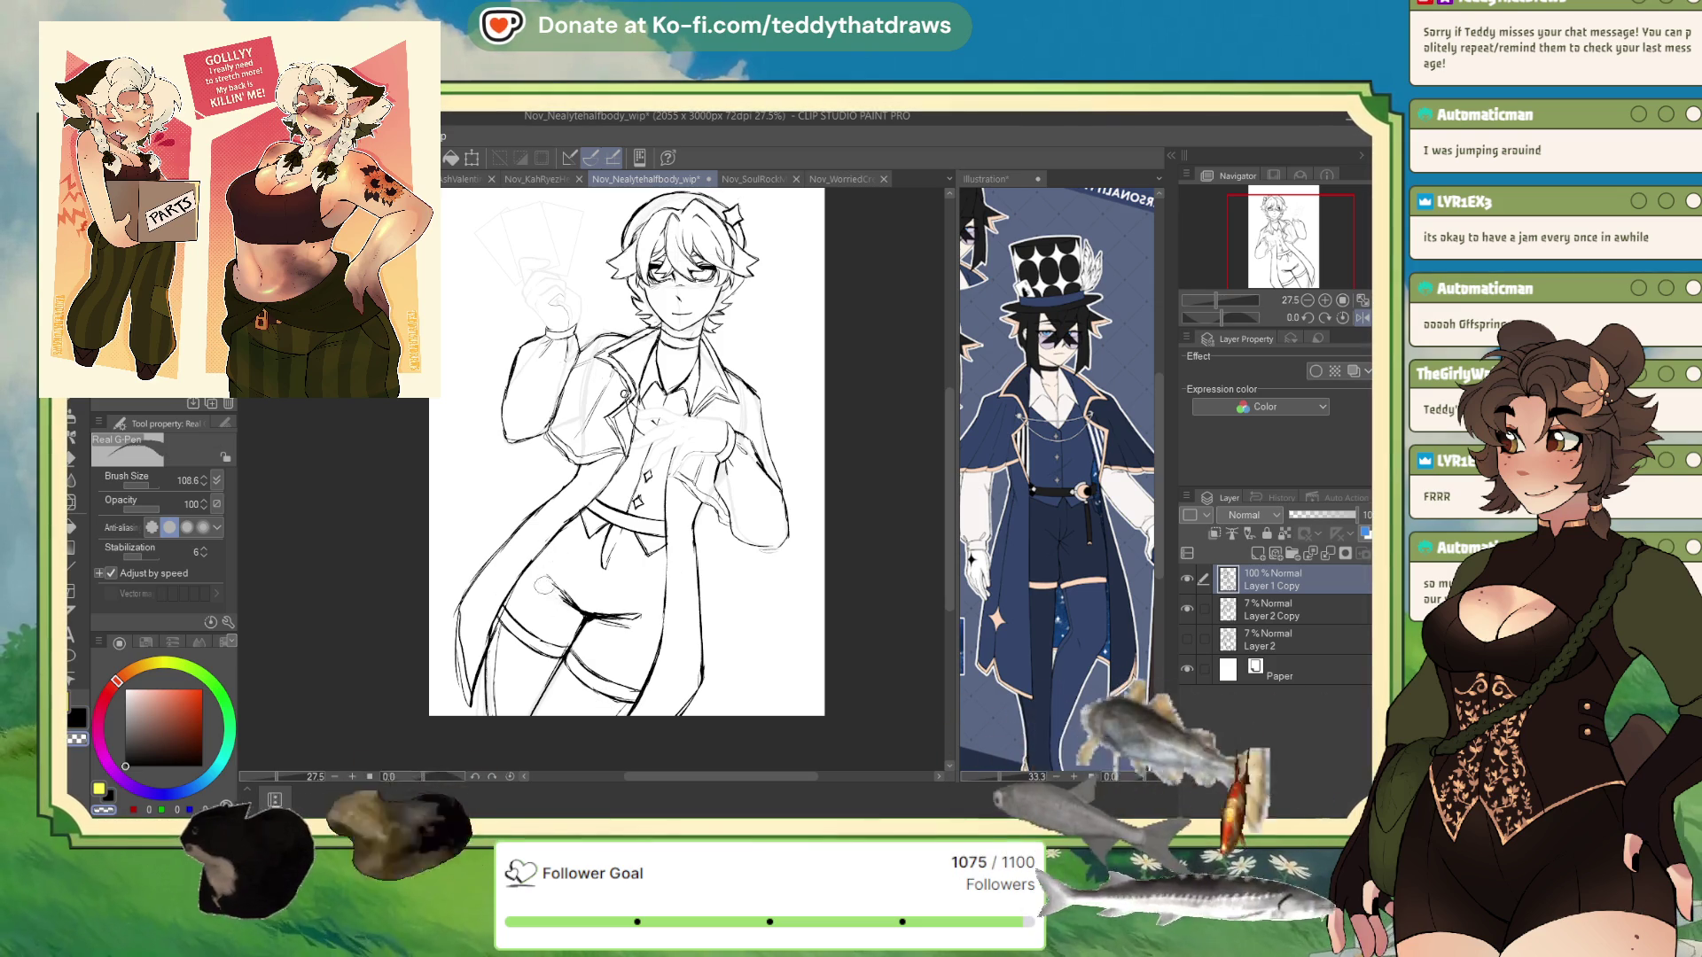
key("ctrl+z")
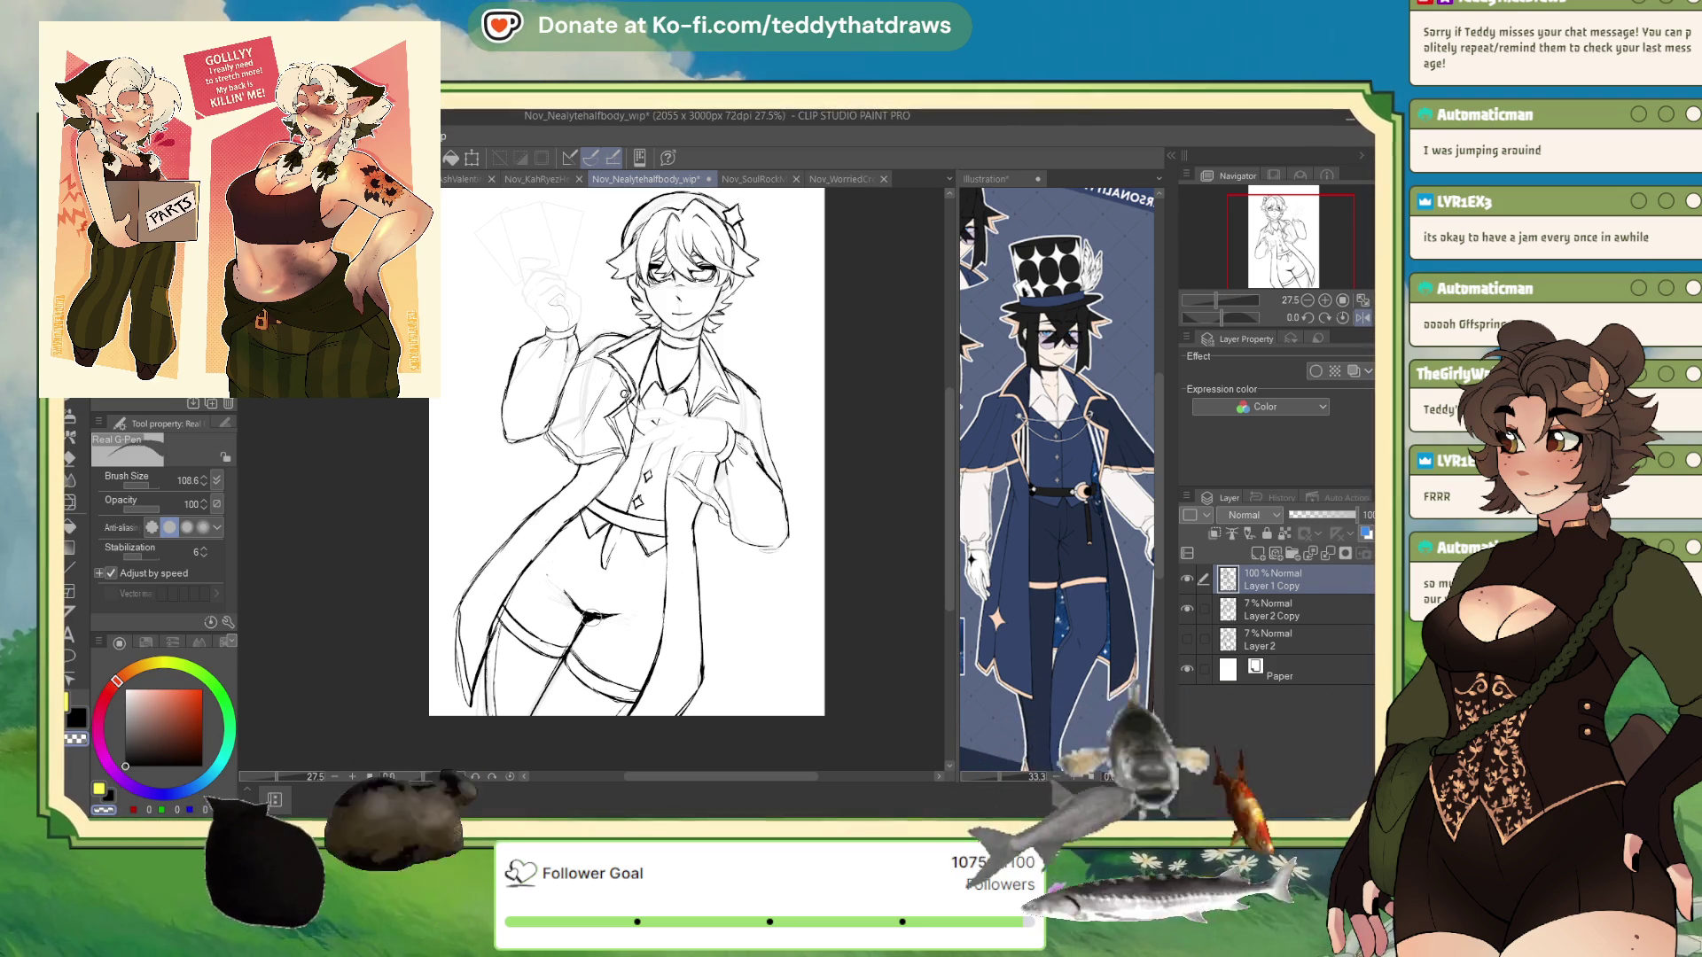
key("ctrl+z")
key("ctrl+z")
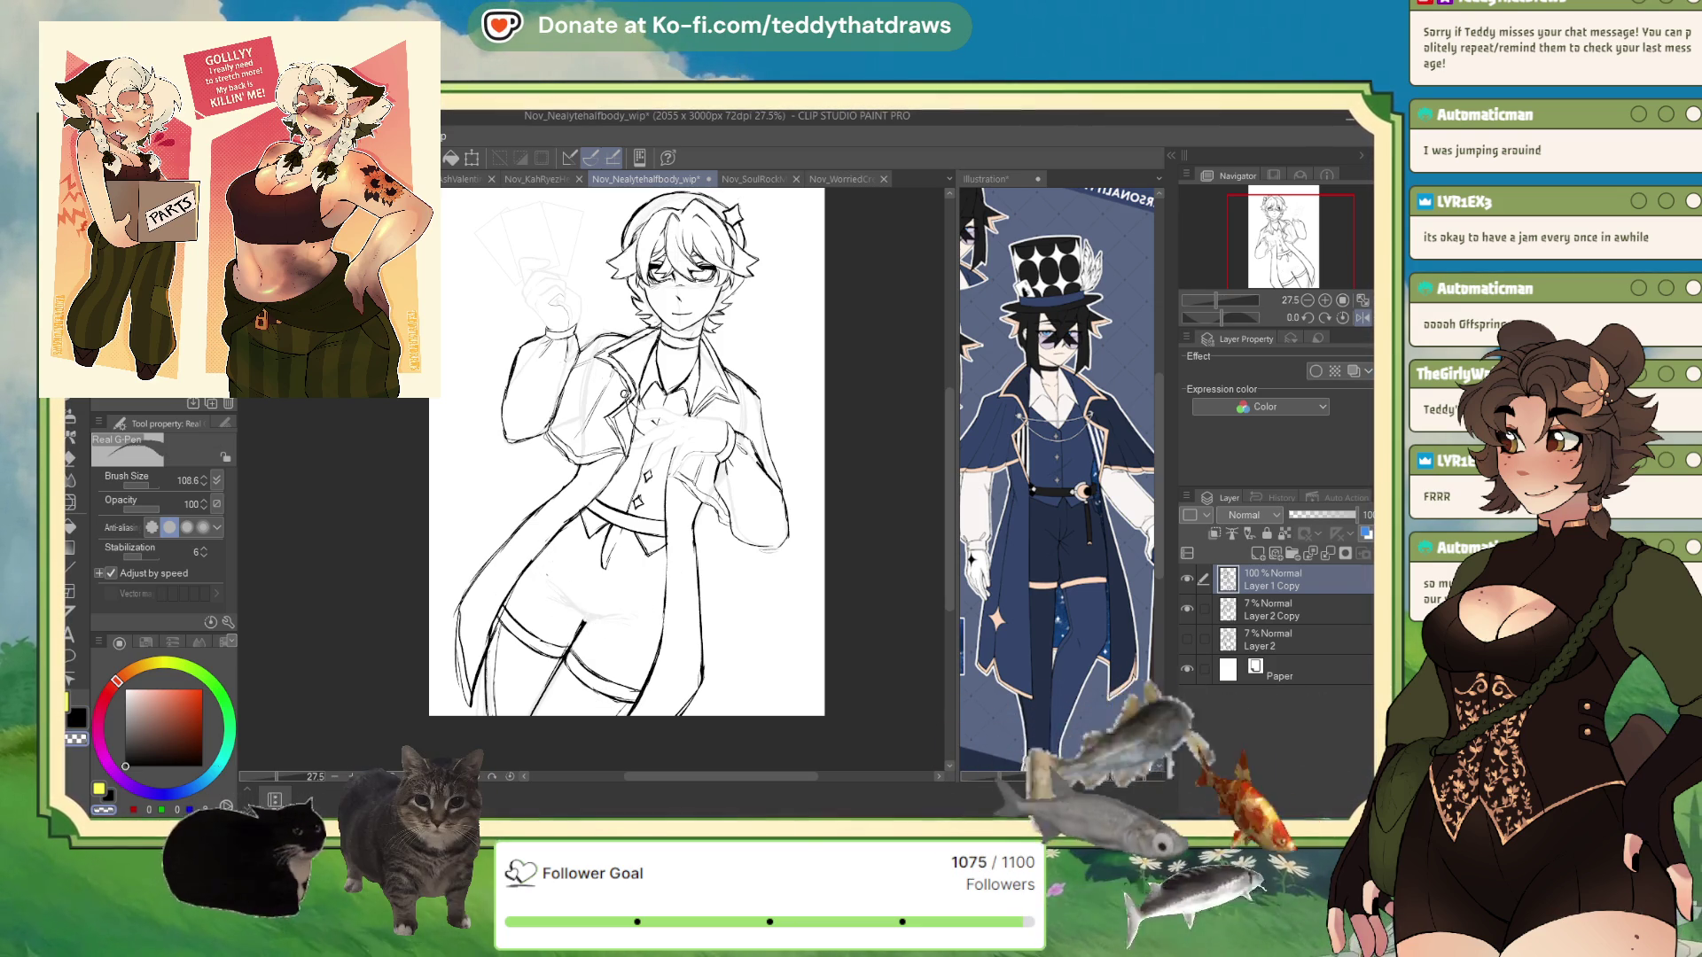
left_click_drag(545, 580, 568, 607)
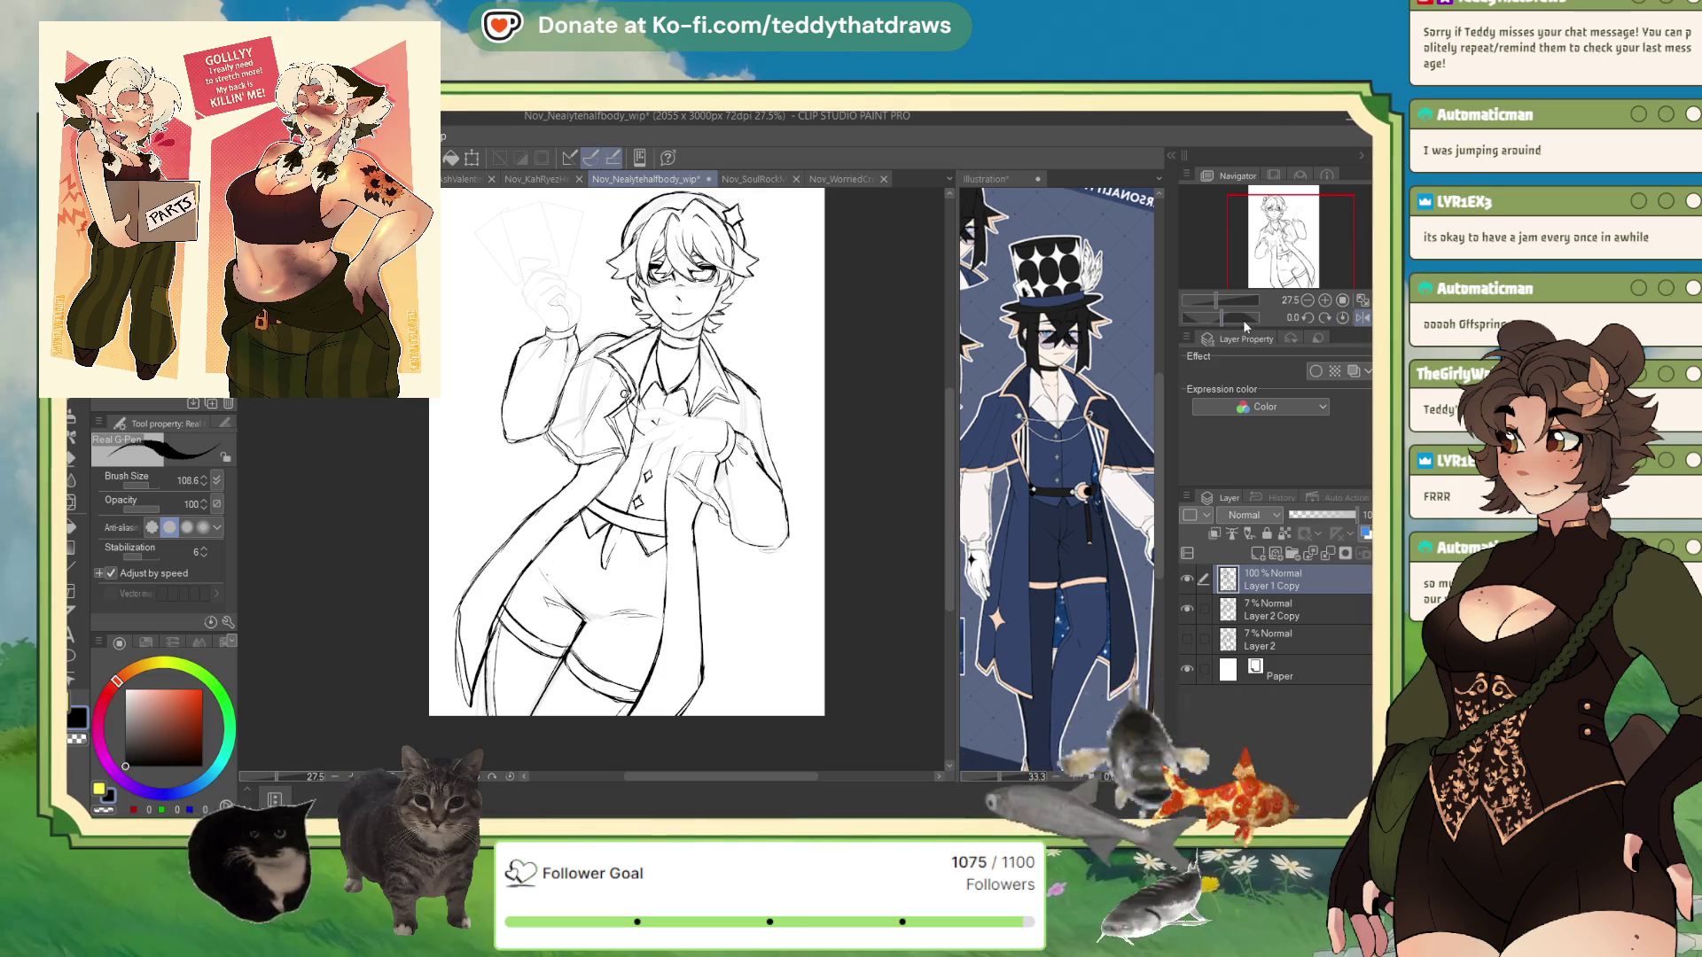
left_click(1216, 321)
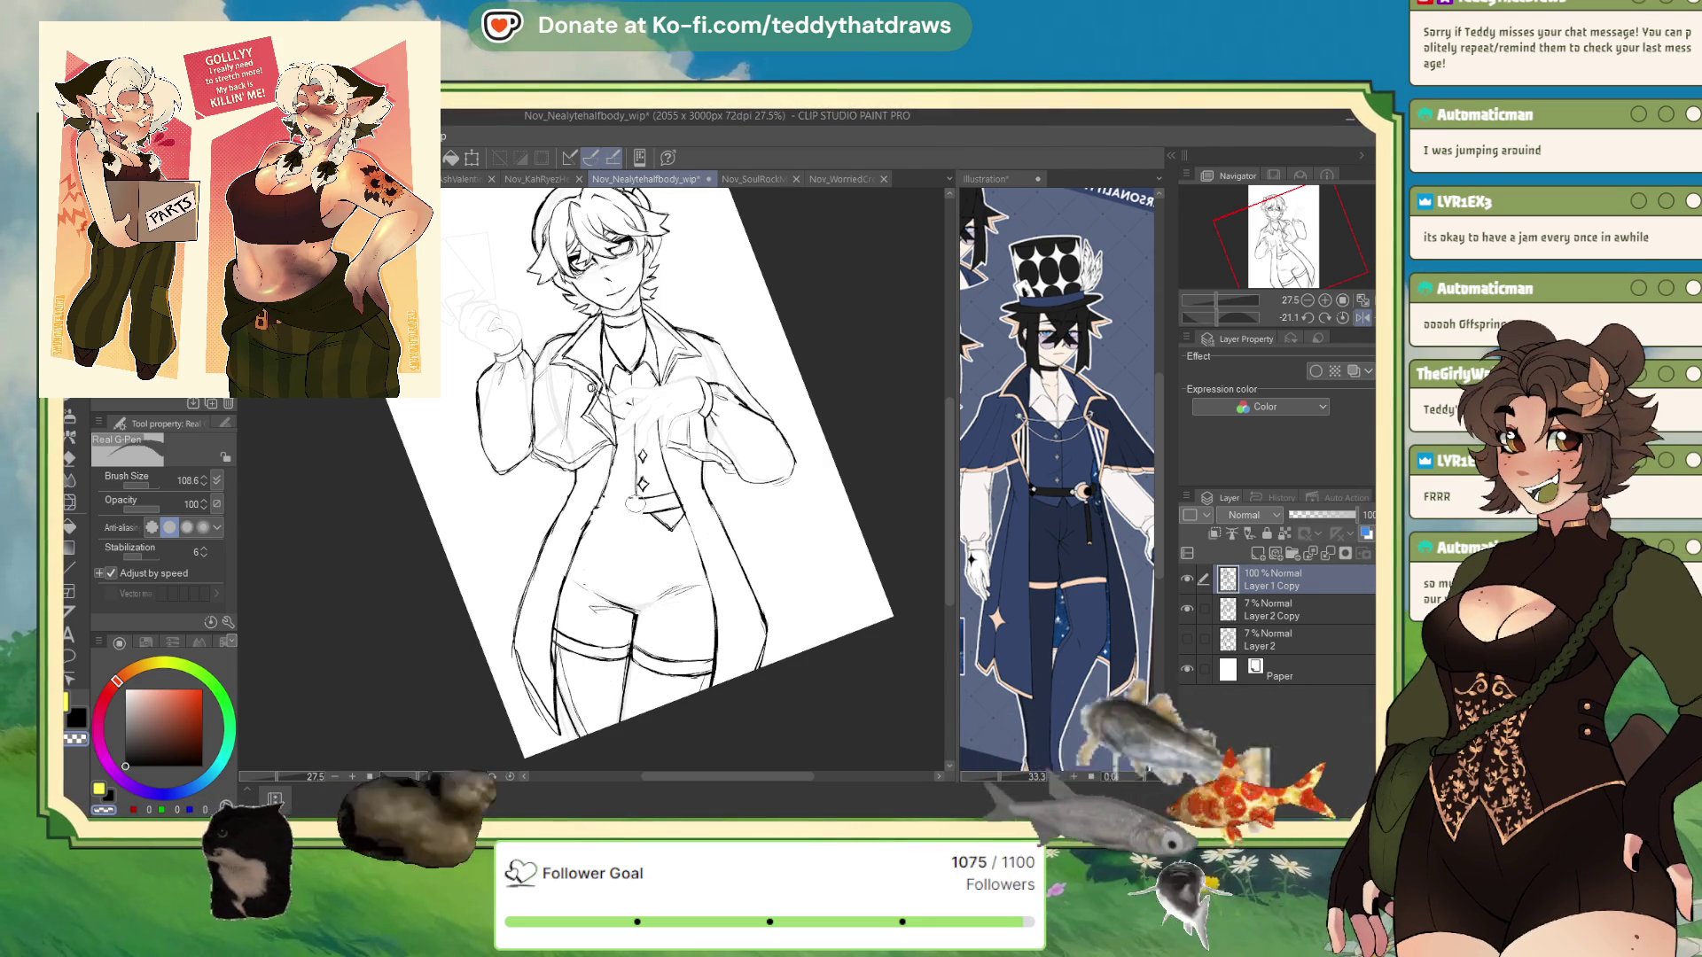
- Ink the waist strokes, undo the stray diagonal one, and redraw a short waist line
mouse_move(658, 510)
left_mouse_down()
mouse_move(670, 526)
mouse_move(607, 549)
left_mouse_up()
key("ctrl+z")
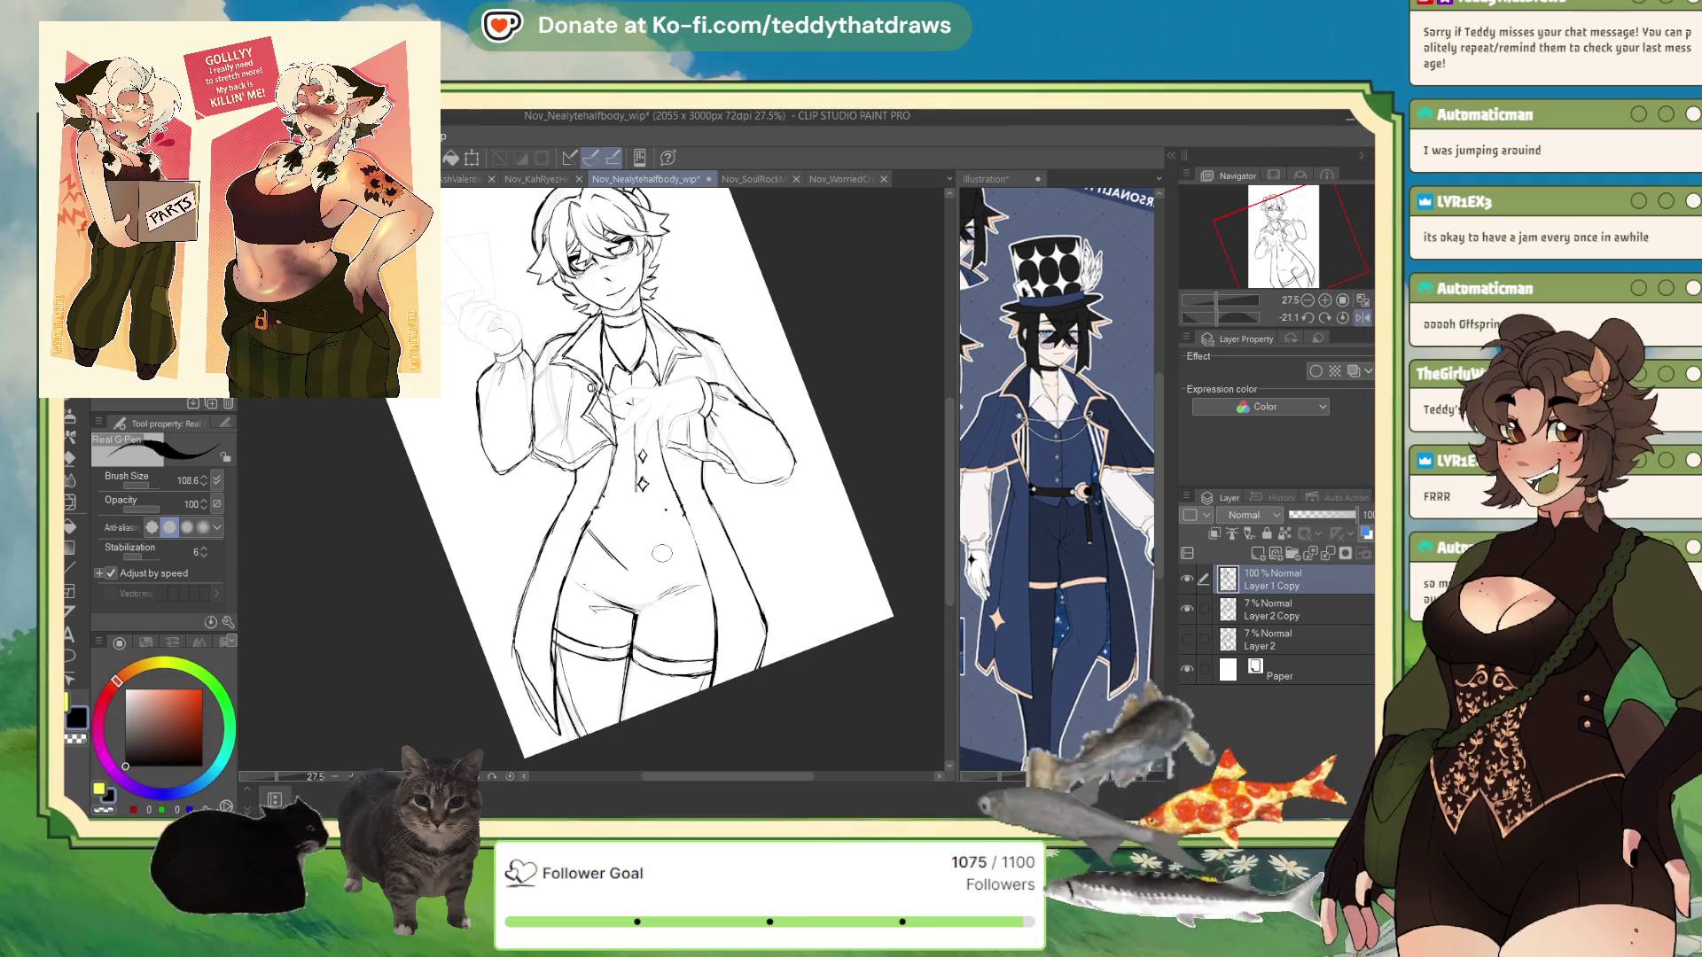
left_click_drag(630, 558, 638, 534)
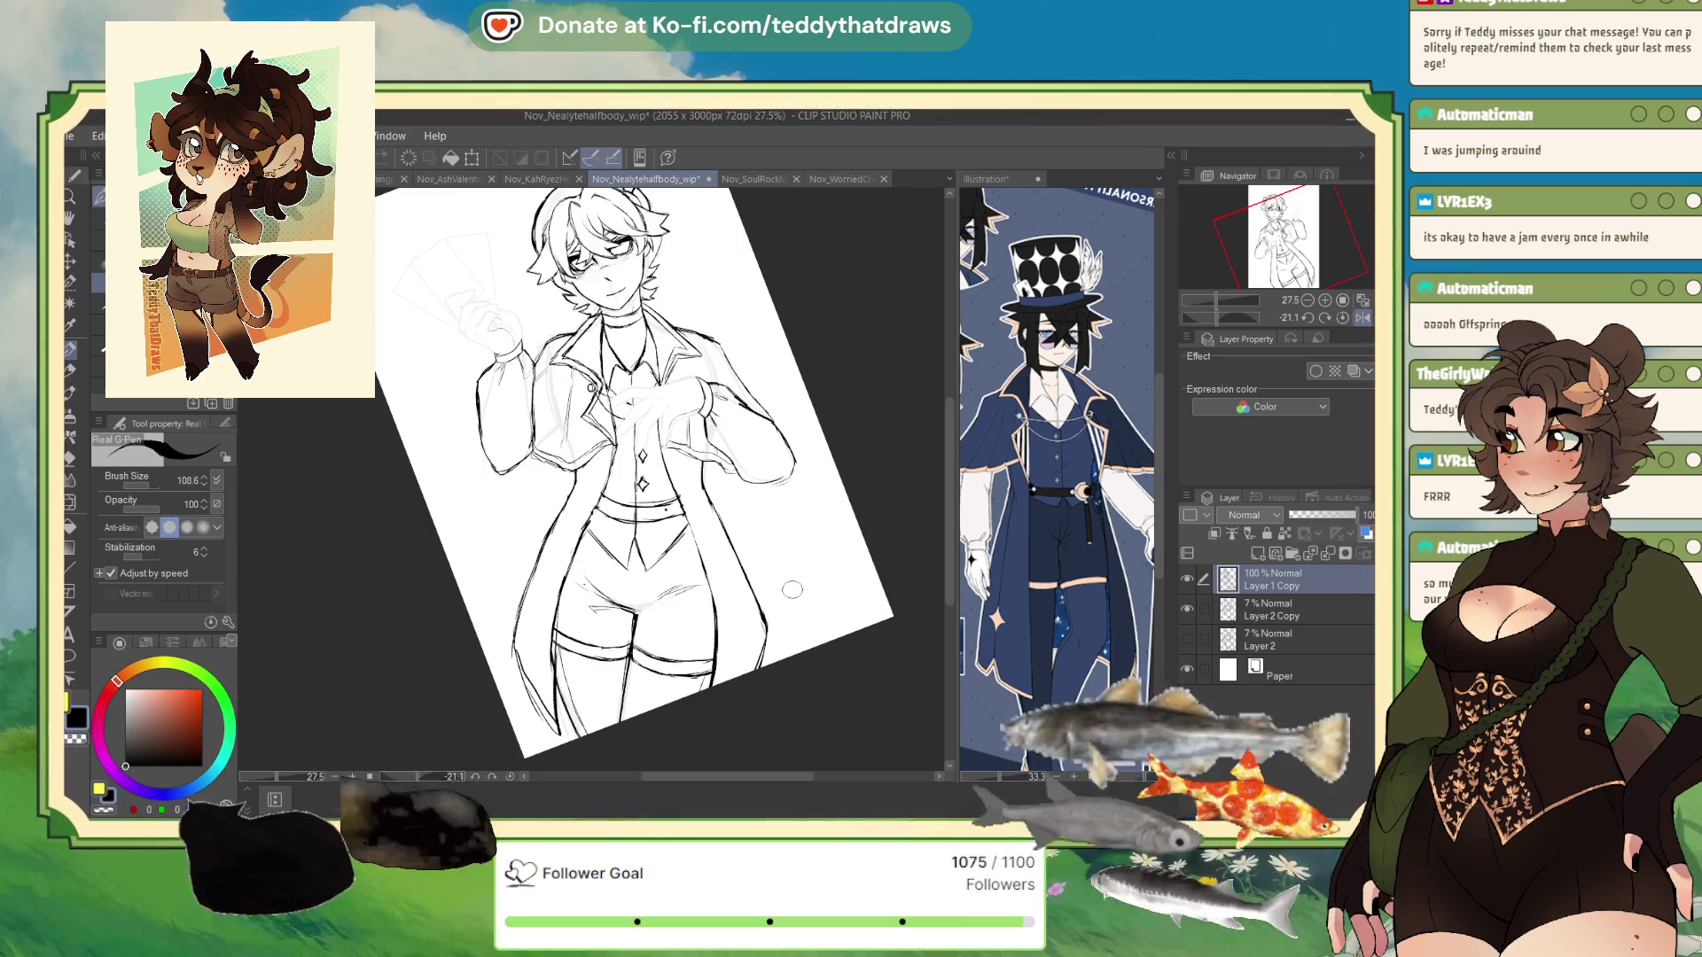
- Lasso the lower torso lineart, nudge it slightly down, then switch to the Real G-Pen
left_click(71, 286)
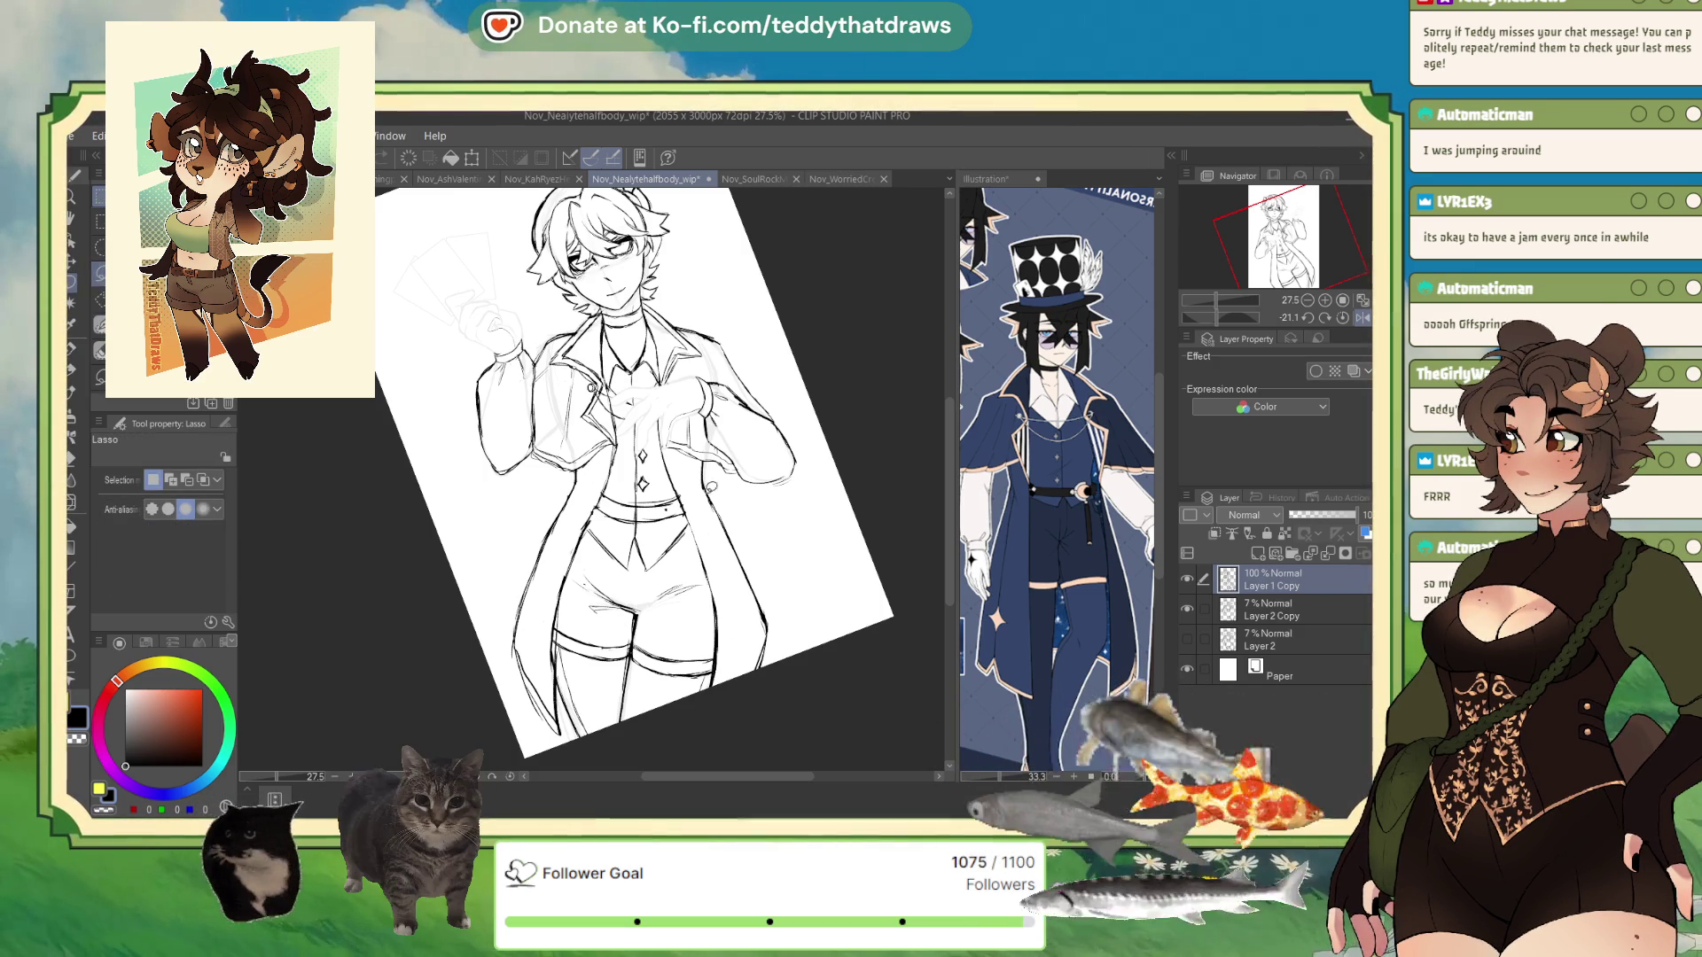
mouse_move(493, 559)
left_mouse_down()
mouse_move(656, 727)
mouse_move(759, 498)
mouse_move(702, 538)
mouse_move(620, 558)
mouse_move(567, 536)
mouse_move(470, 709)
left_mouse_up()
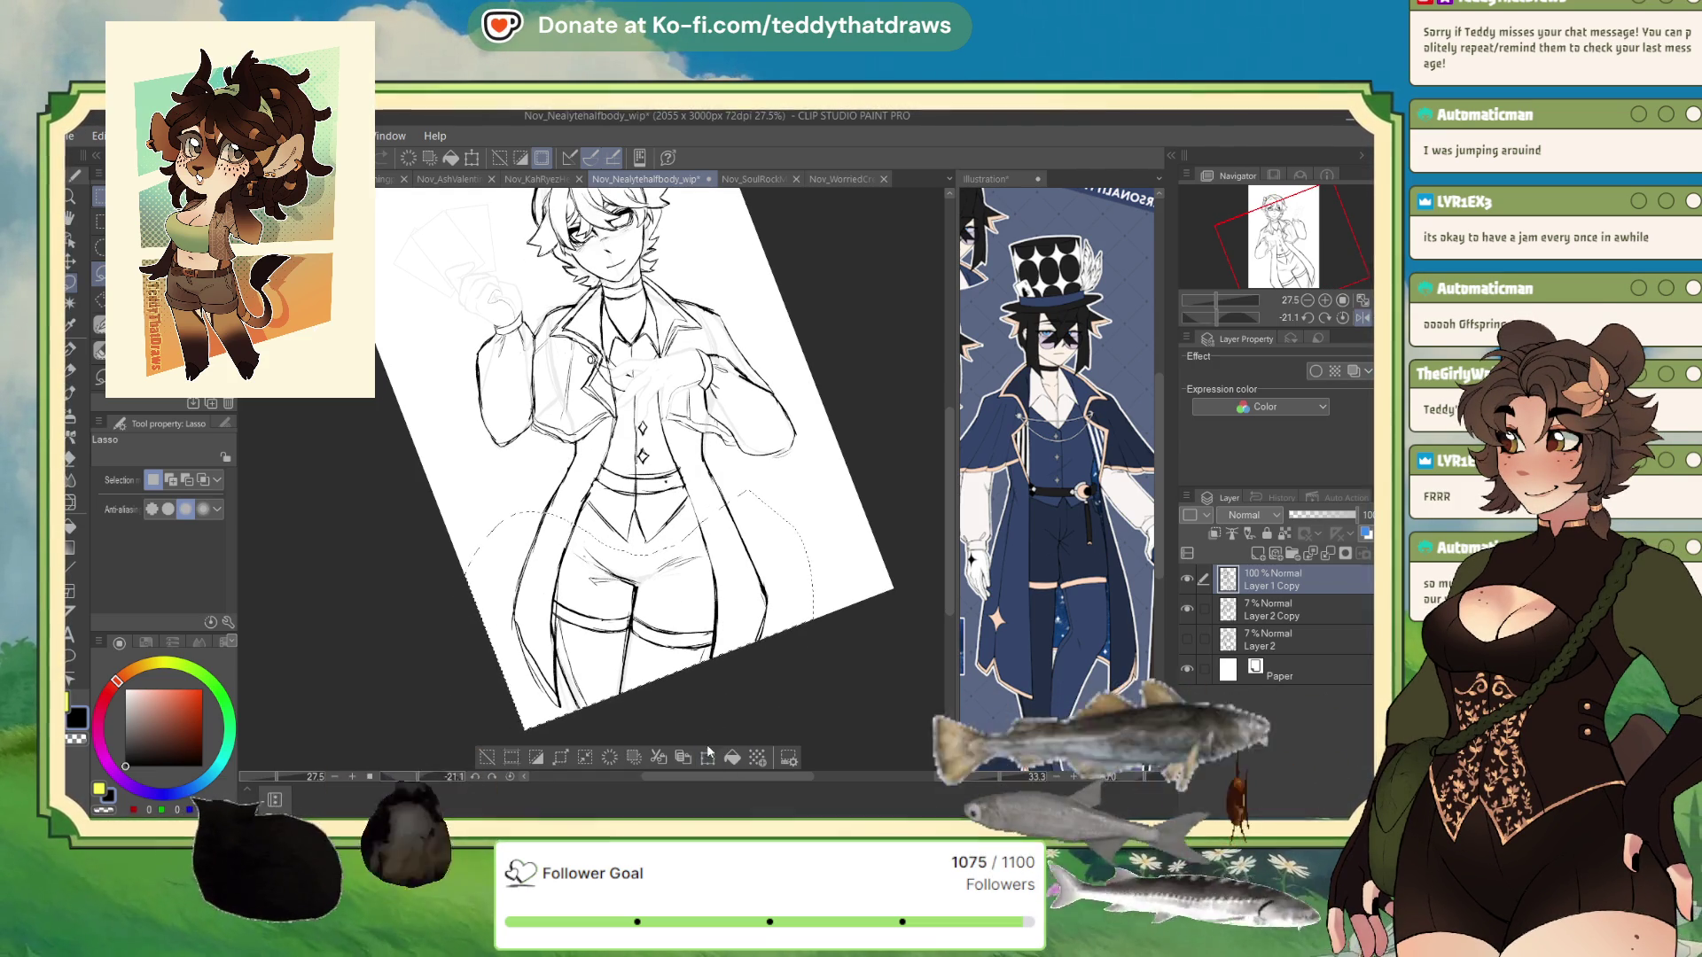
left_click(707, 757)
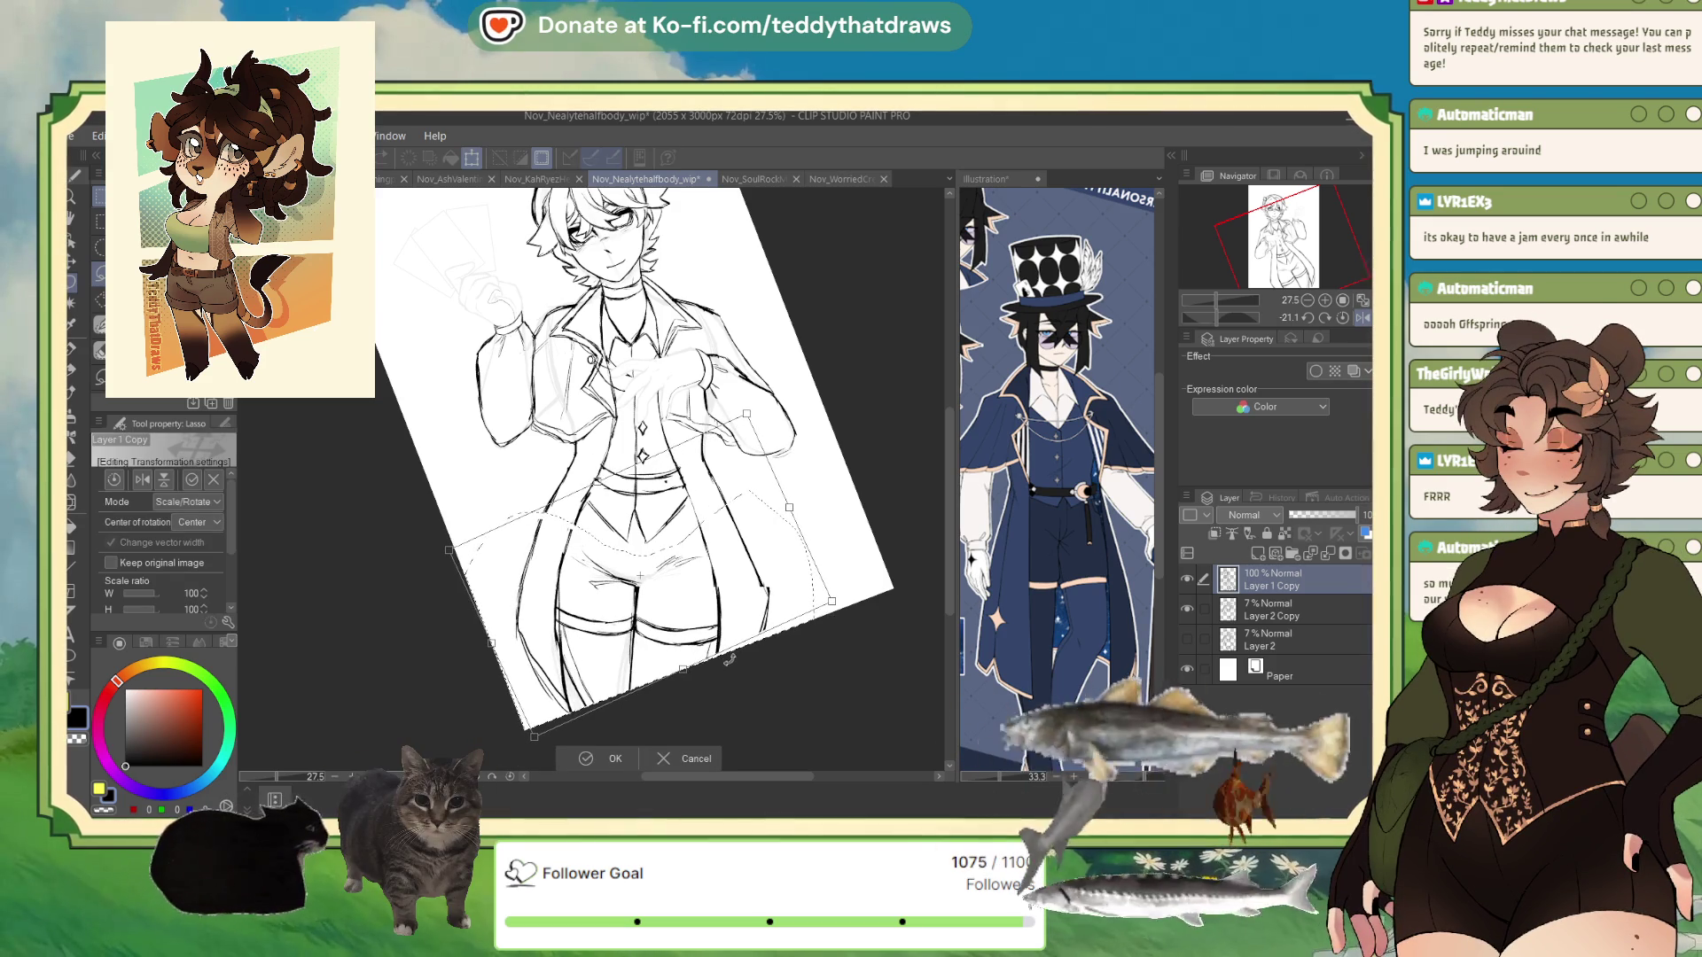
key("Return")
key("ctrl+t")
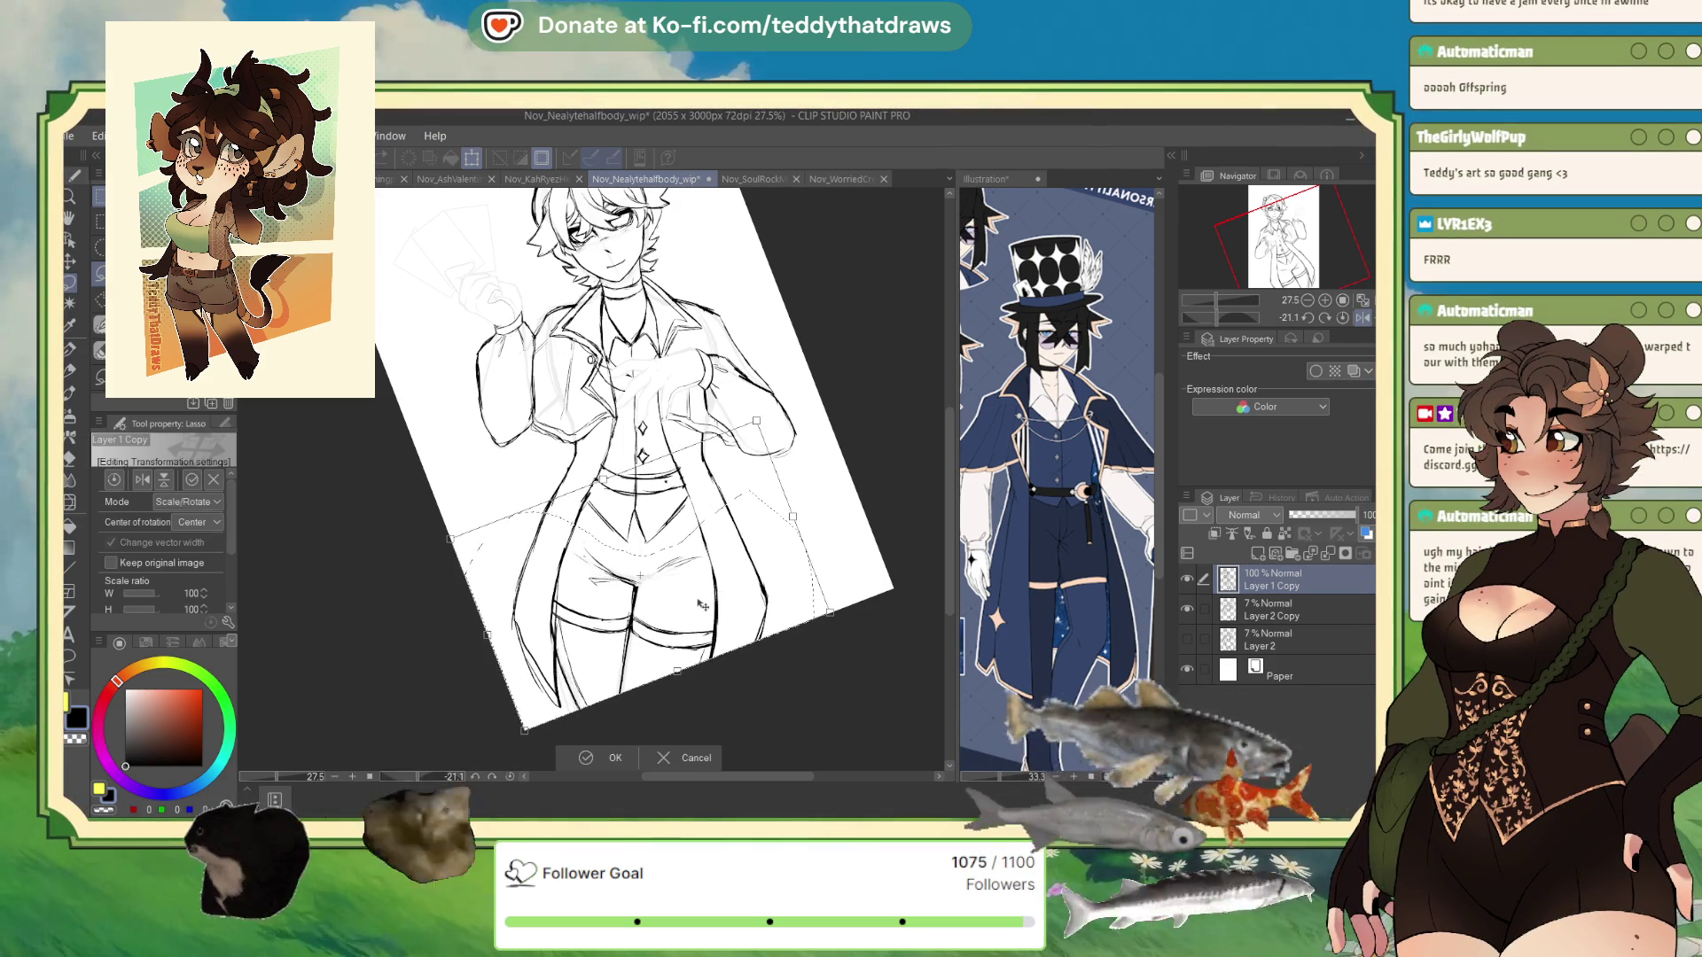
left_click_drag(707, 590, 707, 592)
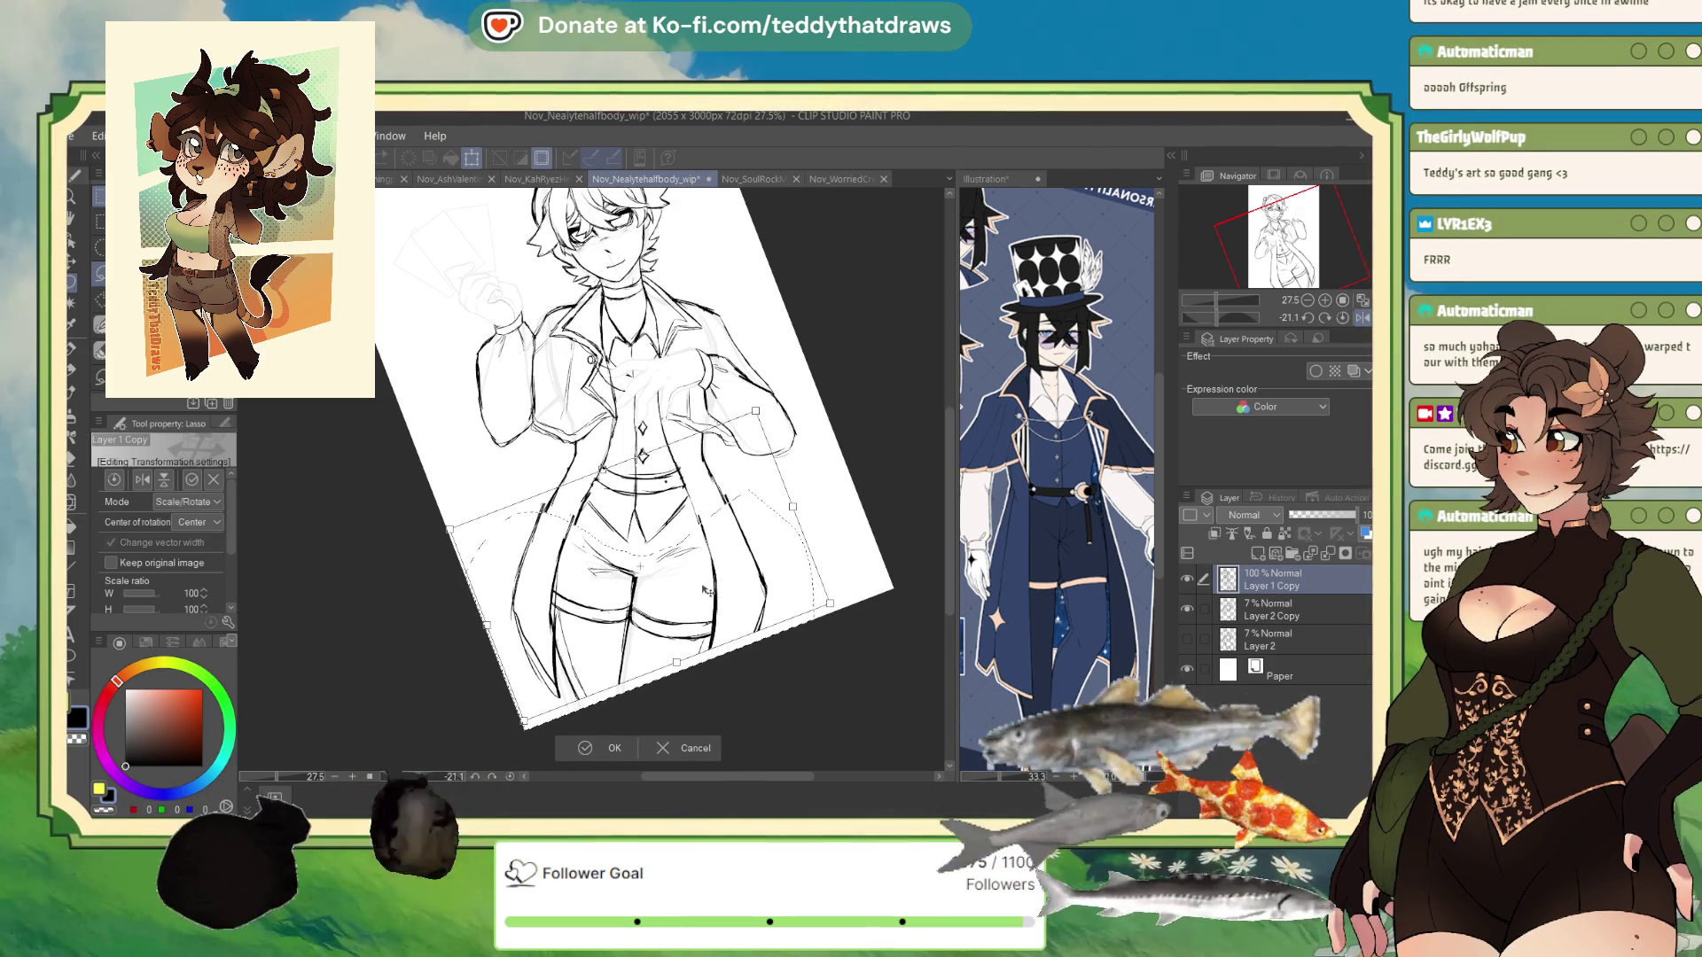
left_click(587, 749)
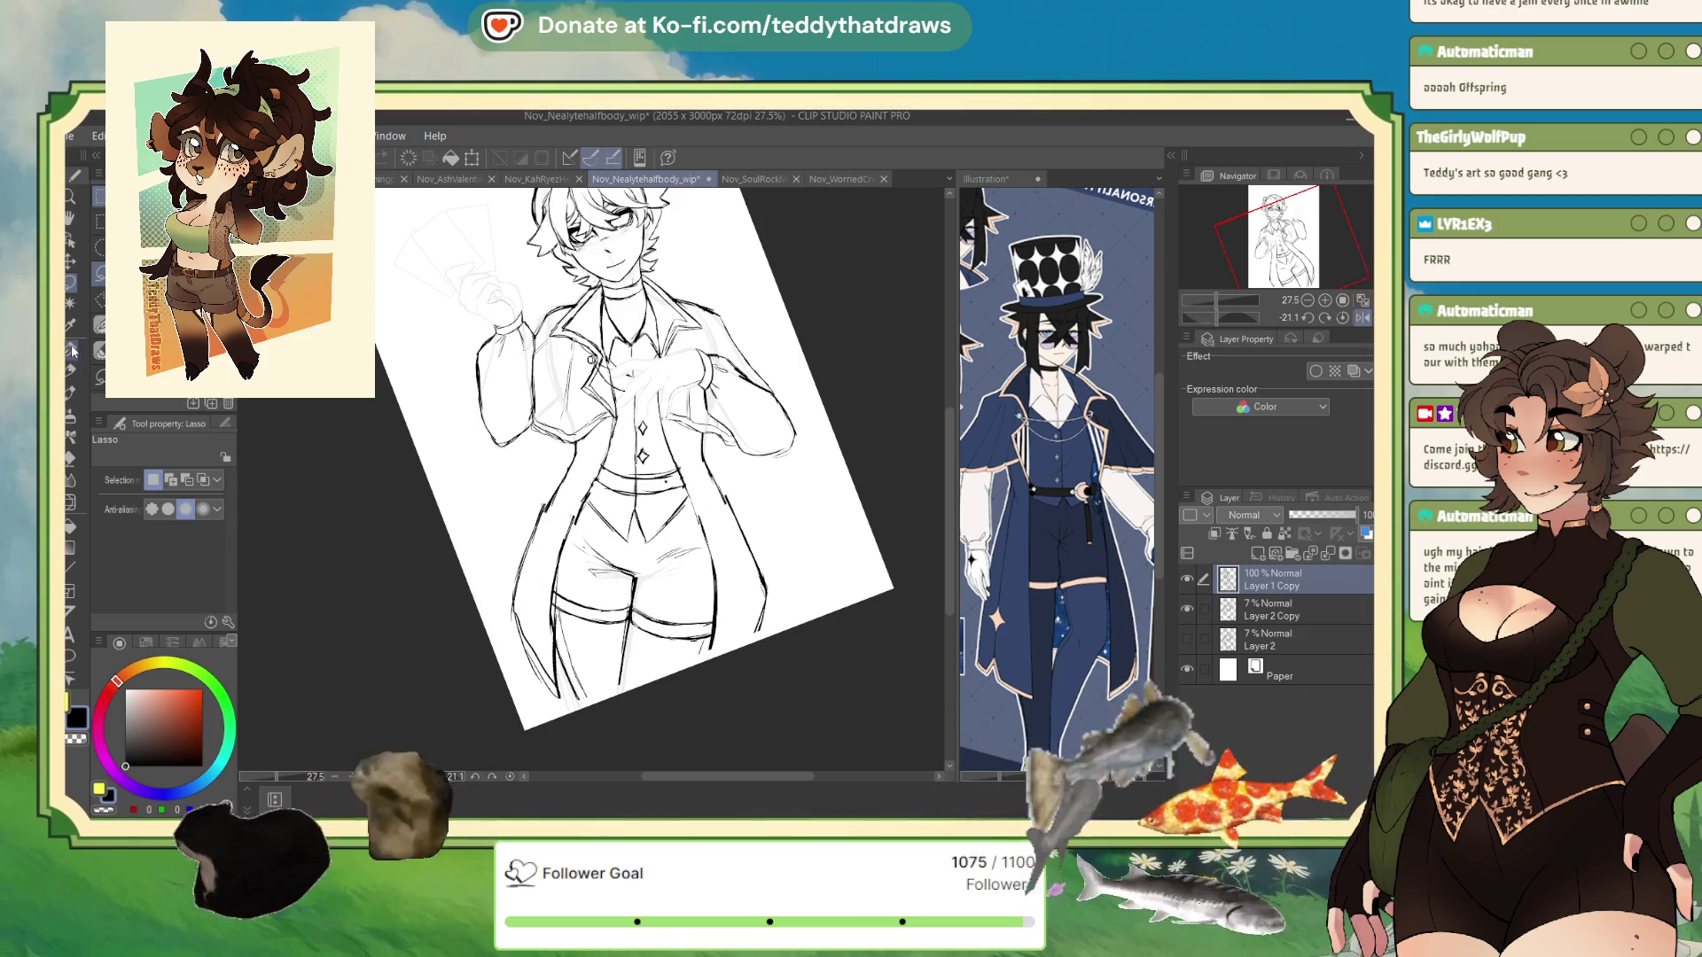
key("p")
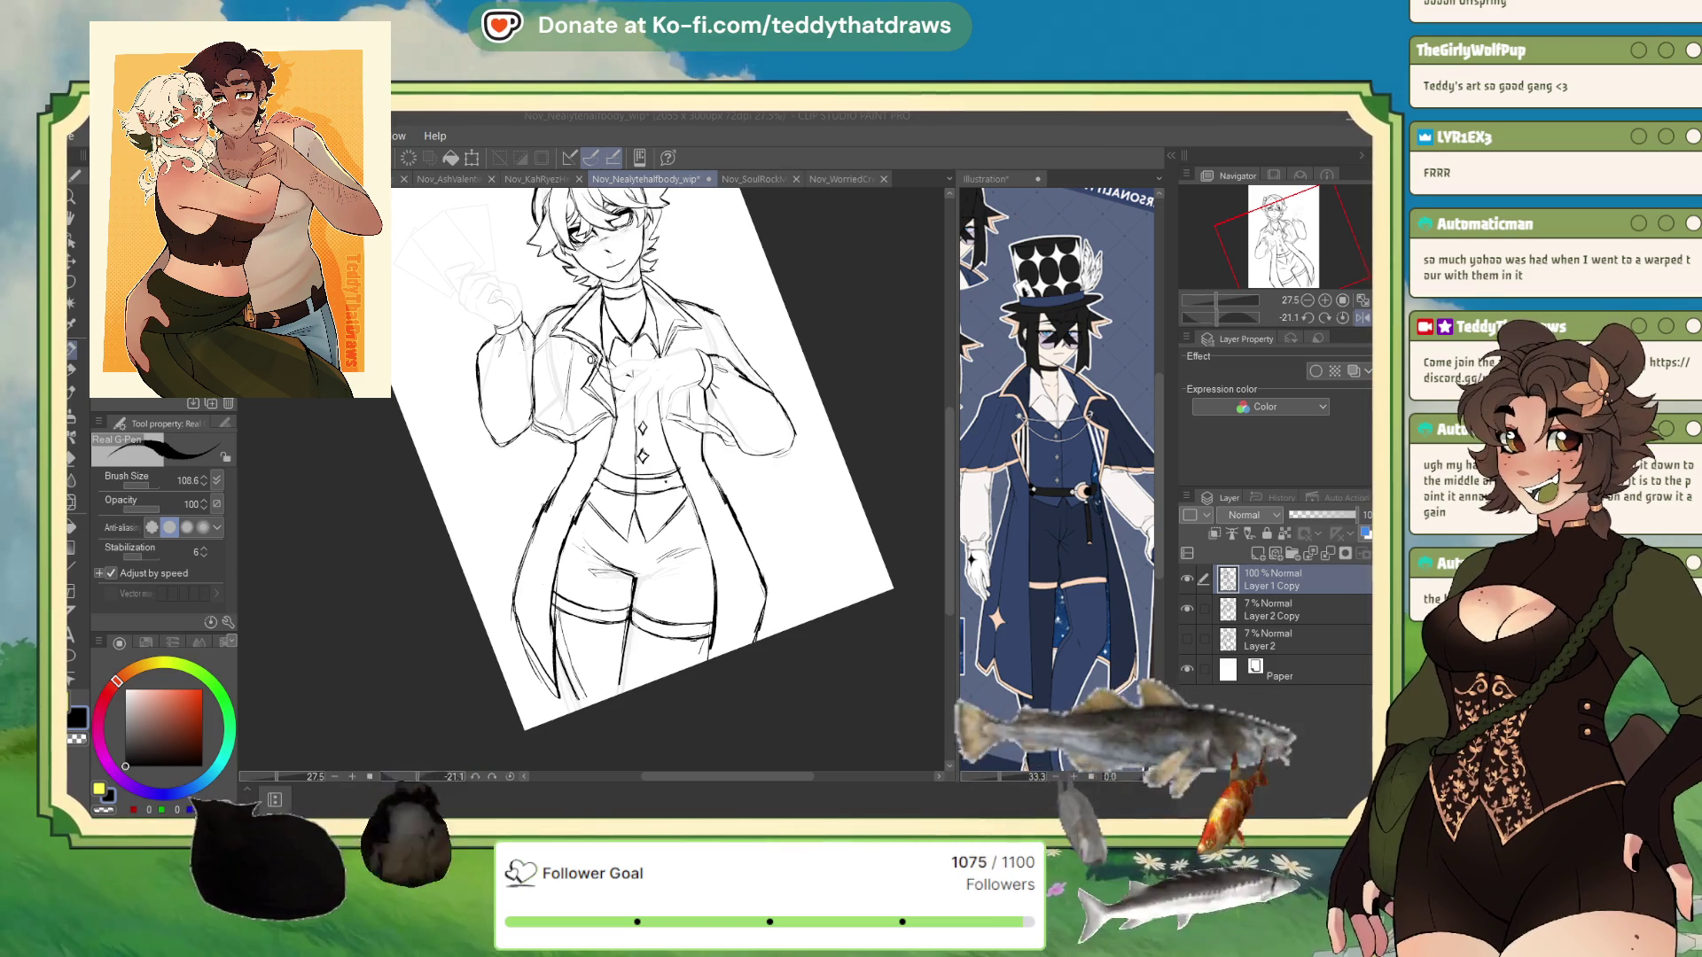
- Pan and zoom in slightly on the coat and thigh area of the drawing
left_click_drag(621, 399, 585, 479)
scroll(780, 709, "up", 1)
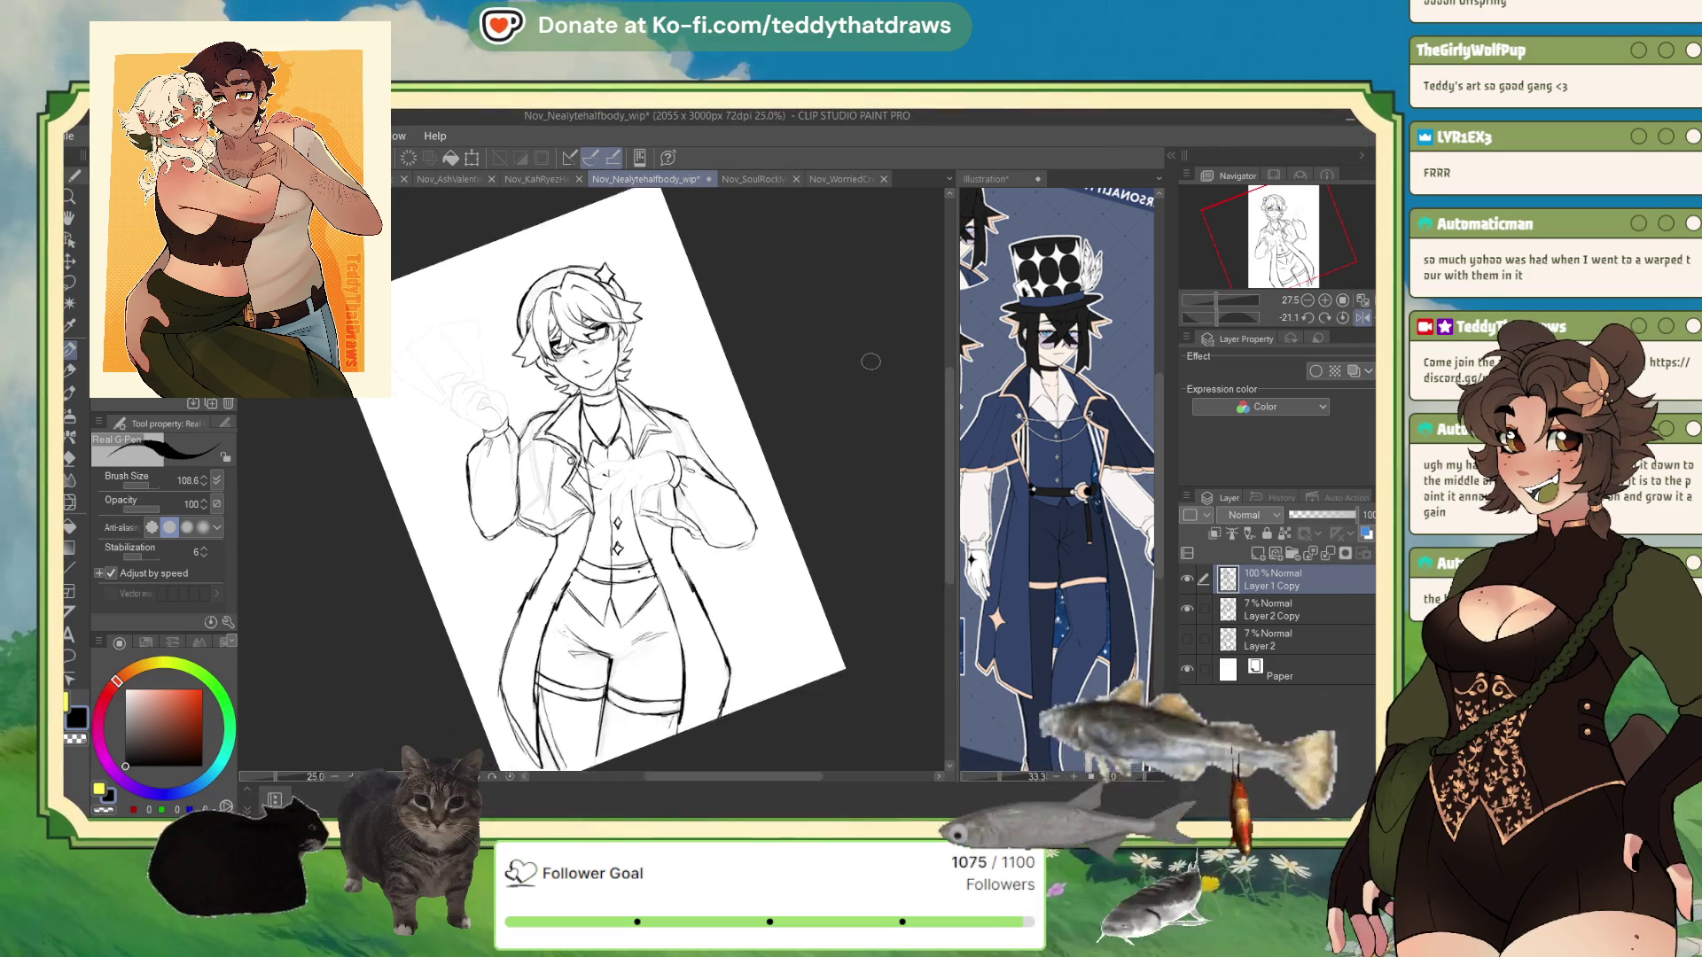
left_click_drag(779, 745, 780, 637)
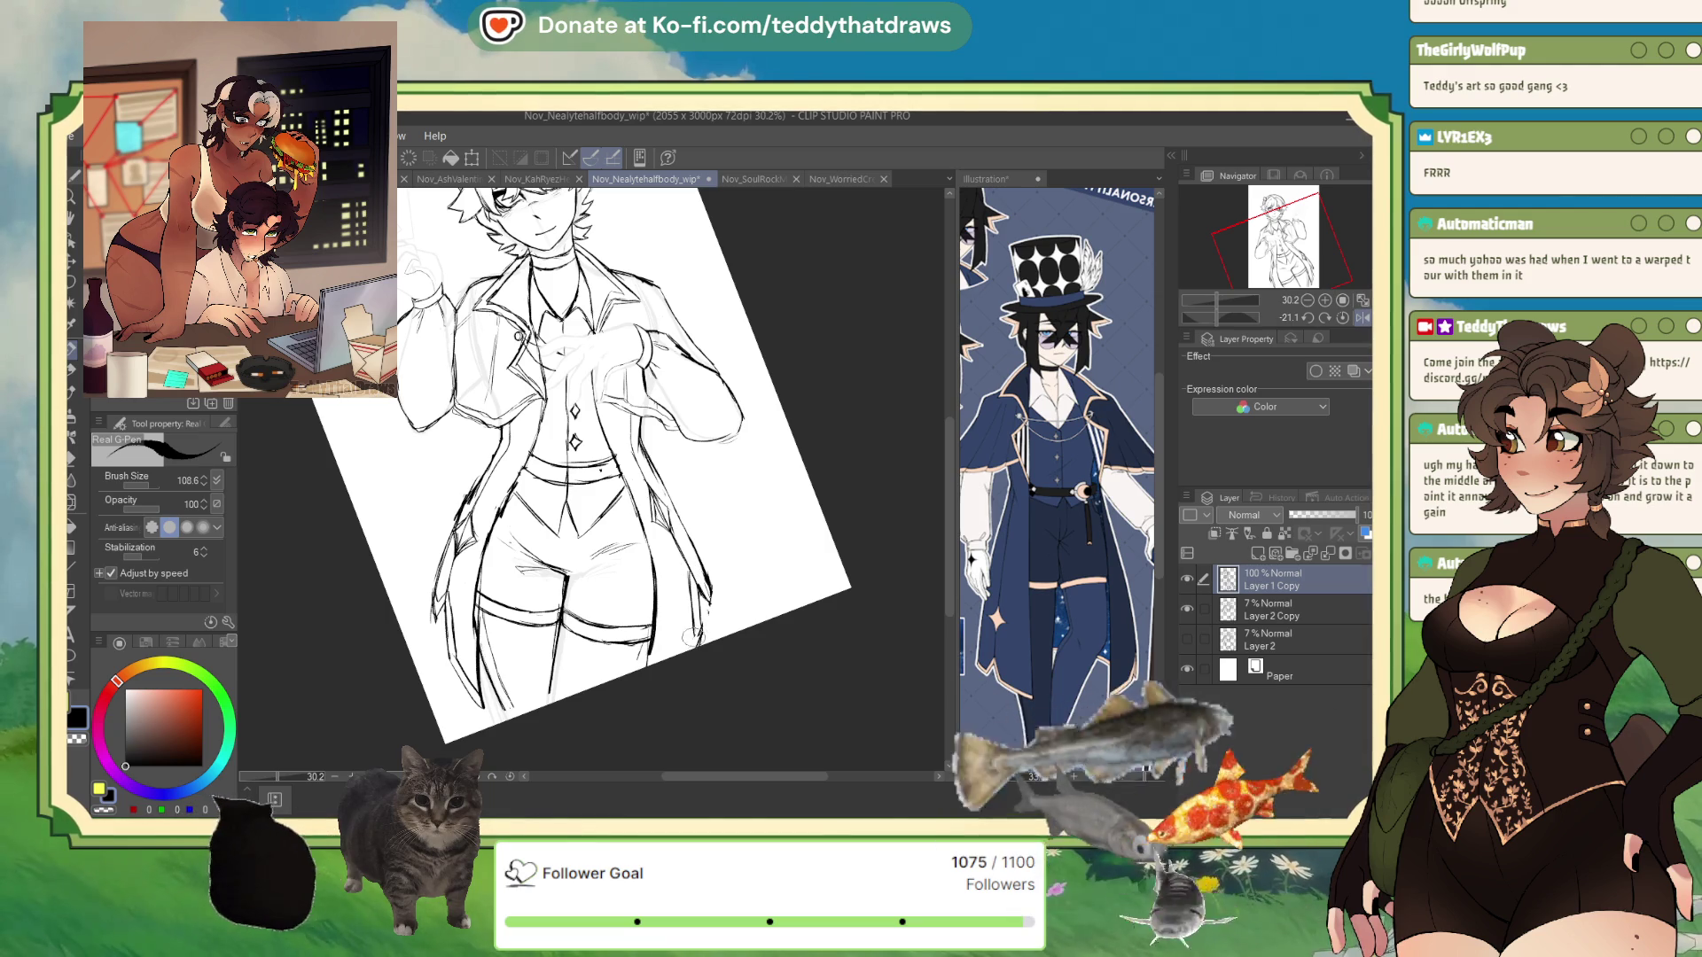
- Ink short strokes along the right thigh edge and shift the view up
left_click_drag(700, 574, 708, 593)
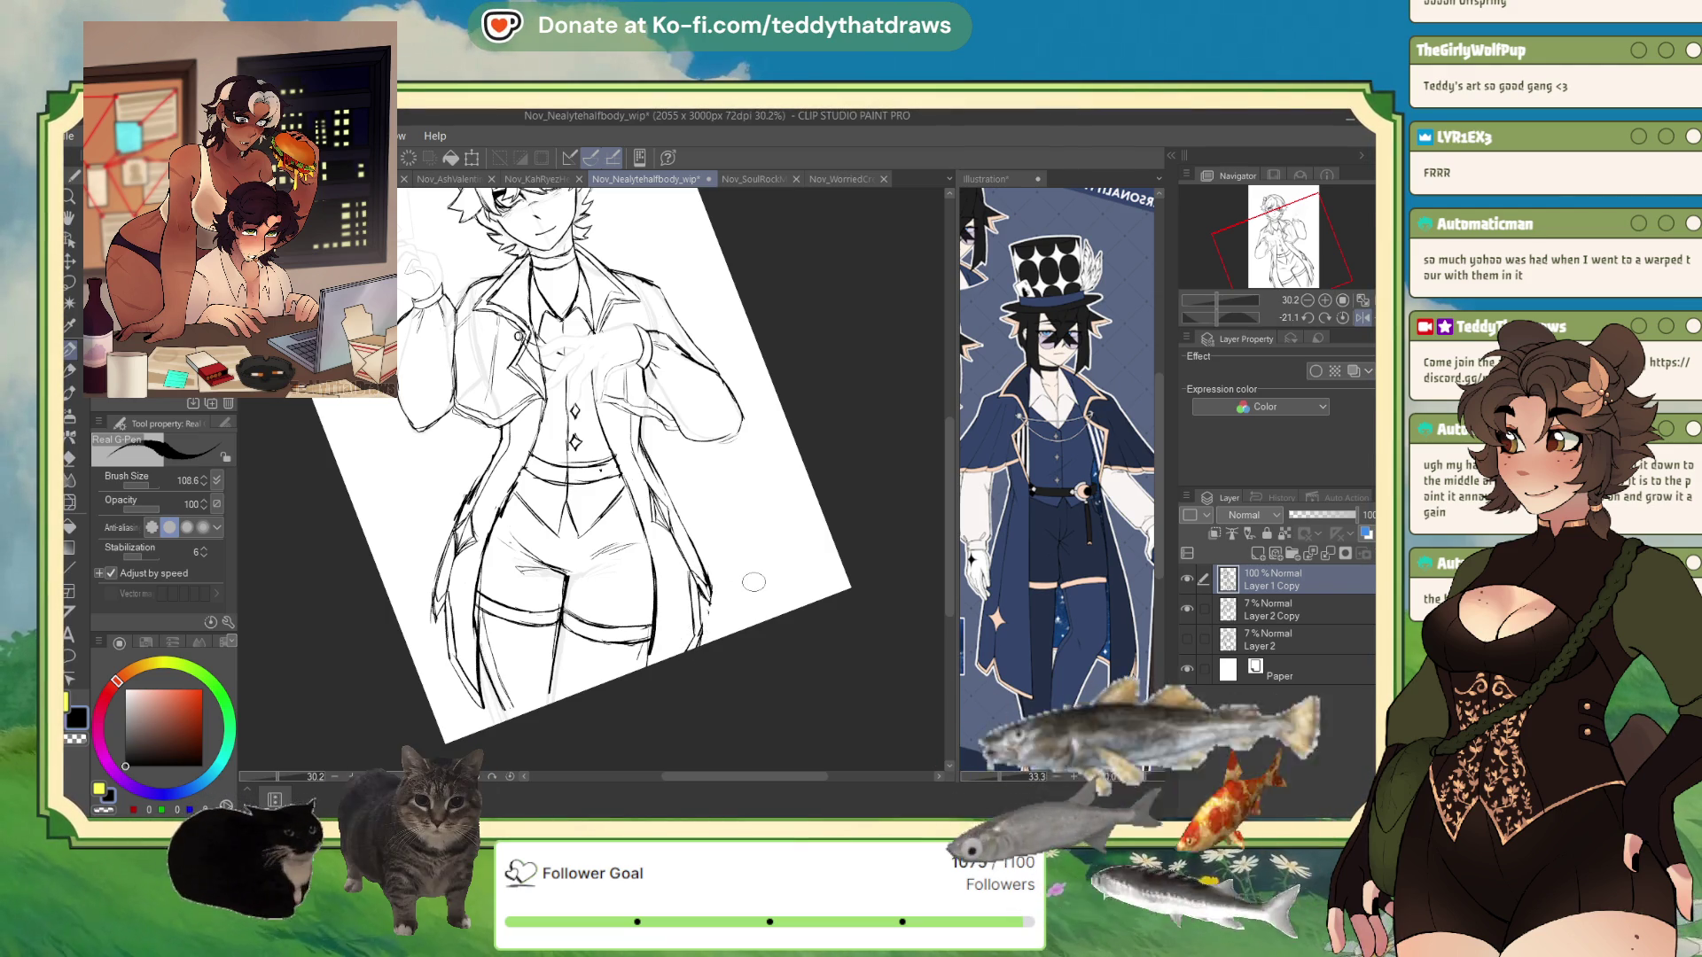
scroll(585, 461, "down", 2)
scroll(585, 461, "up", 1)
left_click_drag(534, 474, 549, 448)
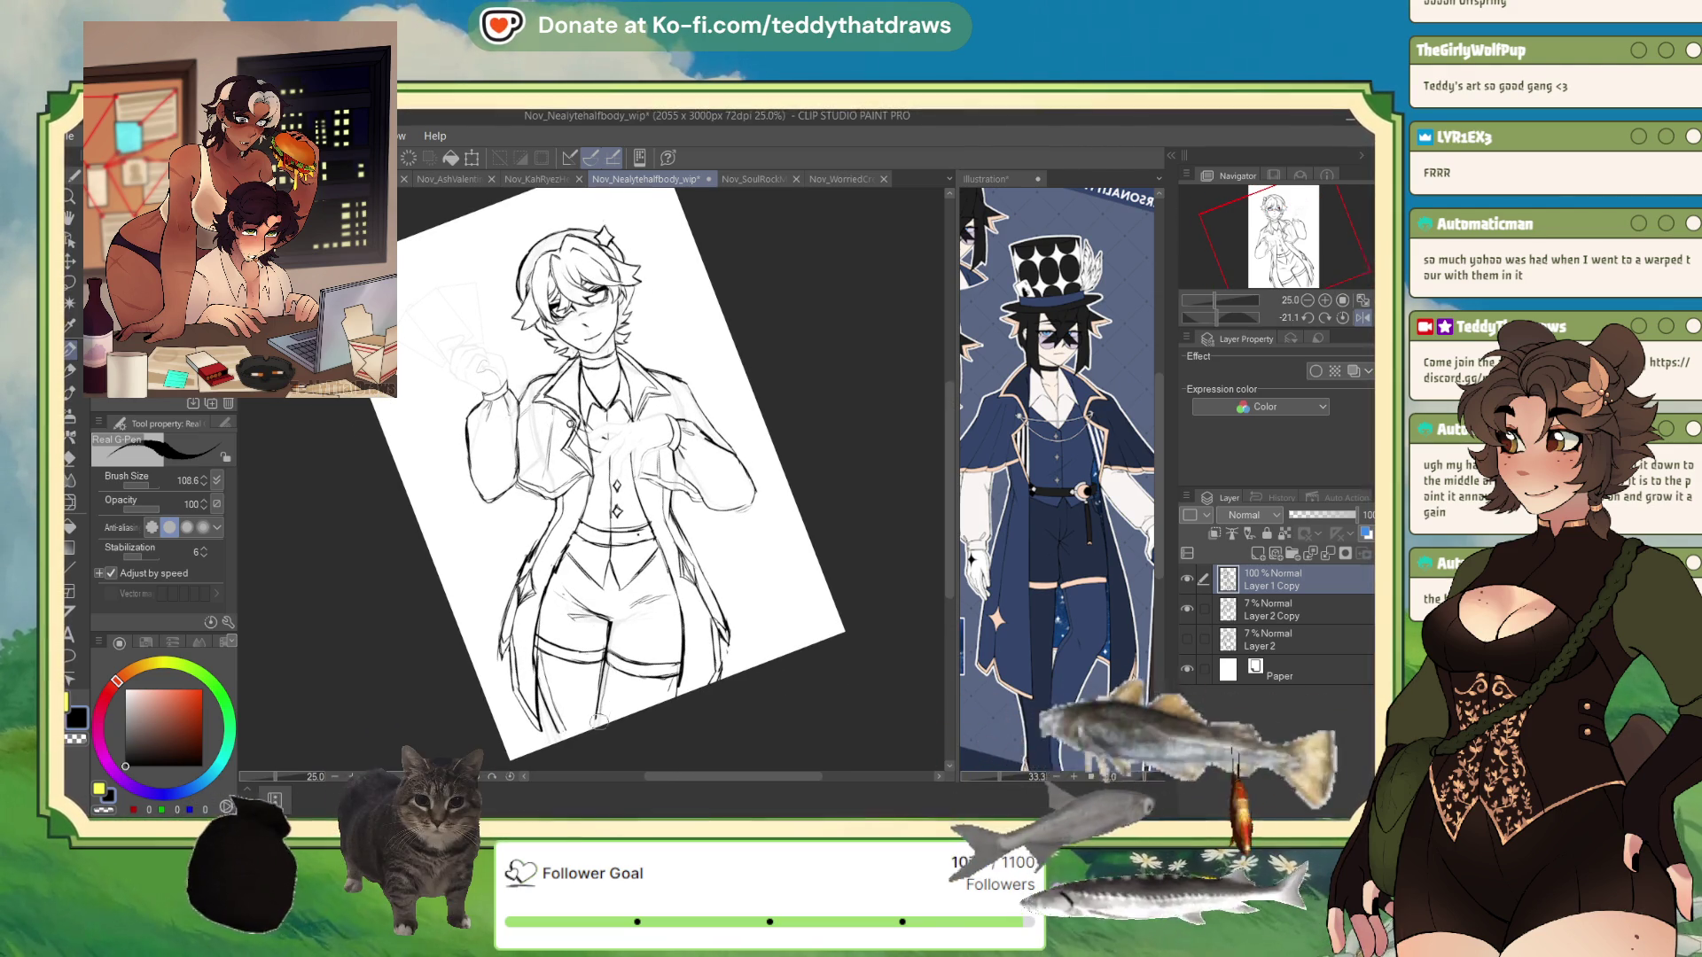
scroll(629, 724, "down", 2)
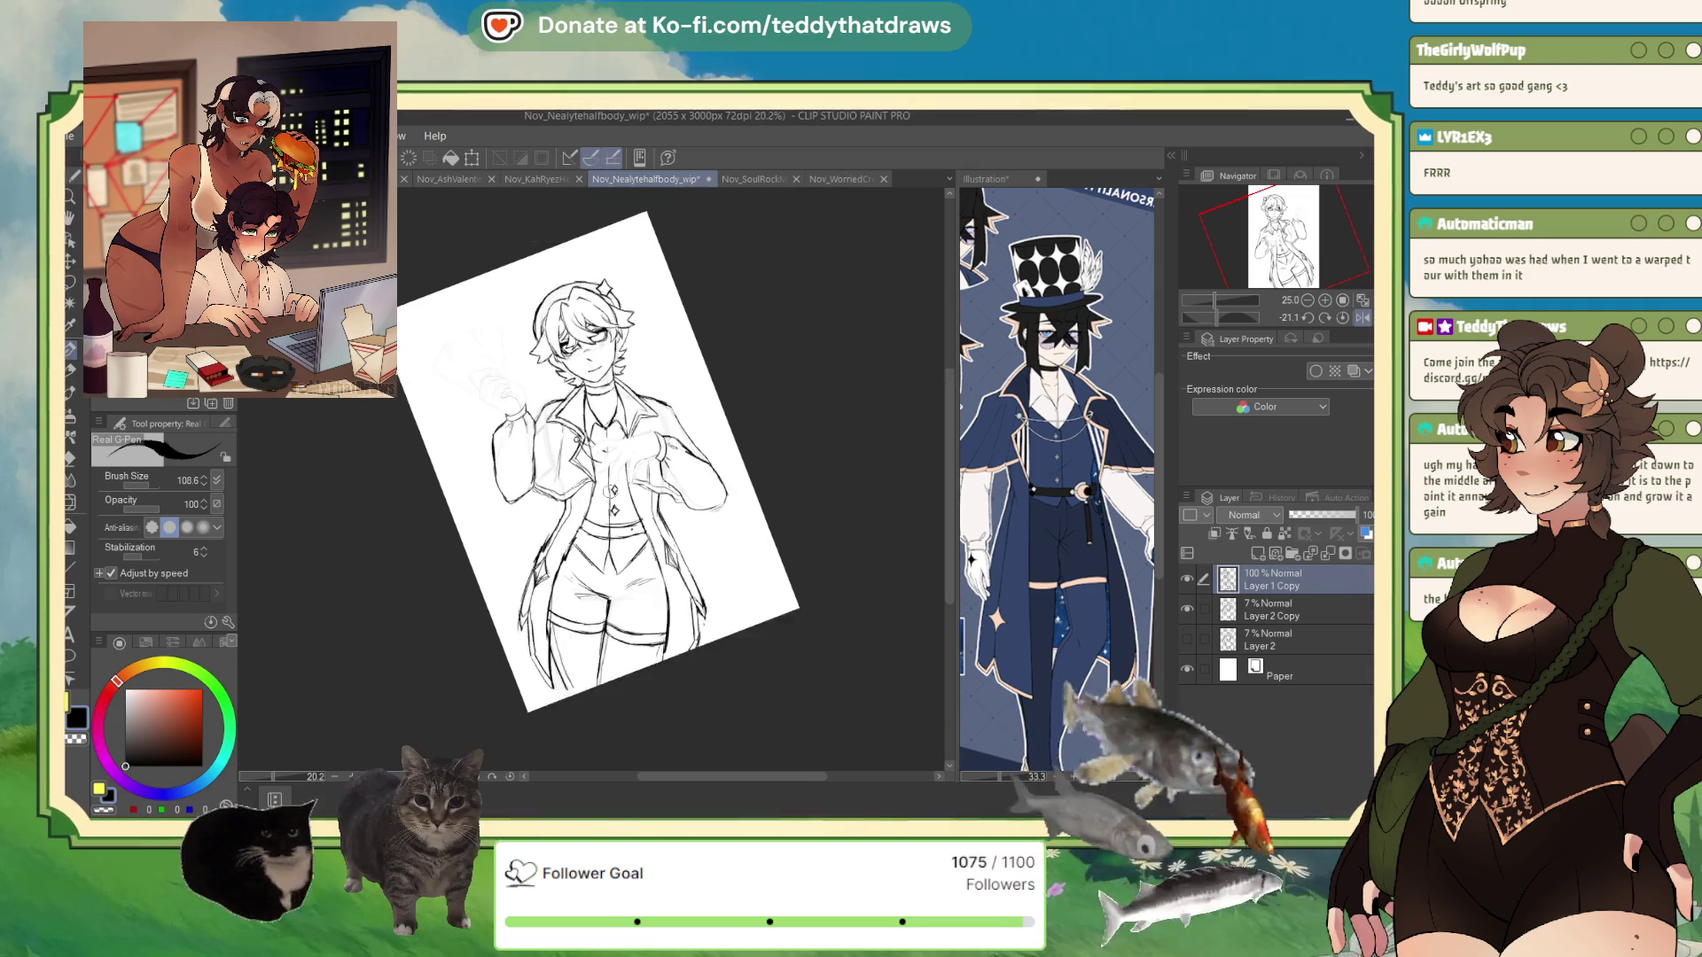
scroll(630, 632, "up", 4)
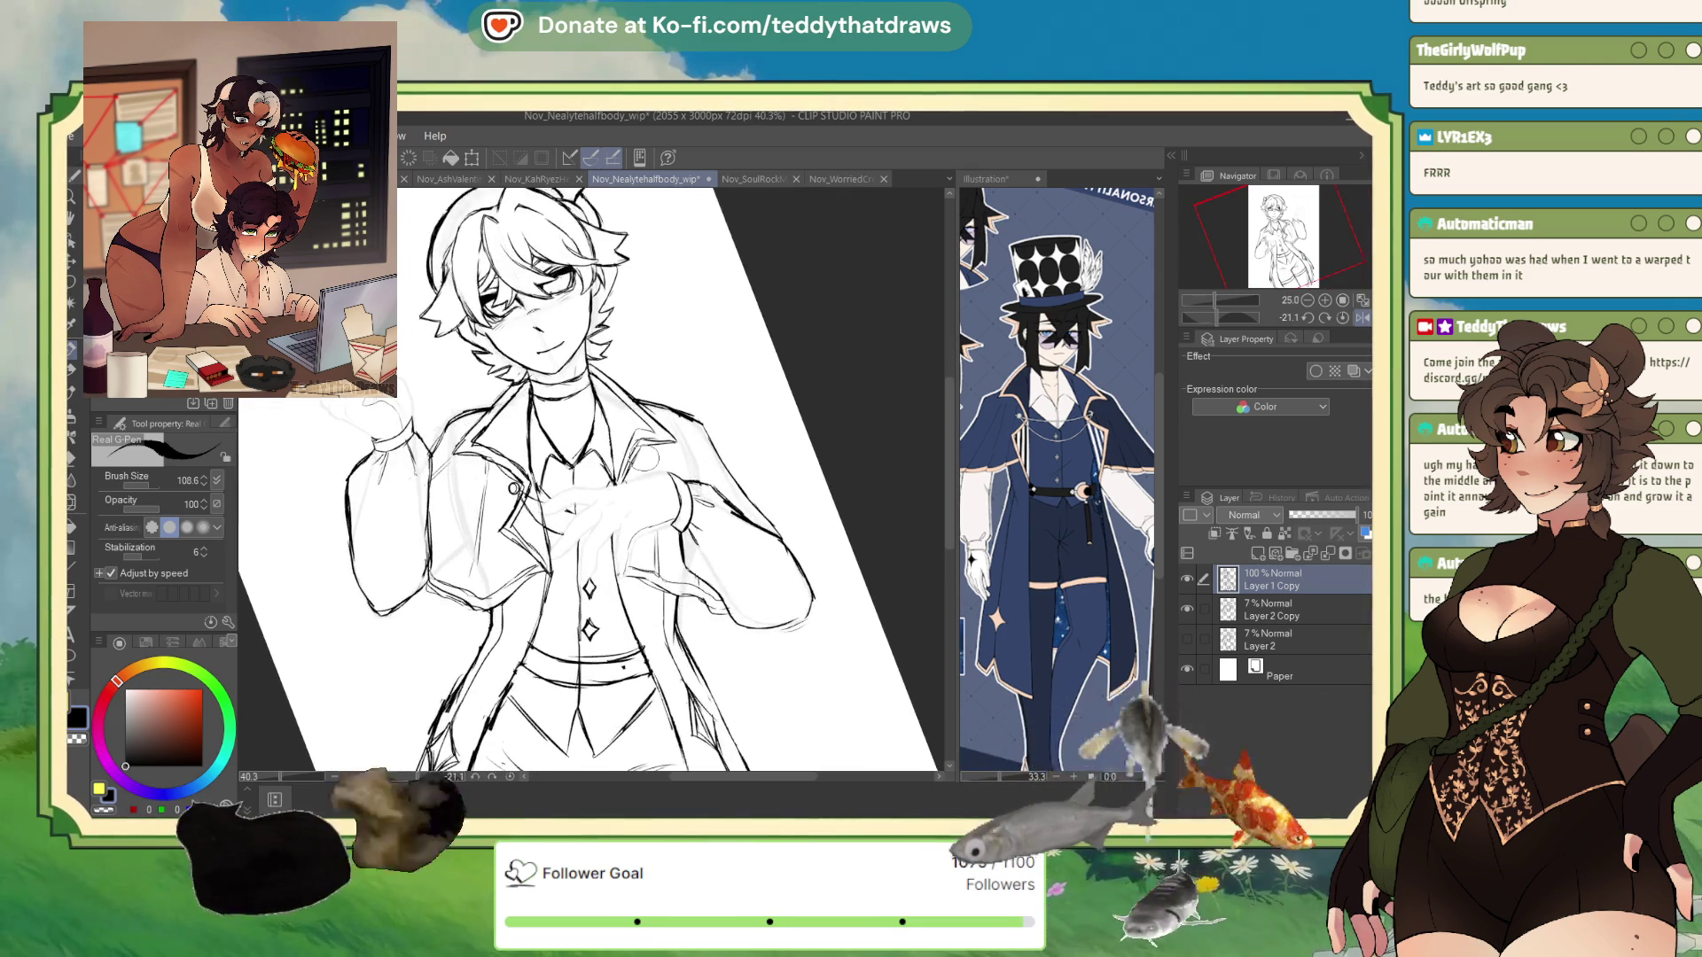
scroll(657, 416, "down", 2)
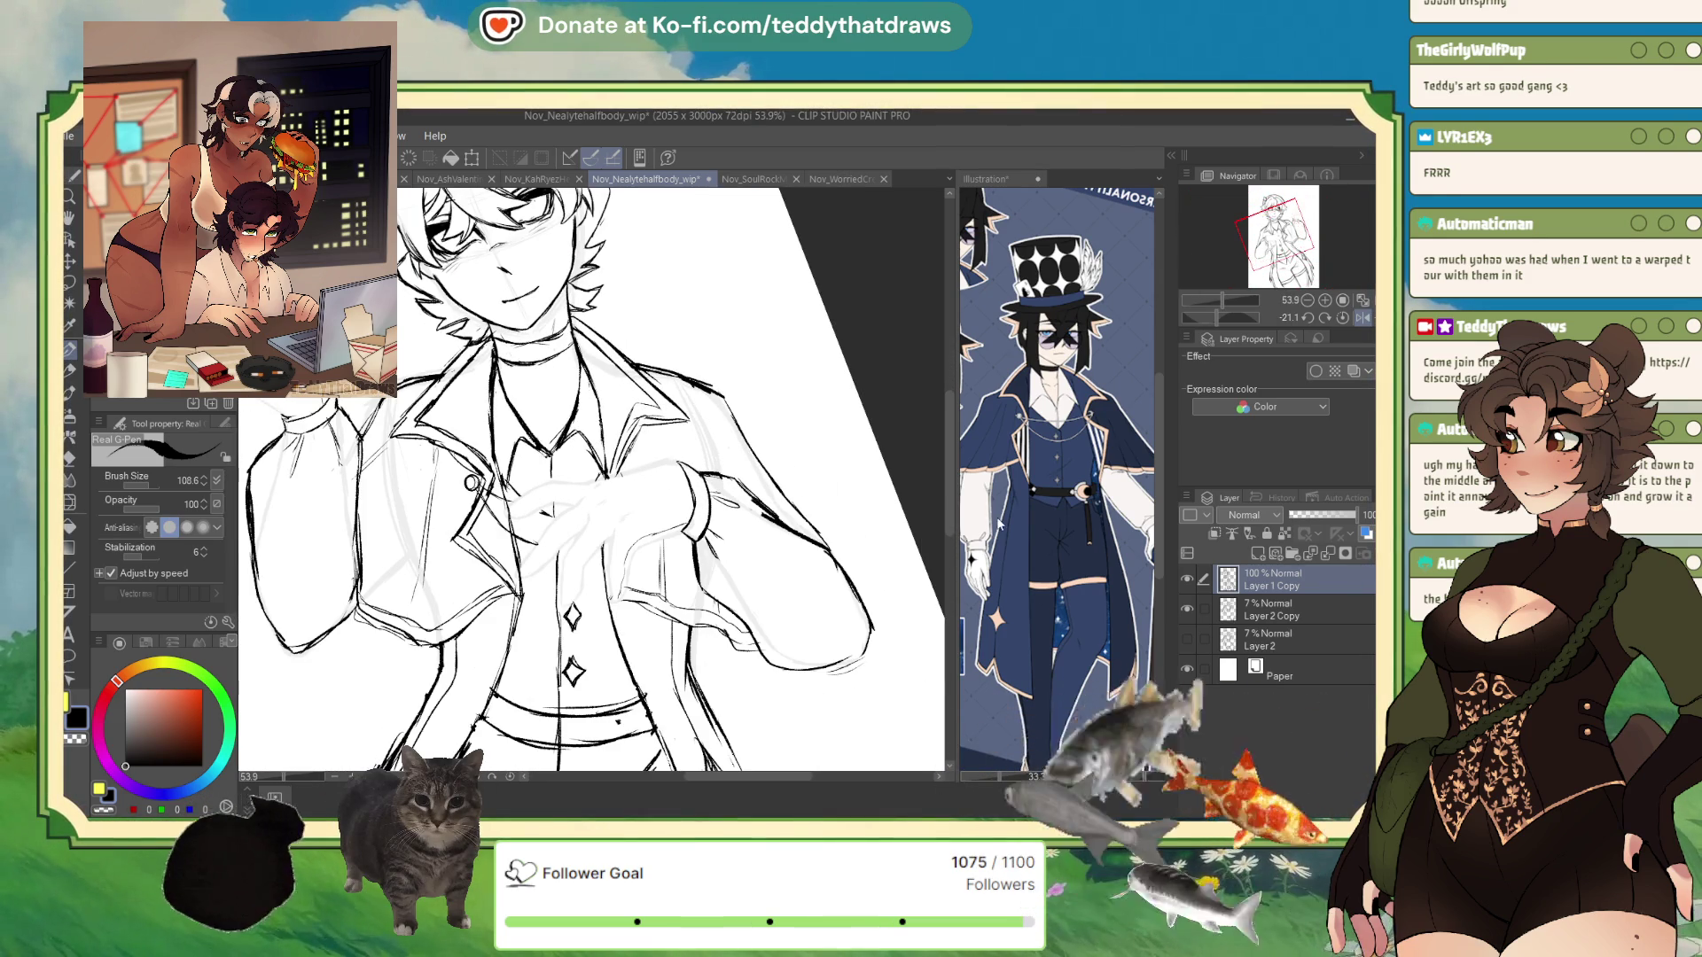
- Zoom in close on the character's face in the lineart window
left_click(1001, 524)
scroll(1001, 524, "down", 2)
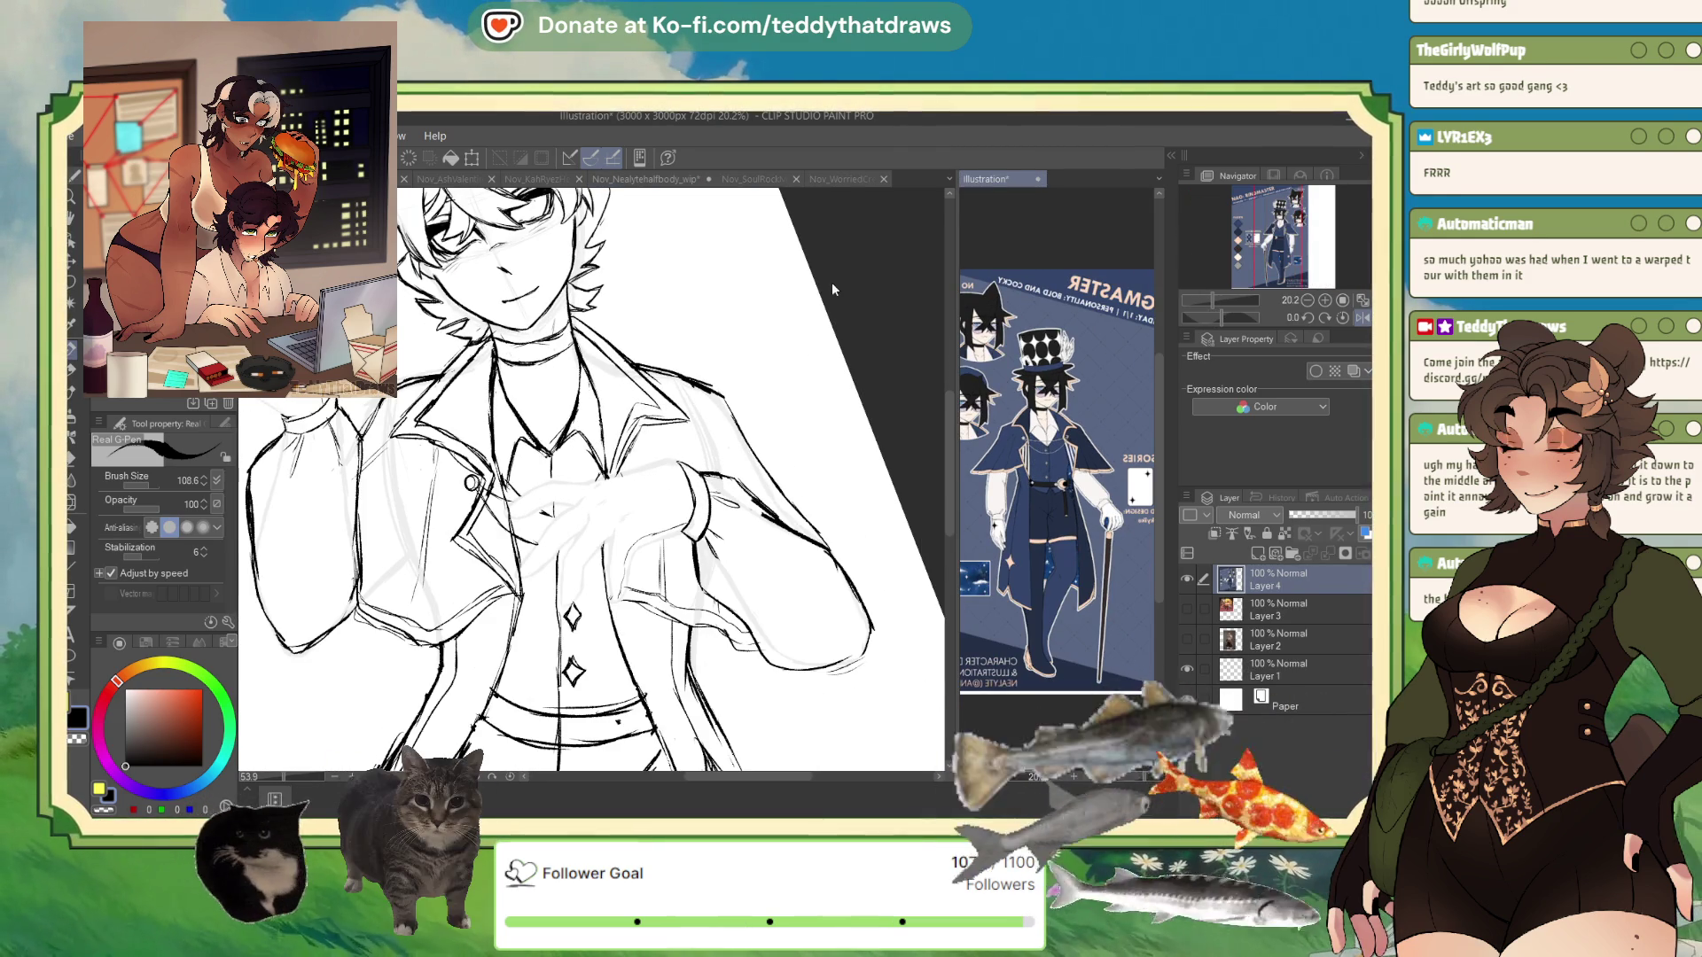
left_click(745, 348)
scroll(744, 348, "down", 3)
scroll(587, 293, "up", 5)
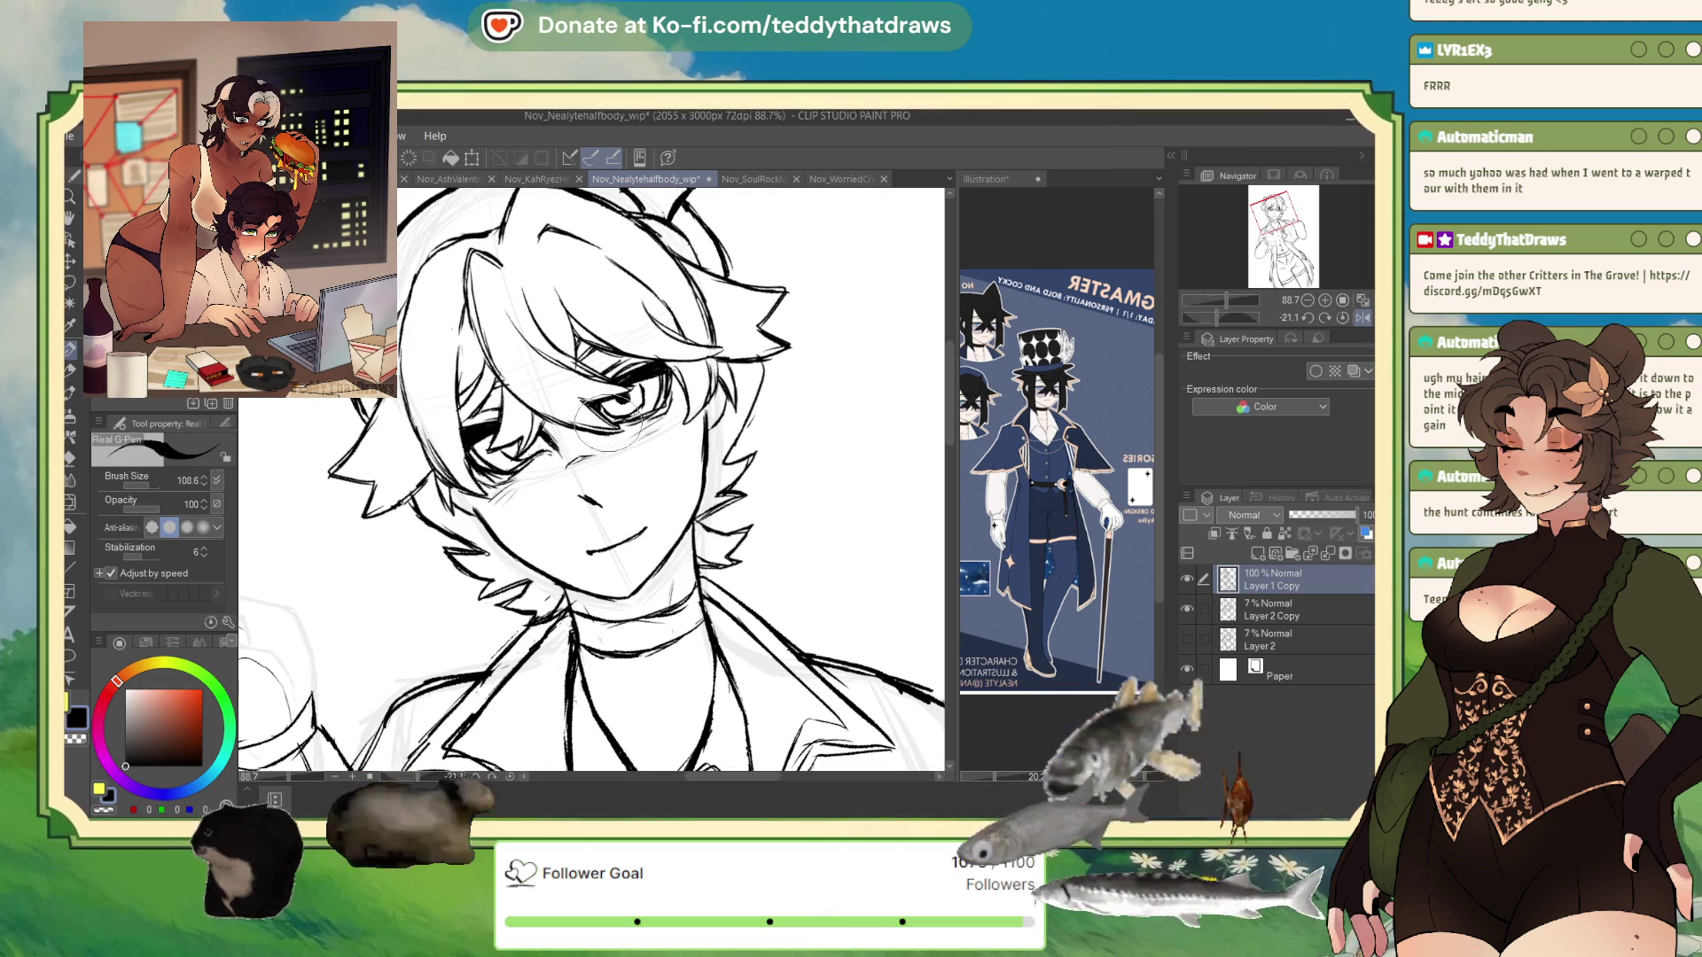
scroll(608, 424, "down", 6)
scroll(600, 383, "up", 5)
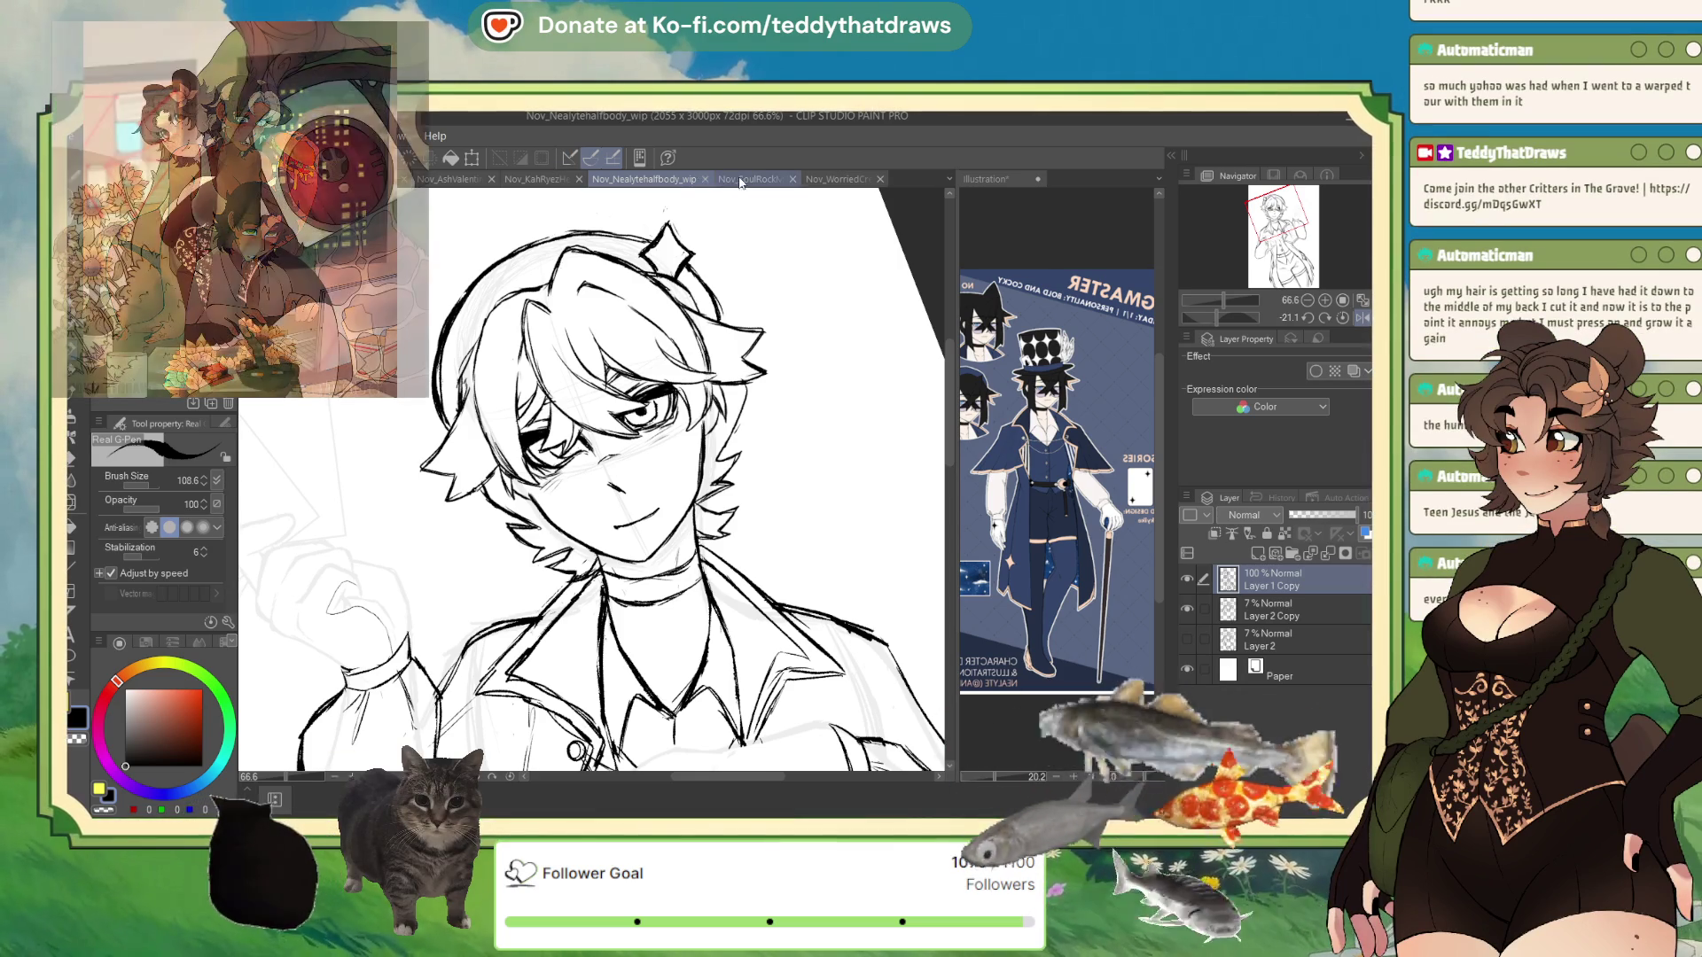
left_click(743, 181)
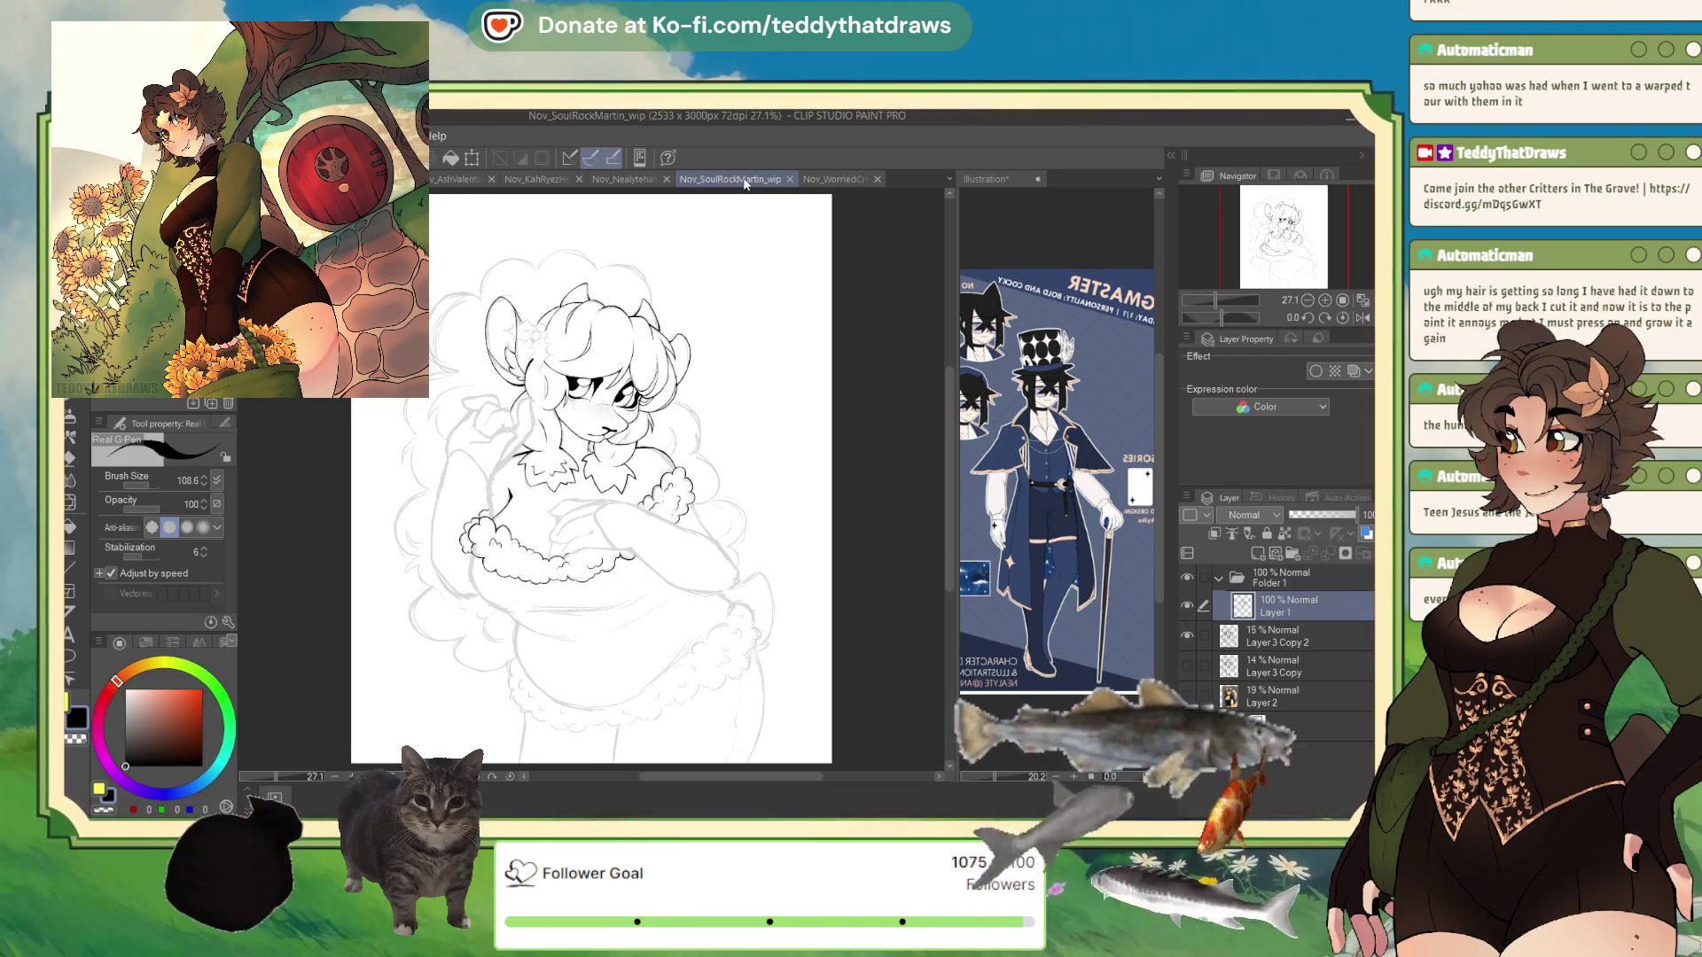
key("p")
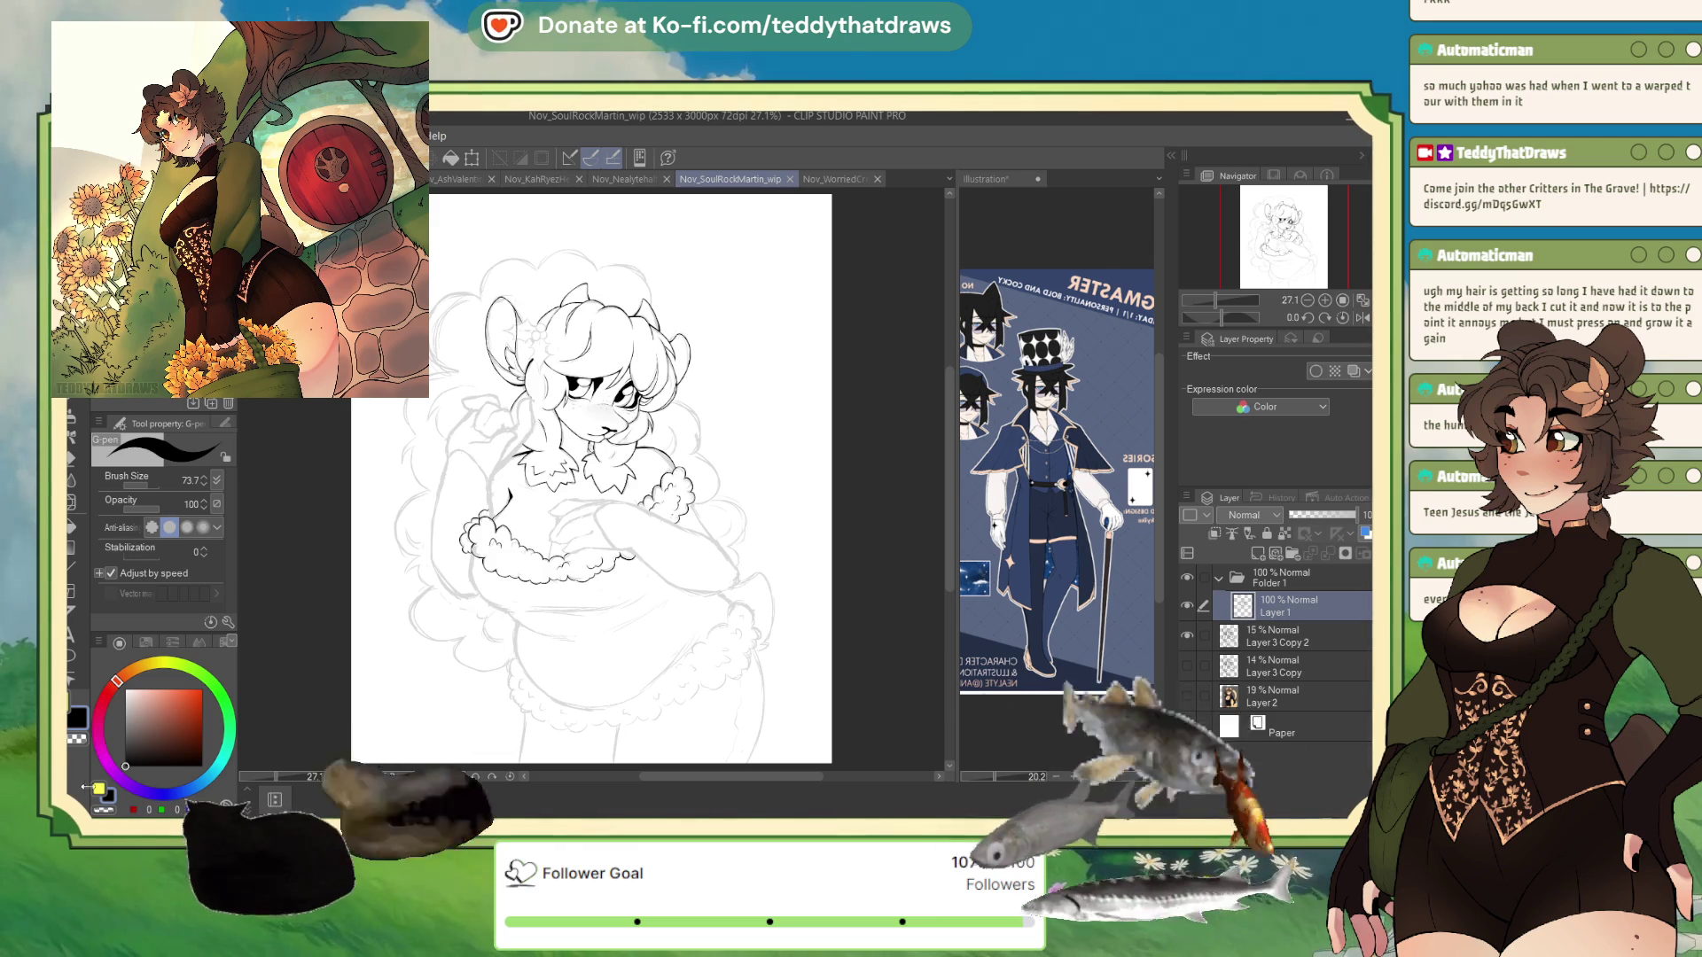
left_click(107, 809)
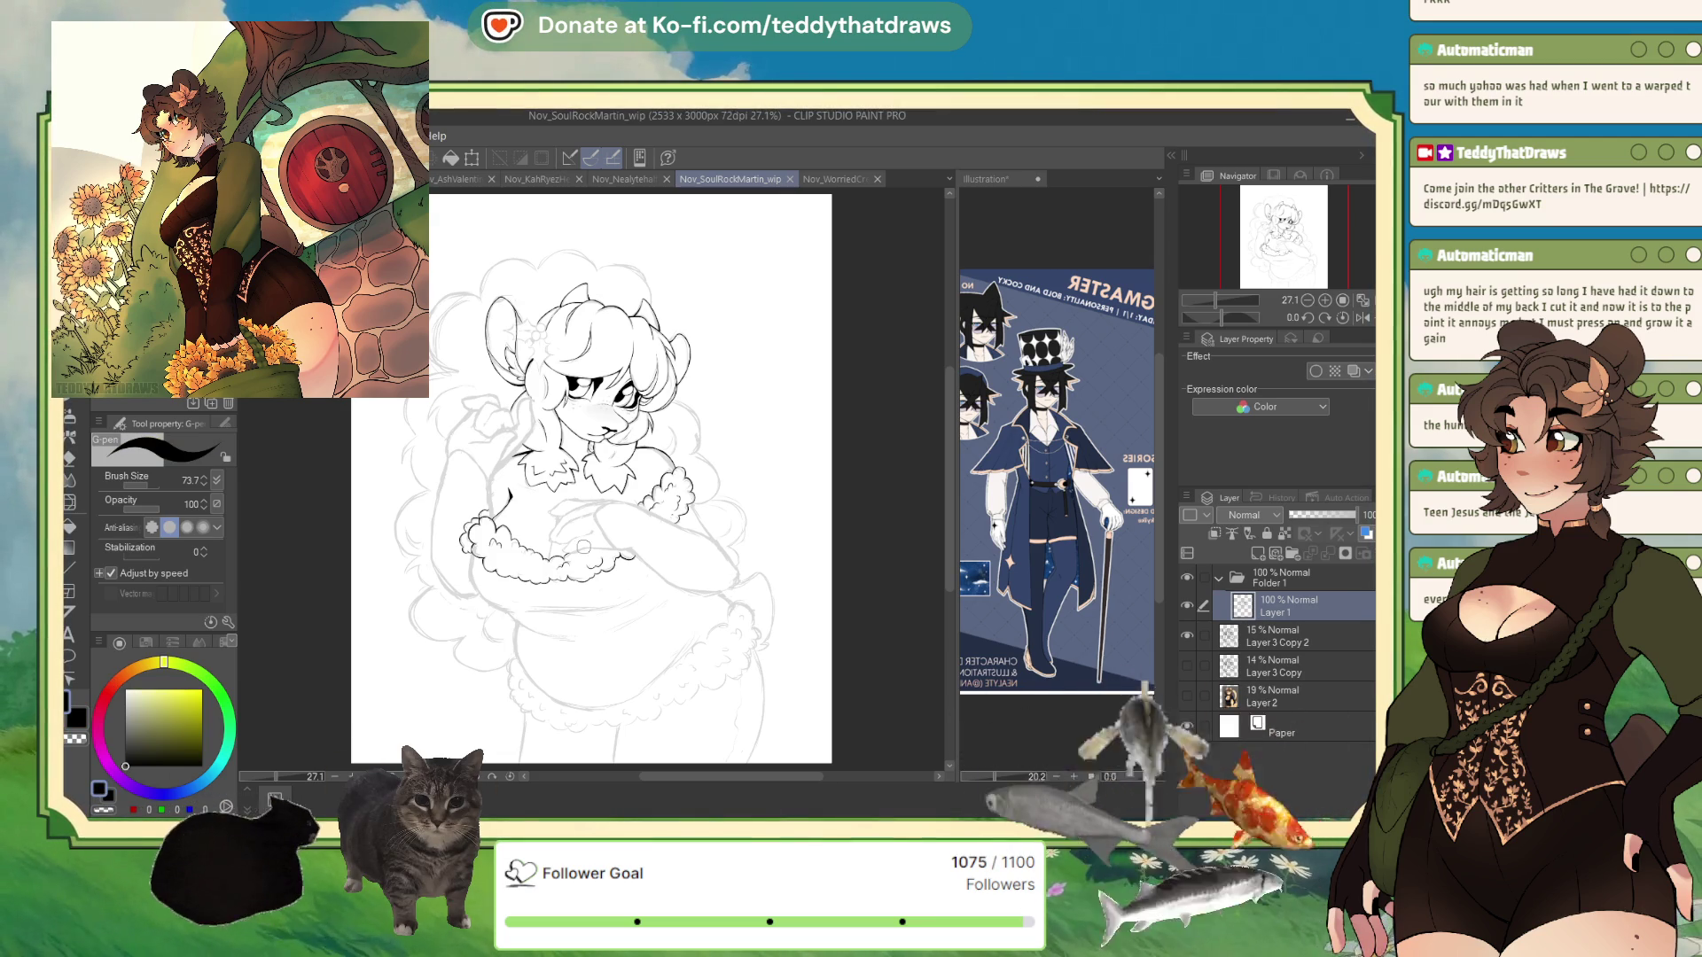
scroll(537, 616, "up", 3)
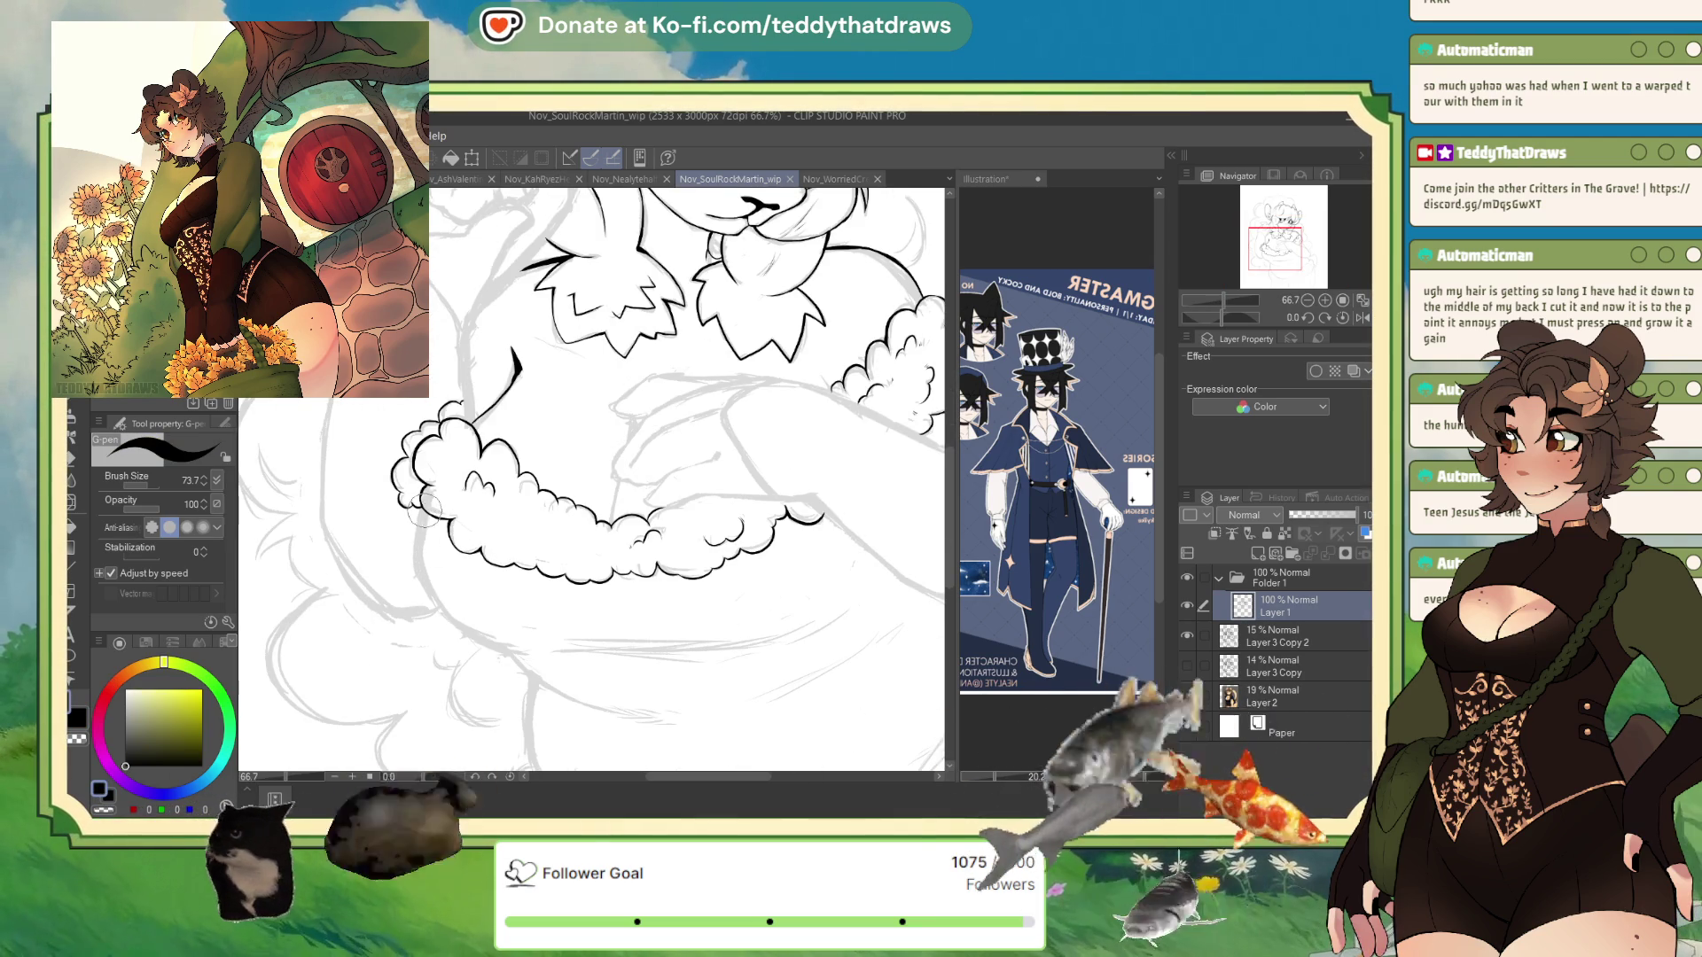
- Ink lines beside the fluffy collar's left edge with a smaller pen size
left_click_drag(423, 520, 419, 573)
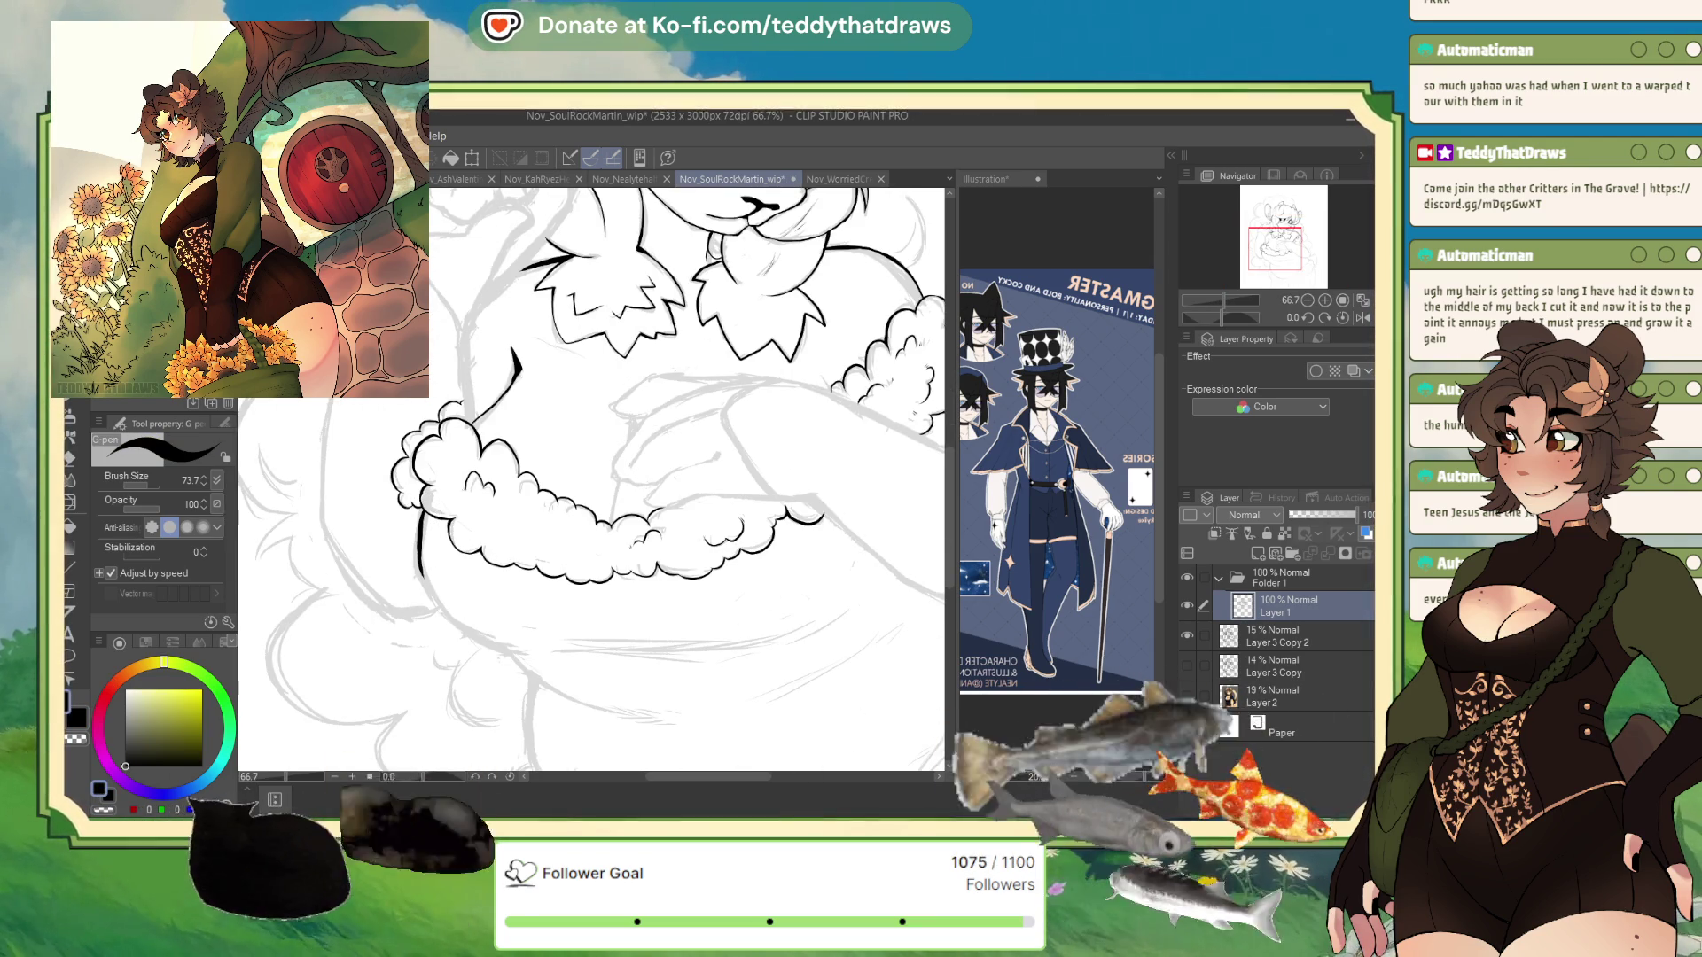
left_click(148, 488)
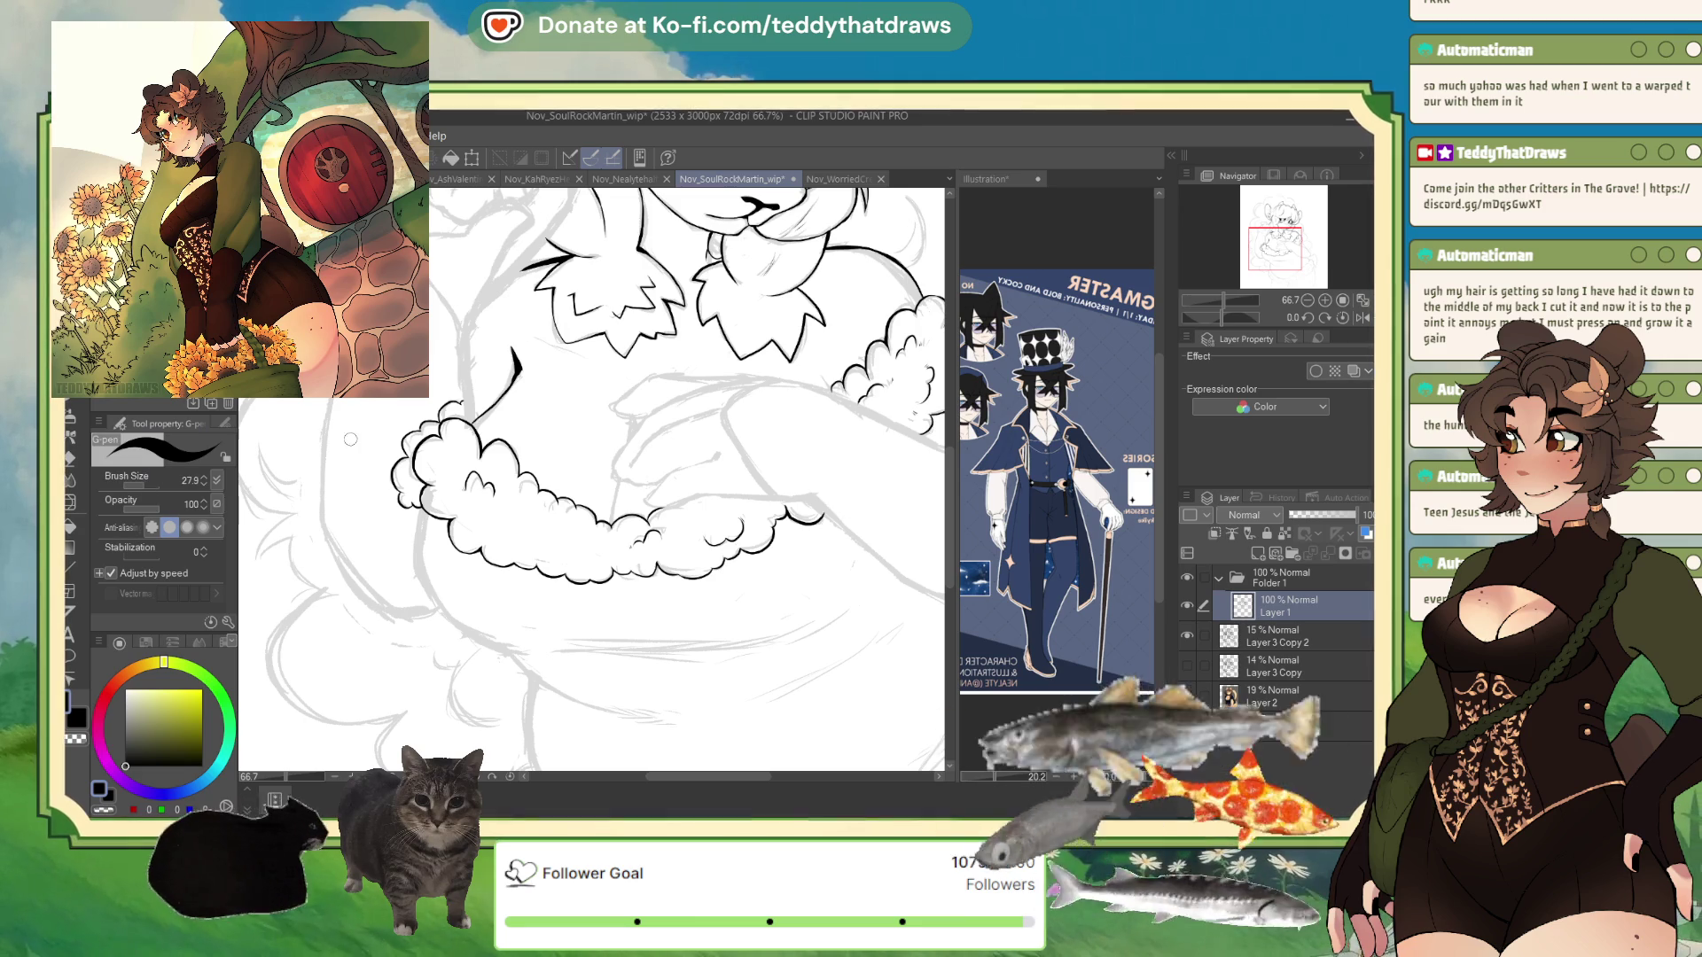
mouse_move(423, 509)
left_mouse_down()
mouse_move(432, 599)
mouse_move(523, 650)
left_mouse_up()
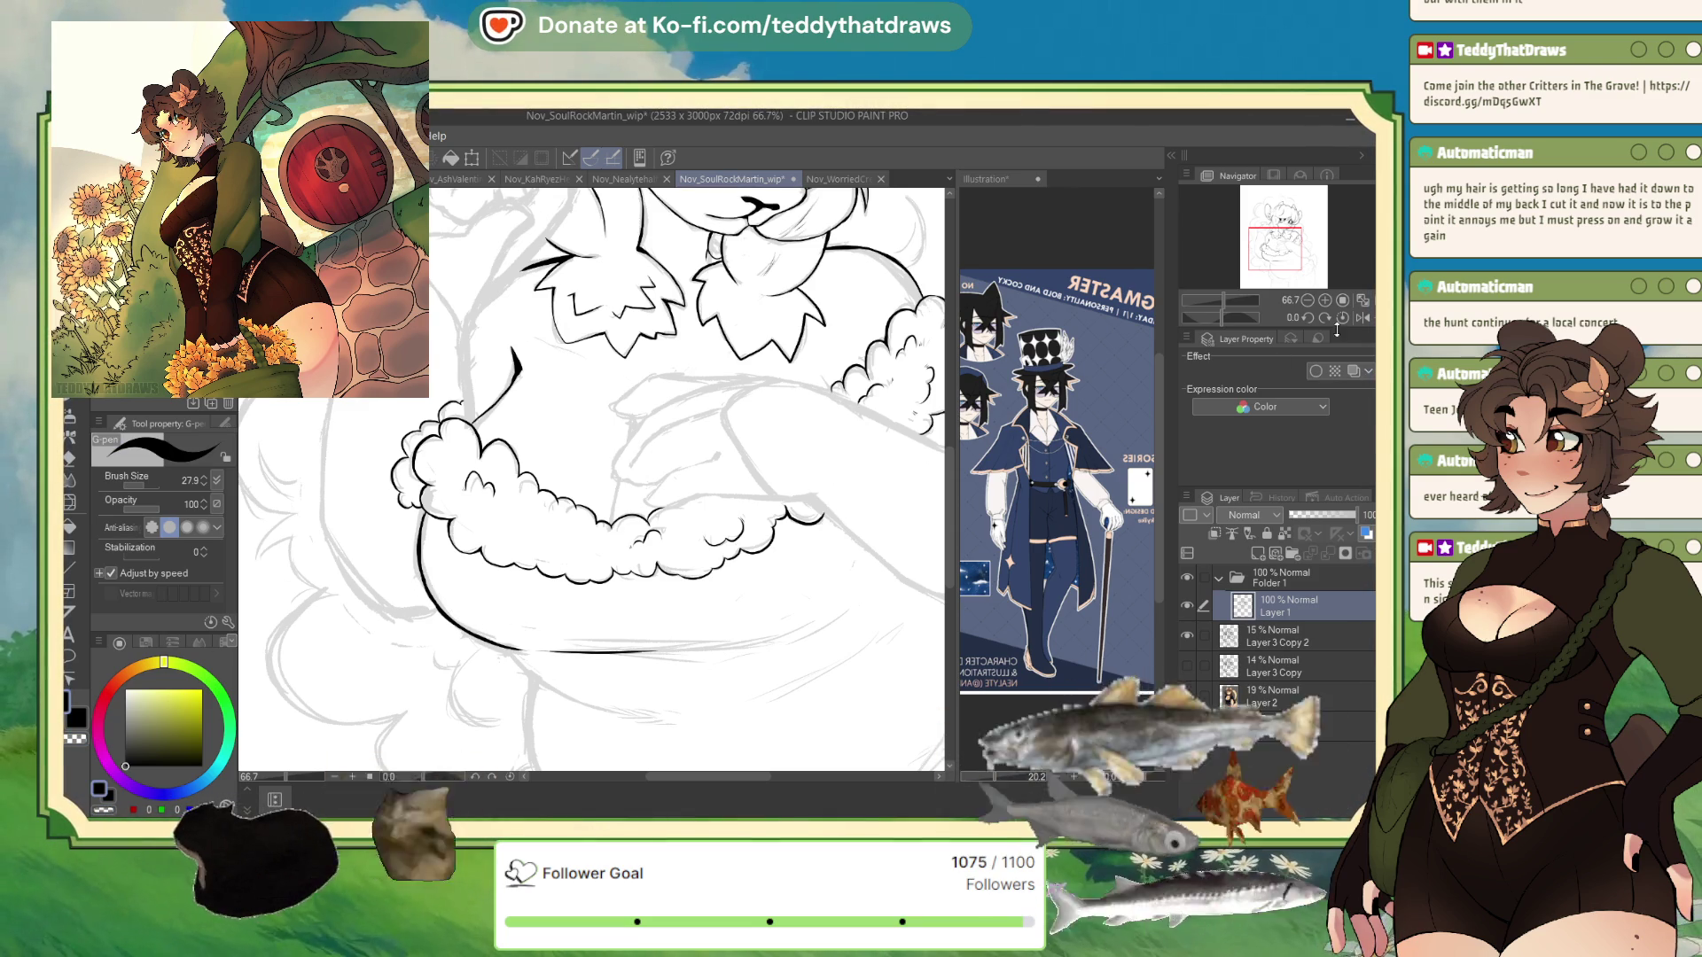
- Reset the canvas rotation upright and ink the belly curve and body line below the collar
mouse_move(1222, 318)
left_mouse_down()
mouse_move(1247, 320)
mouse_move(1232, 315)
left_mouse_up()
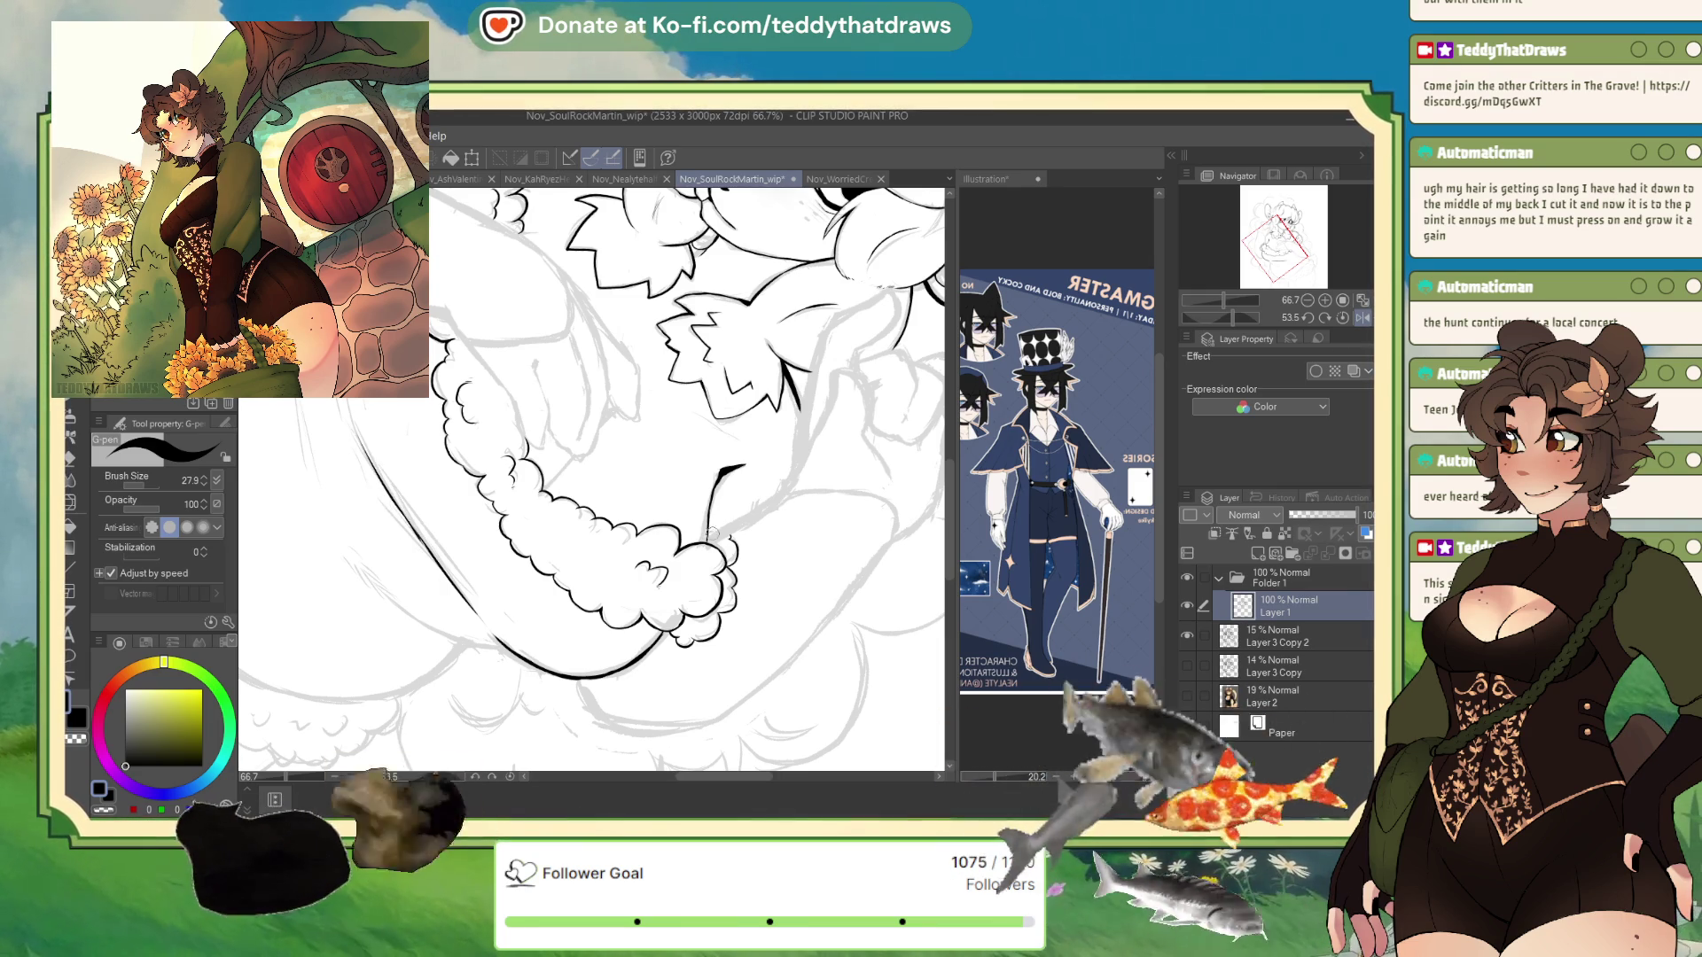
left_click(1363, 318)
left_click(1364, 318)
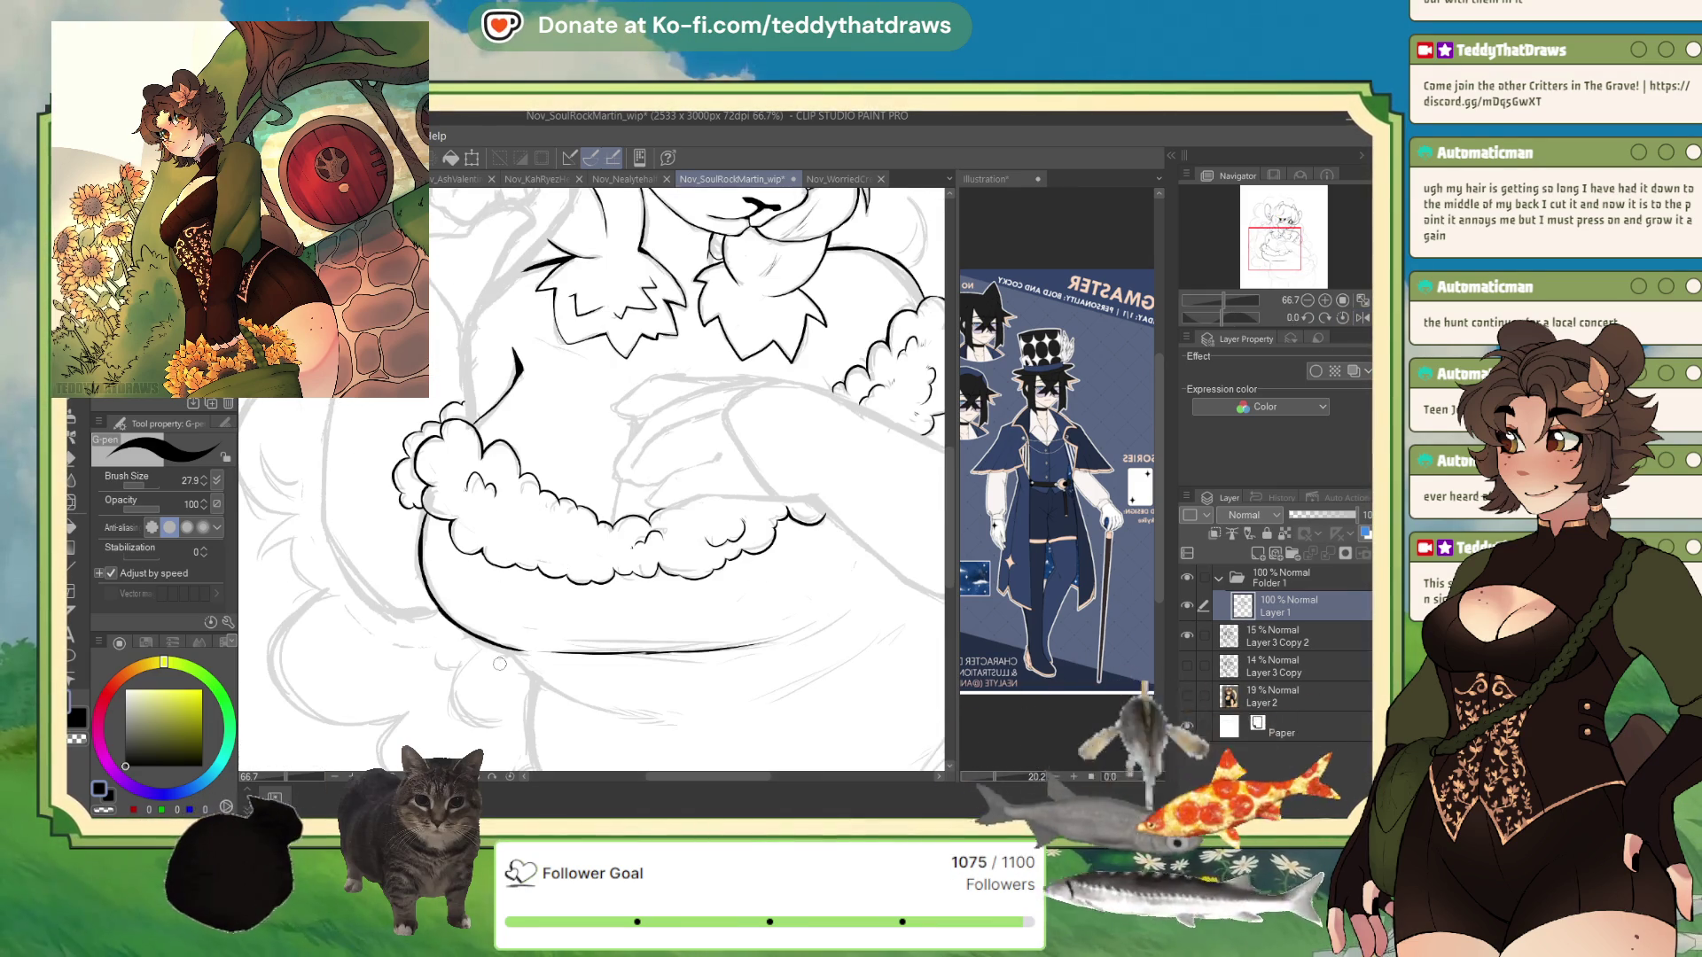
left_click_drag(509, 654, 635, 715)
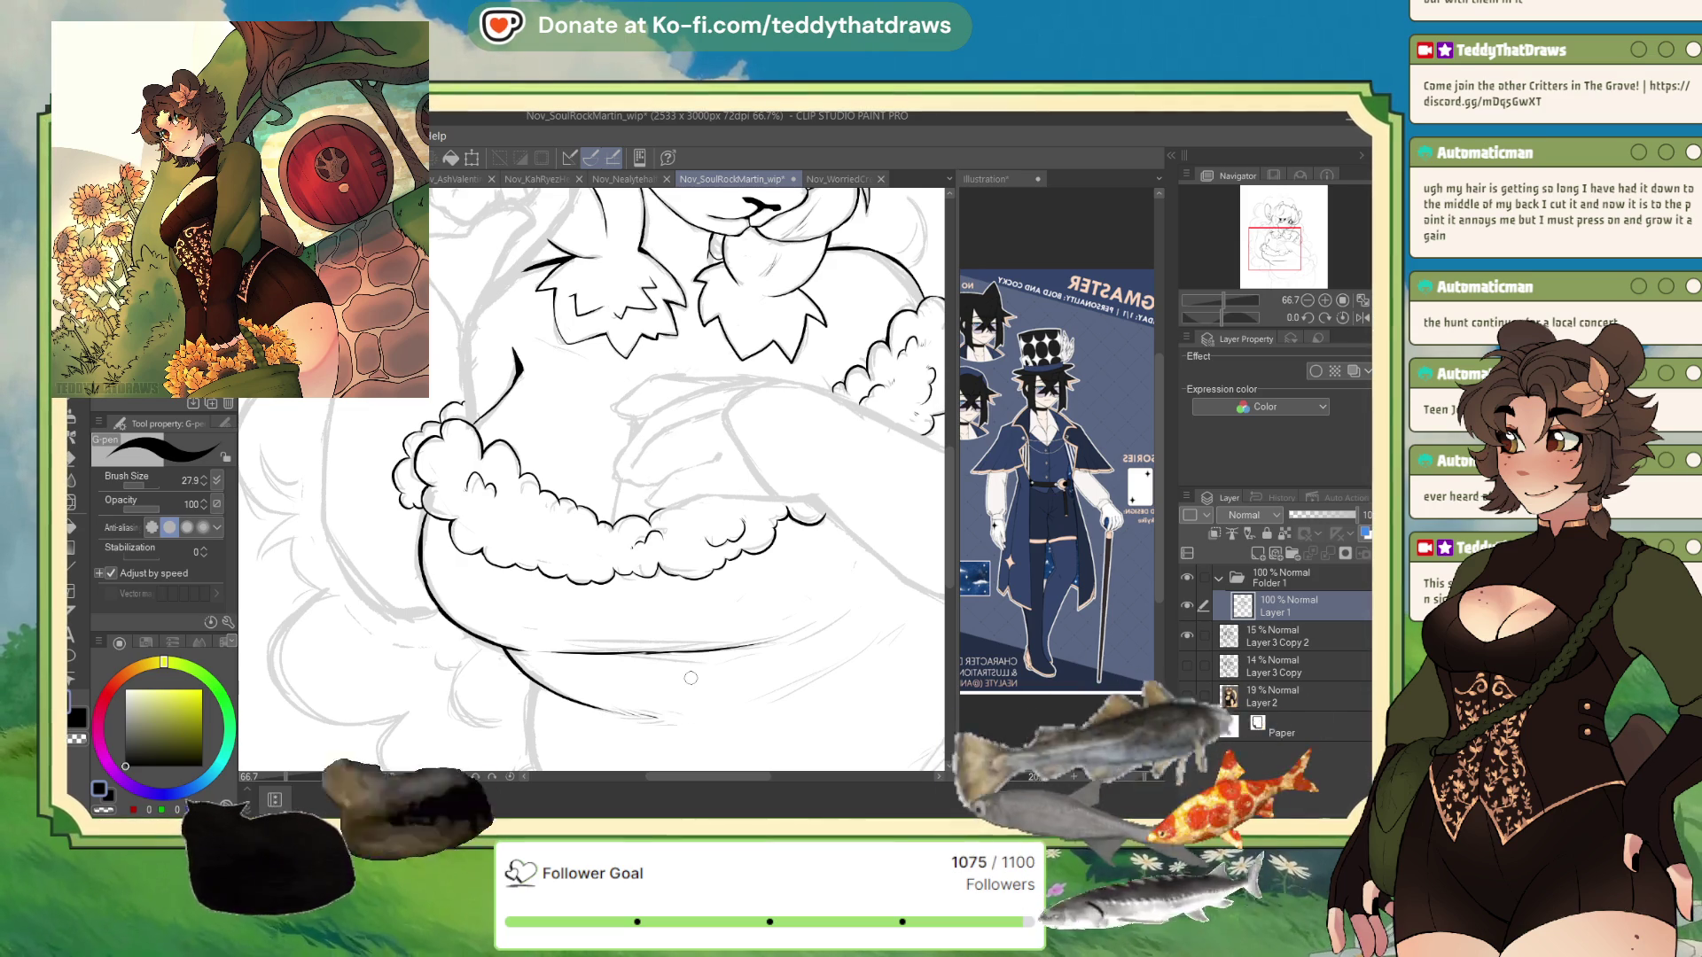
scroll(576, 638, "down", 5)
scroll(515, 556, "up", 4)
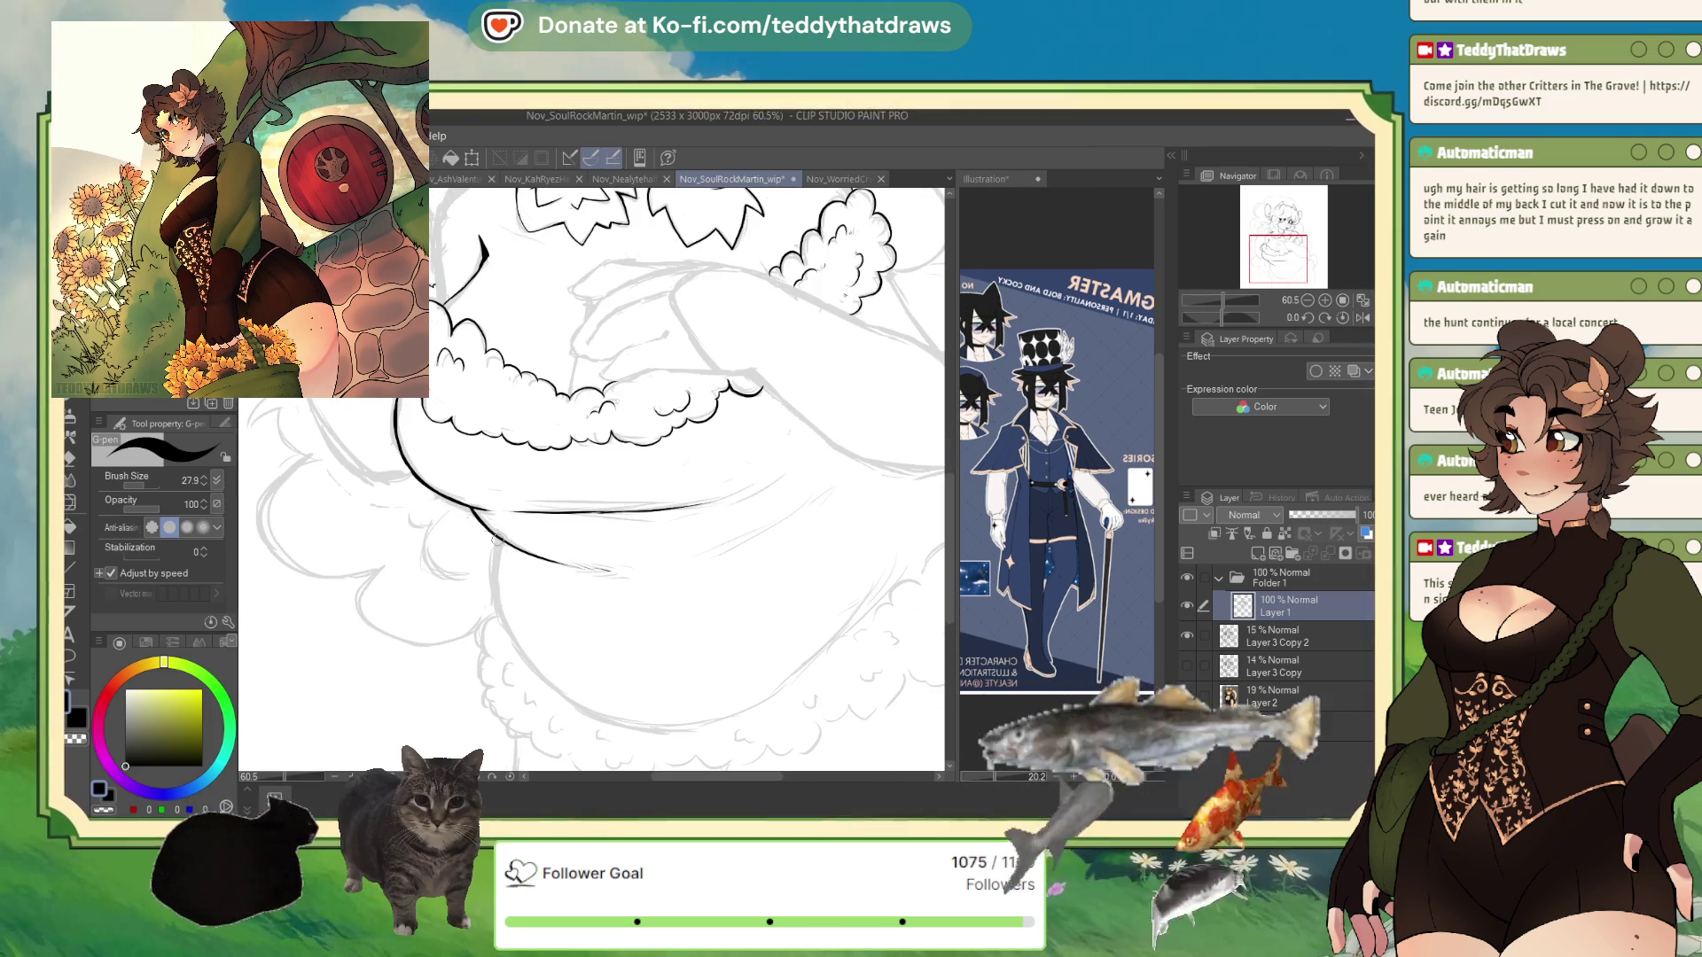
mouse_move(493, 537)
left_mouse_down()
mouse_move(500, 606)
mouse_move(496, 556)
mouse_move(604, 728)
left_mouse_up()
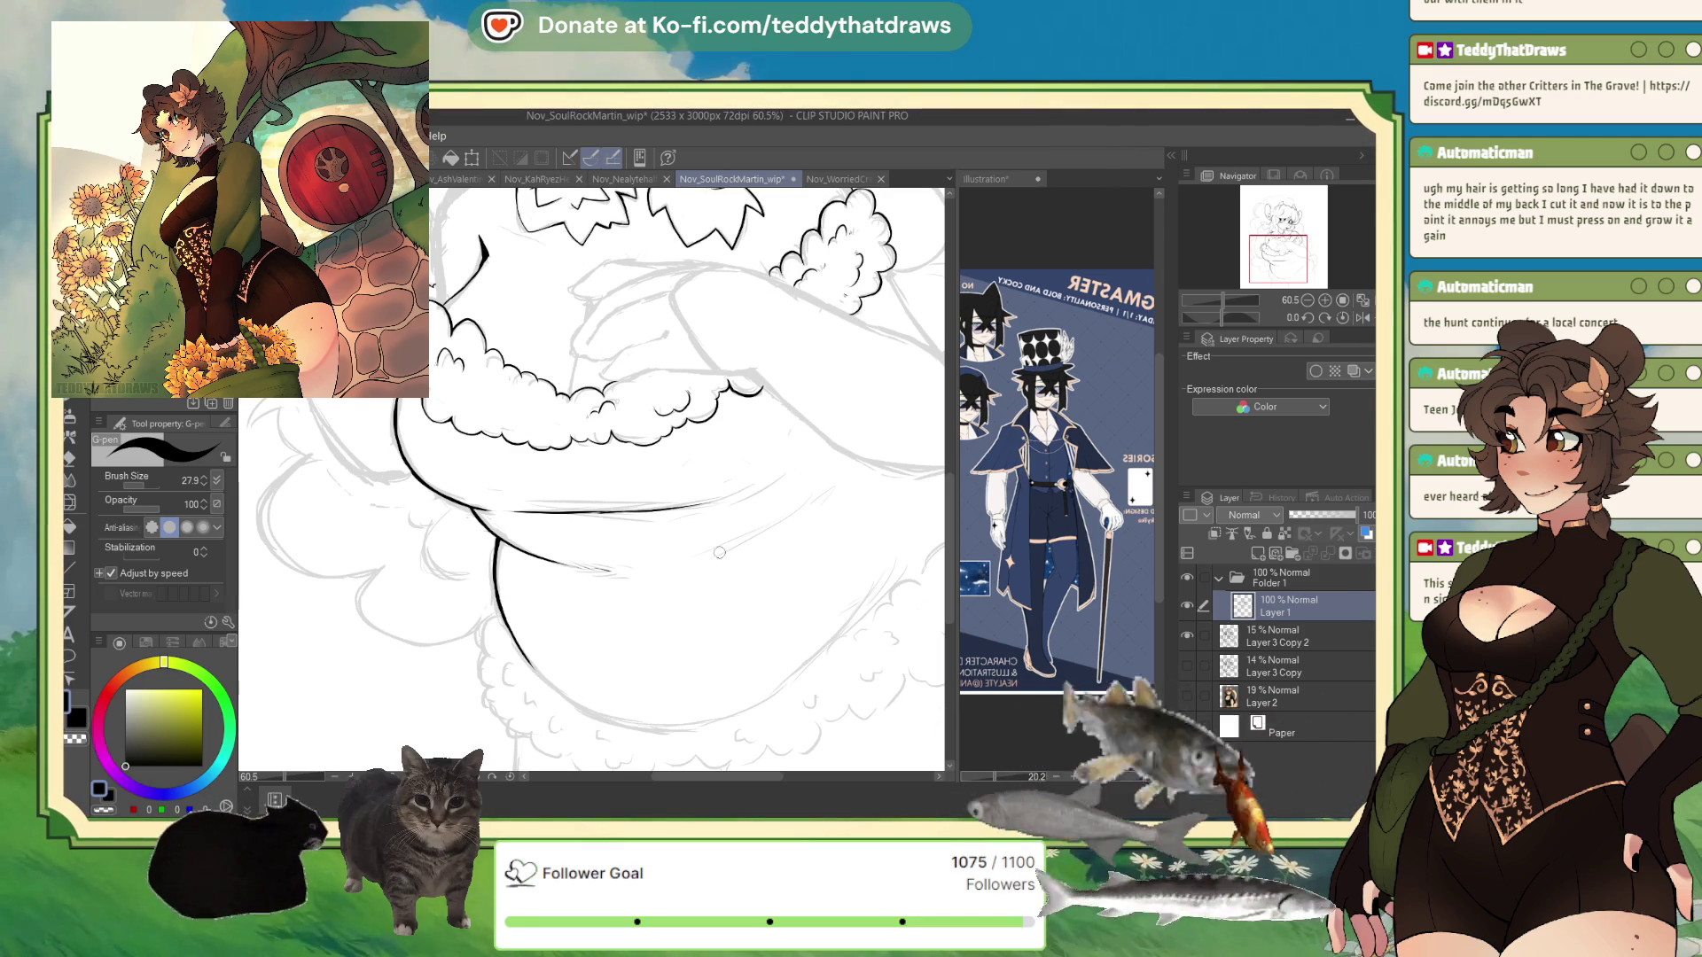
scroll(689, 480, "down", 5)
scroll(689, 479, "up", 1)
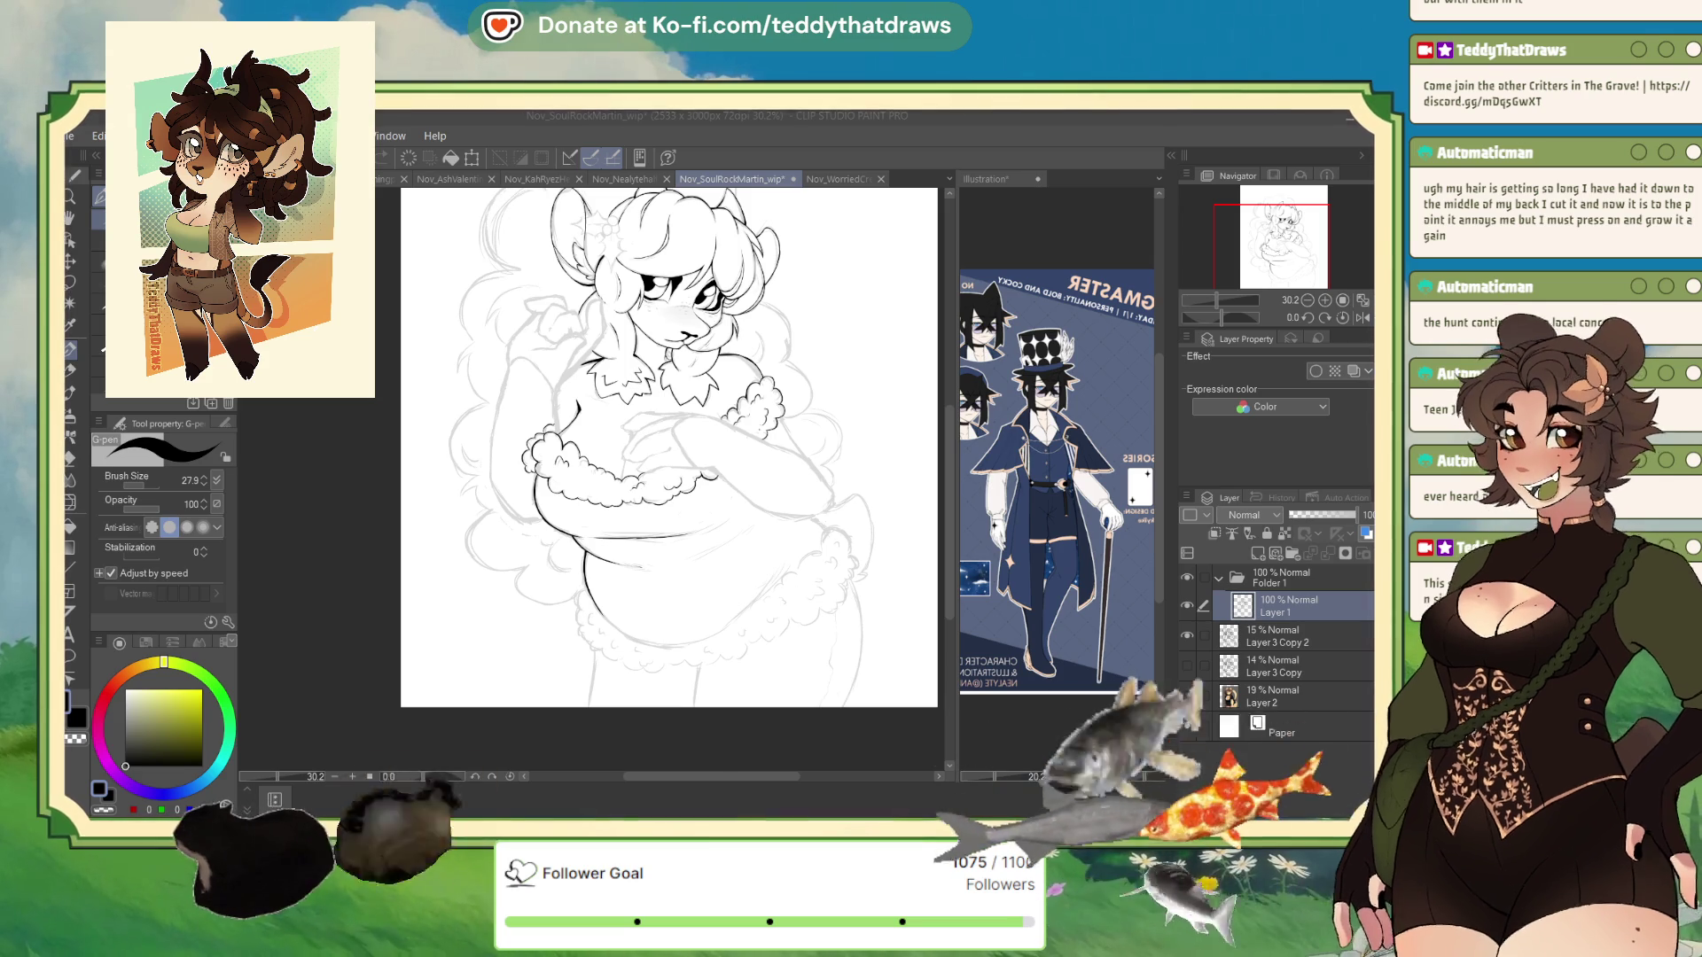
- Zoom in and ink a curved line down the lower body ending in a scallop
scroll(628, 699, "up", 1)
scroll(628, 700, "up", 5)
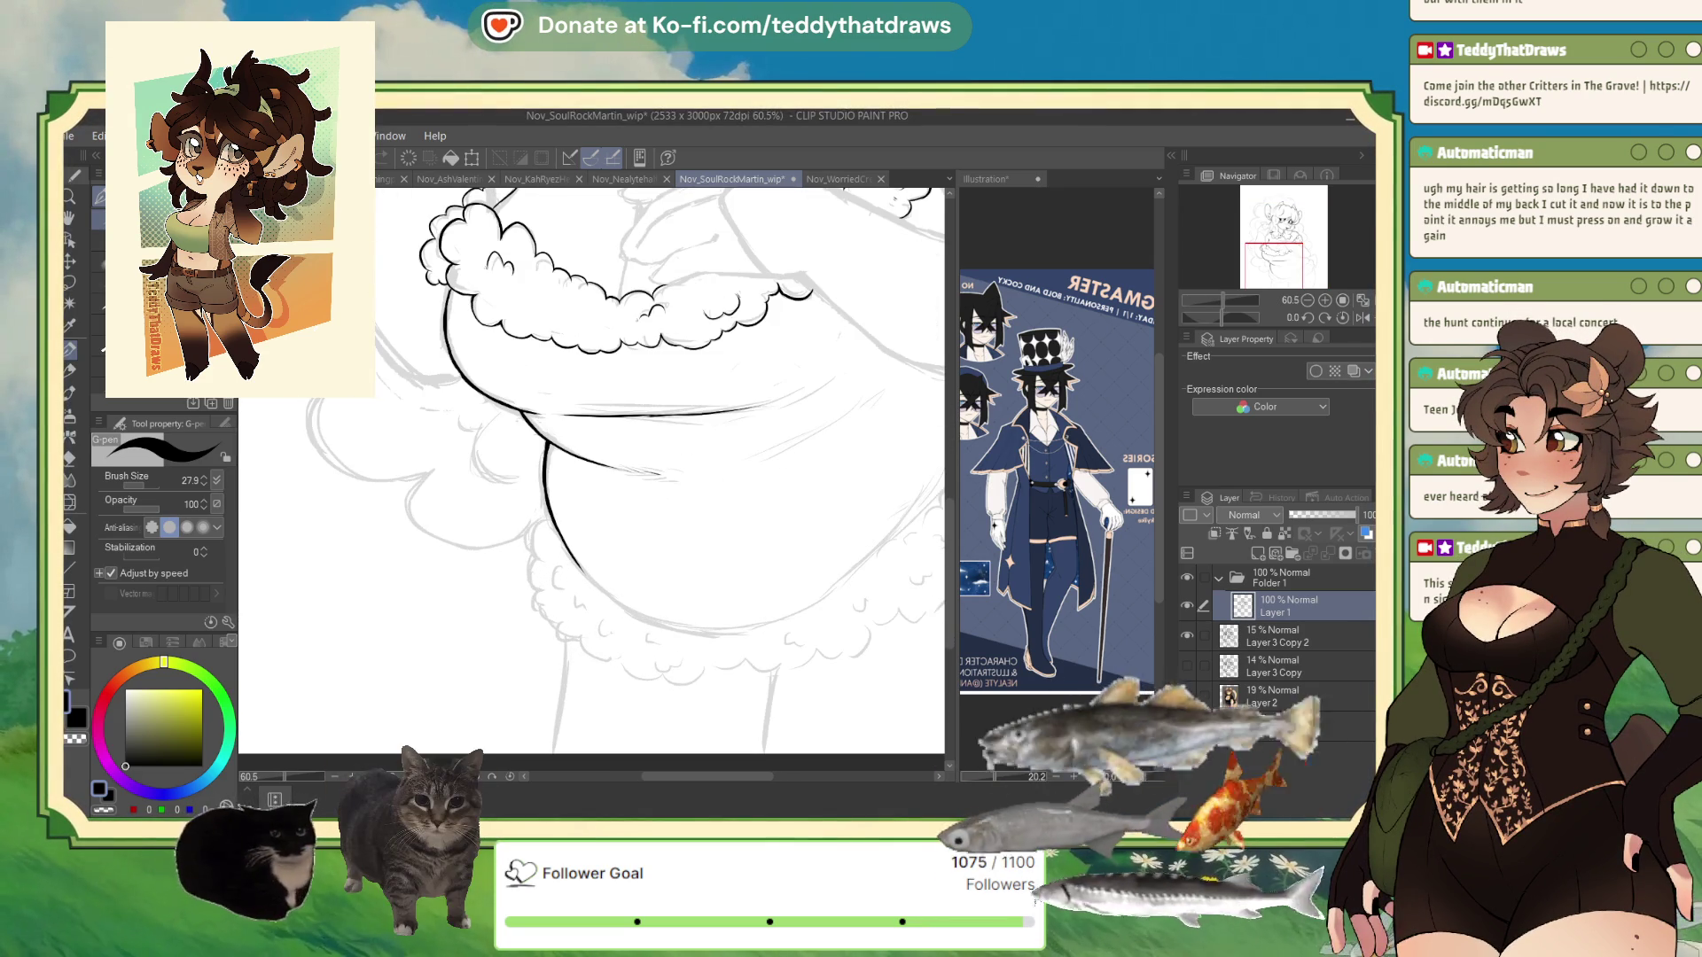
scroll(599, 580, "up", 2)
scroll(598, 579, "up", 1)
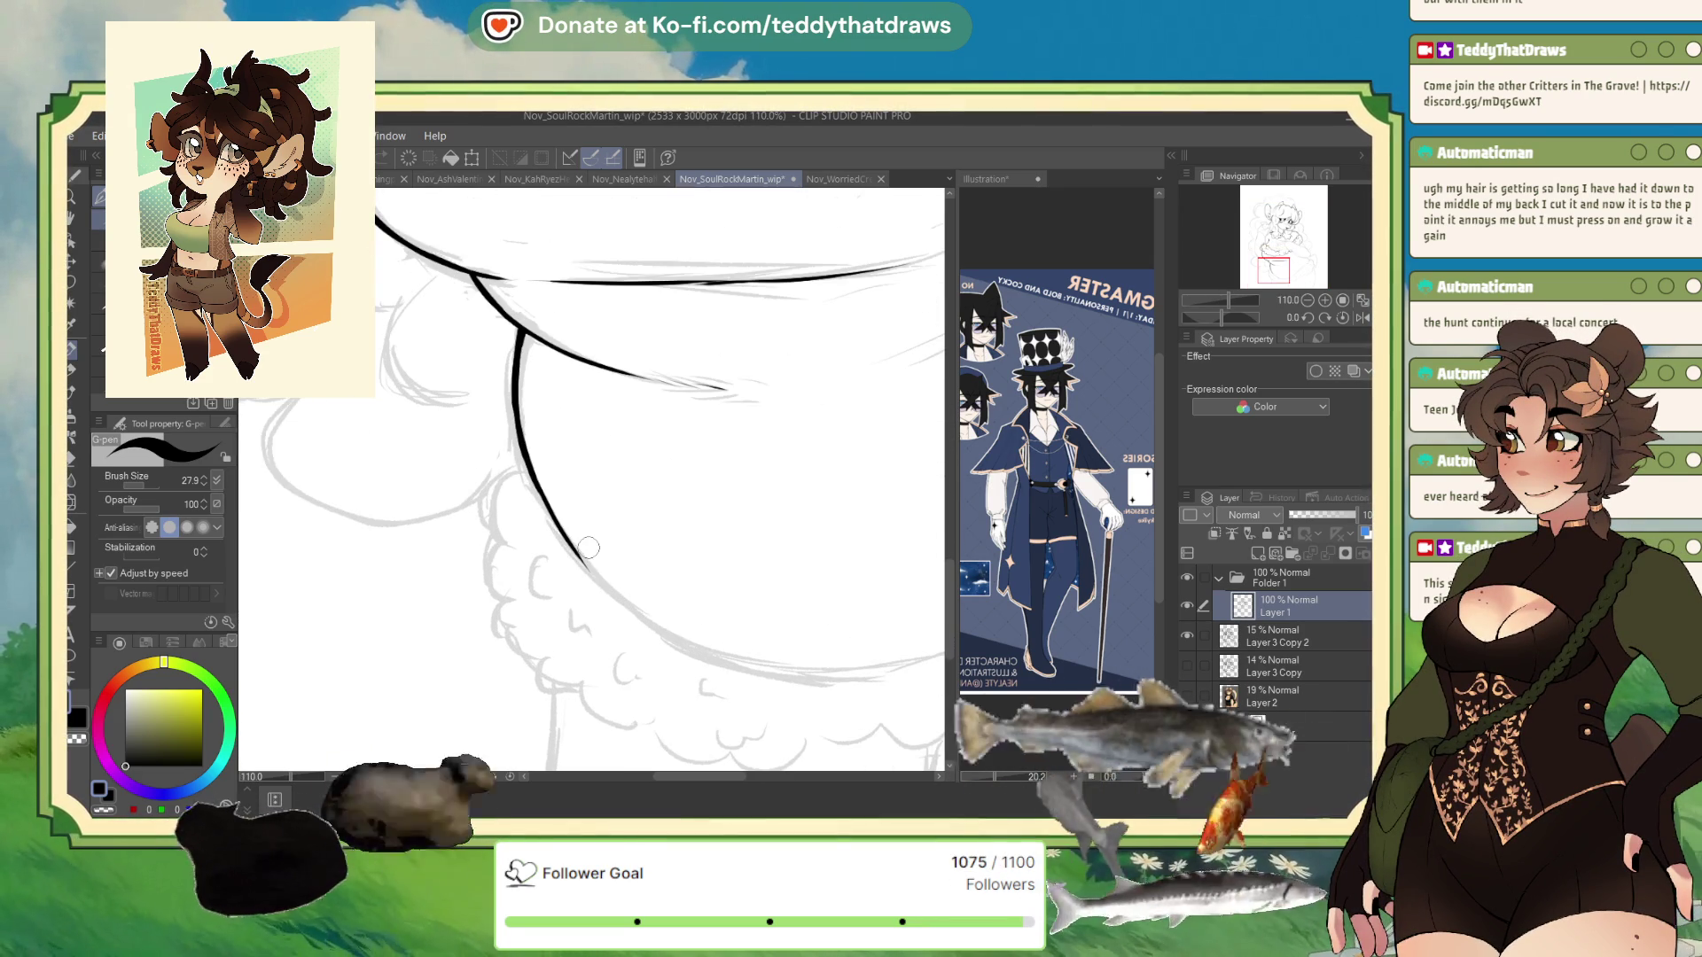
mouse_move(523, 457)
left_mouse_down()
mouse_move(488, 506)
mouse_move(492, 589)
mouse_move(512, 605)
left_mouse_up()
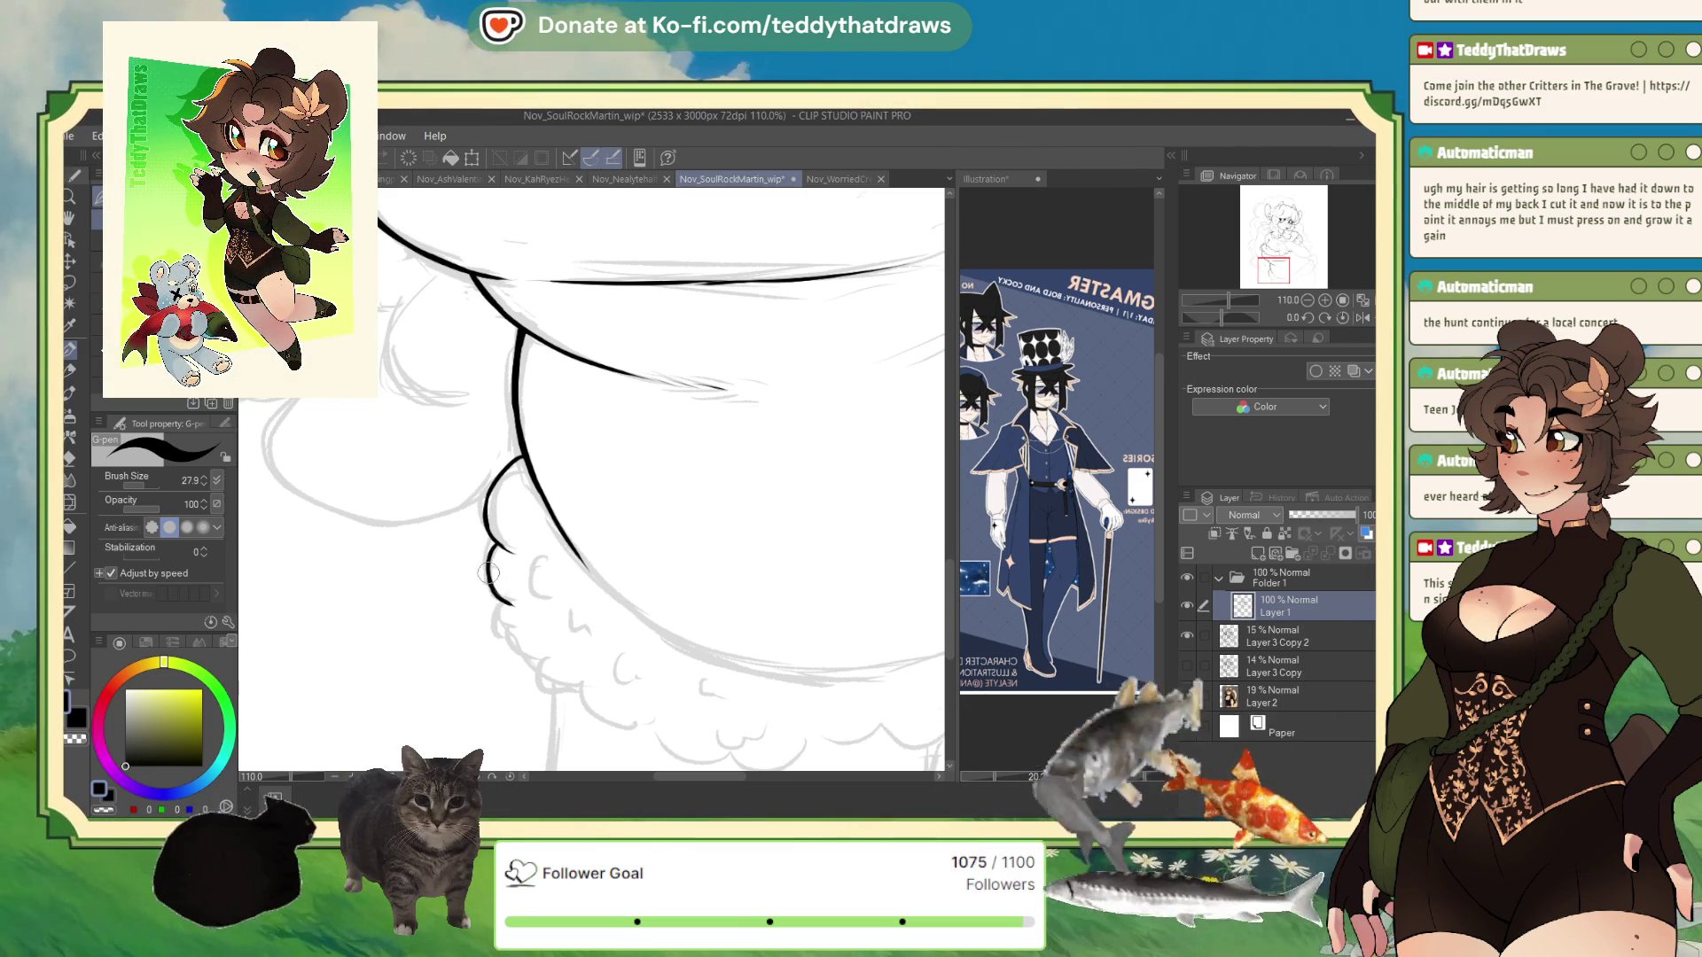
left_click_drag(498, 607, 527, 661)
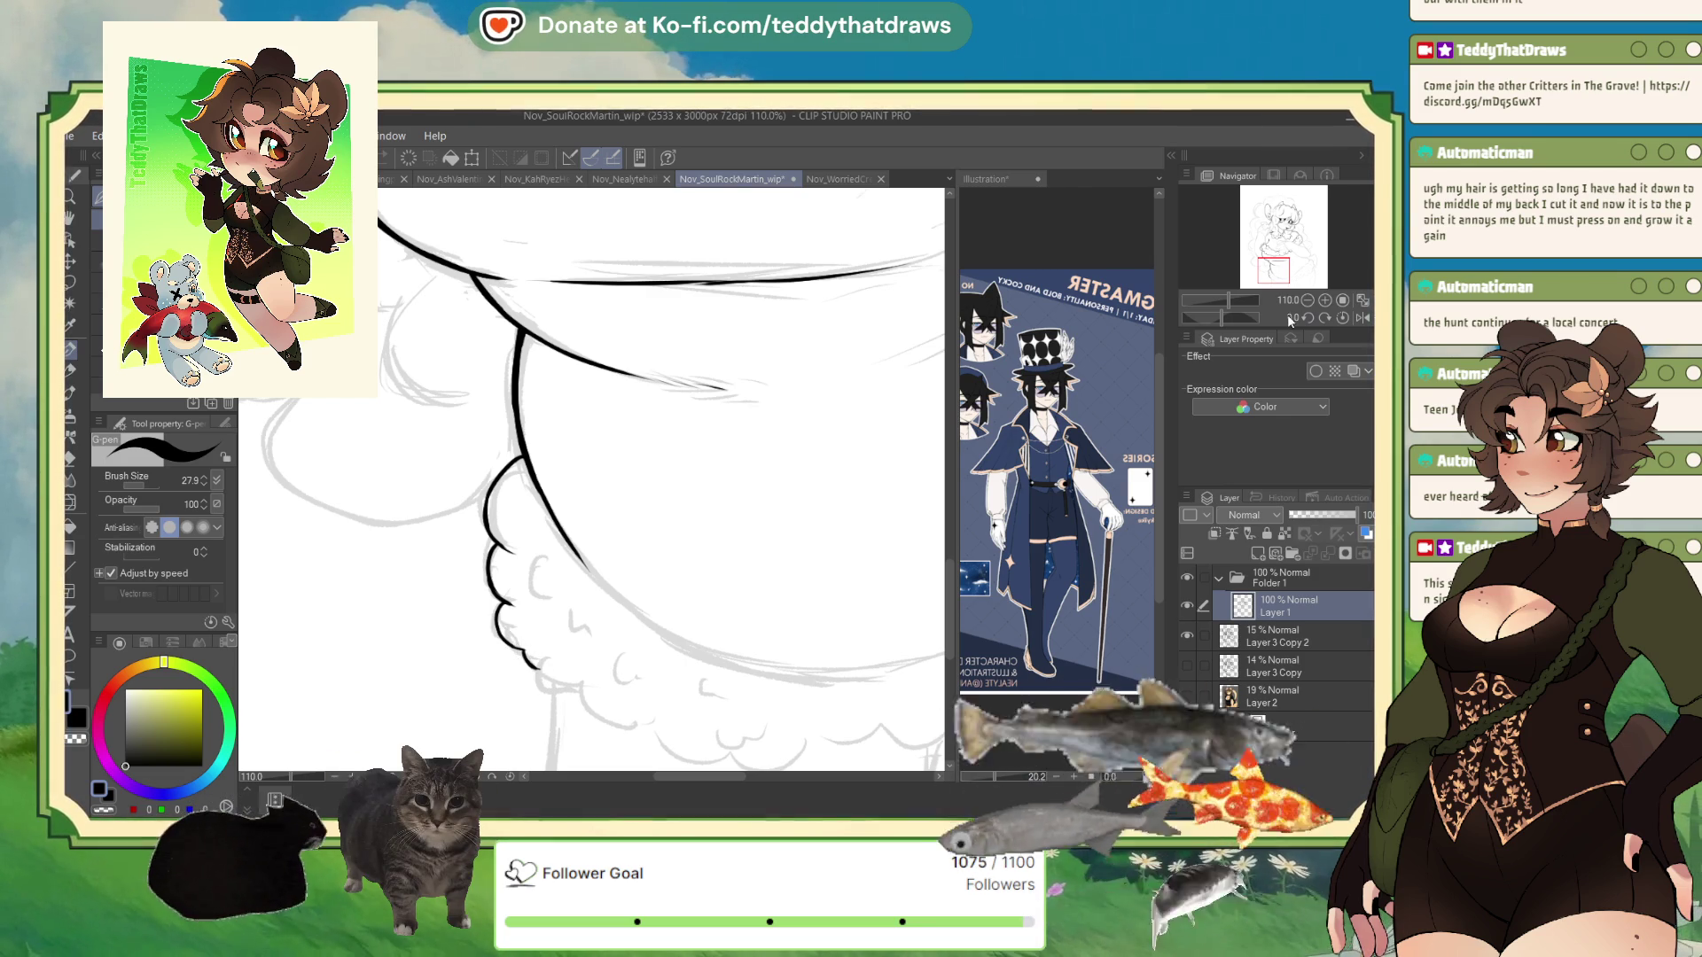
- Rotate the view, ink the left scalloped edge, and erase stray ink with transparent colour
left_click_drag(1287, 314, 1118, 329)
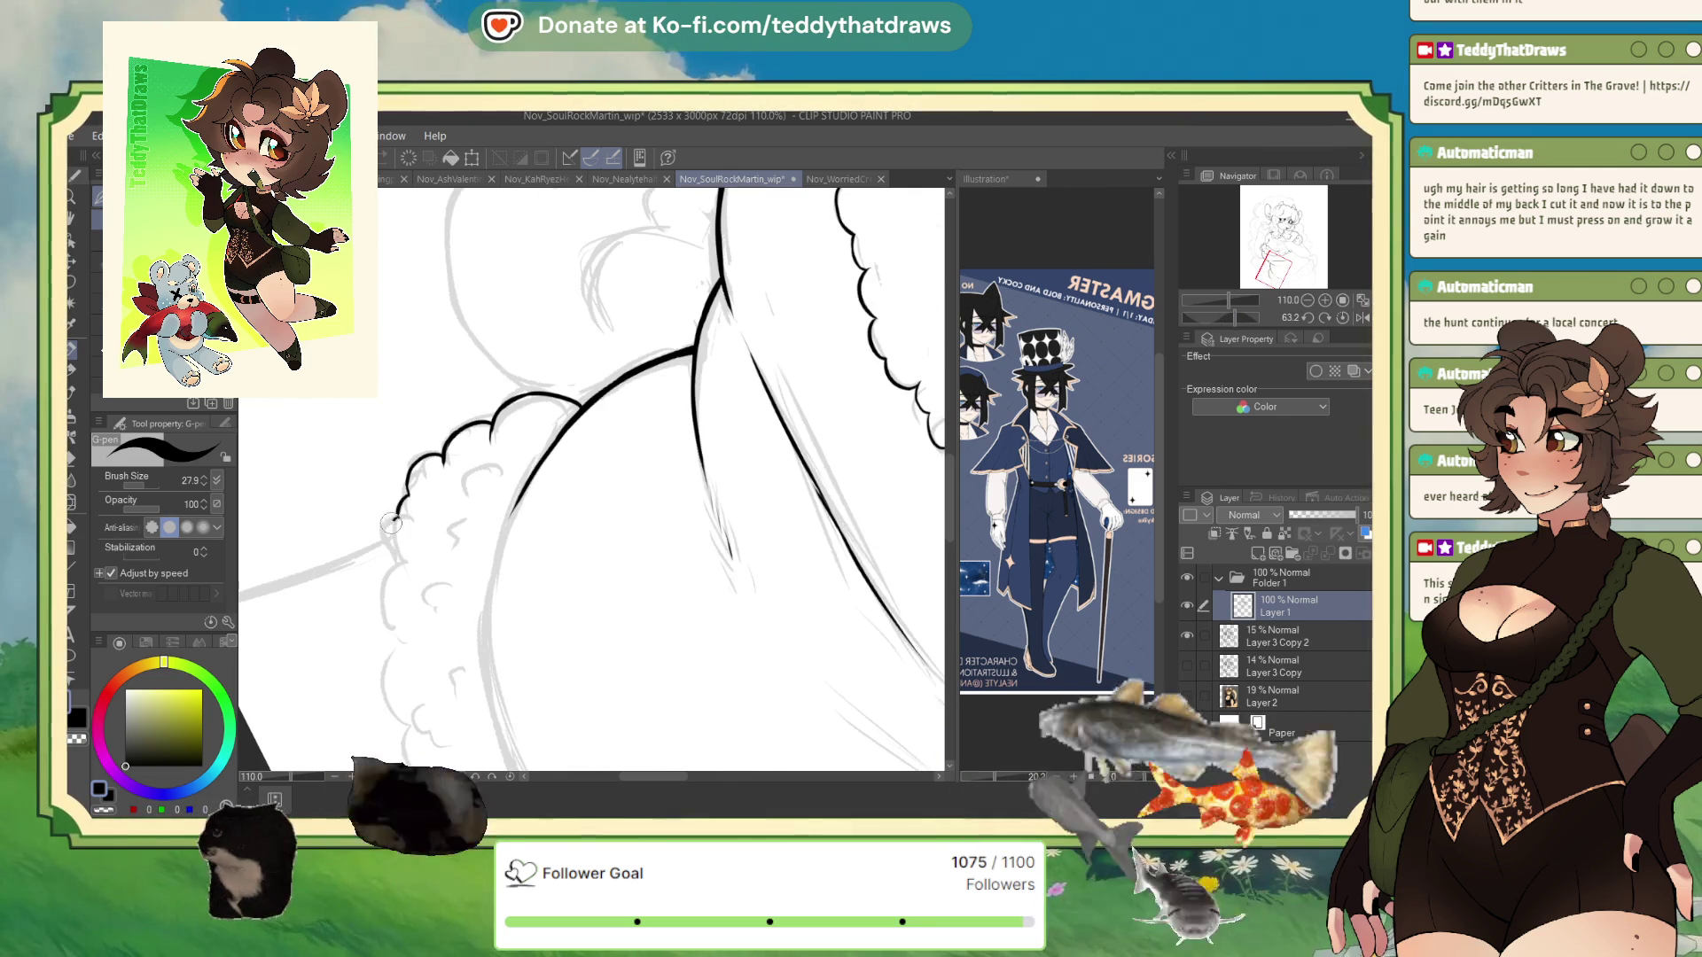
mouse_move(440, 457)
left_mouse_down()
mouse_move(388, 541)
mouse_move(381, 679)
mouse_move(406, 722)
mouse_move(452, 745)
left_mouse_up()
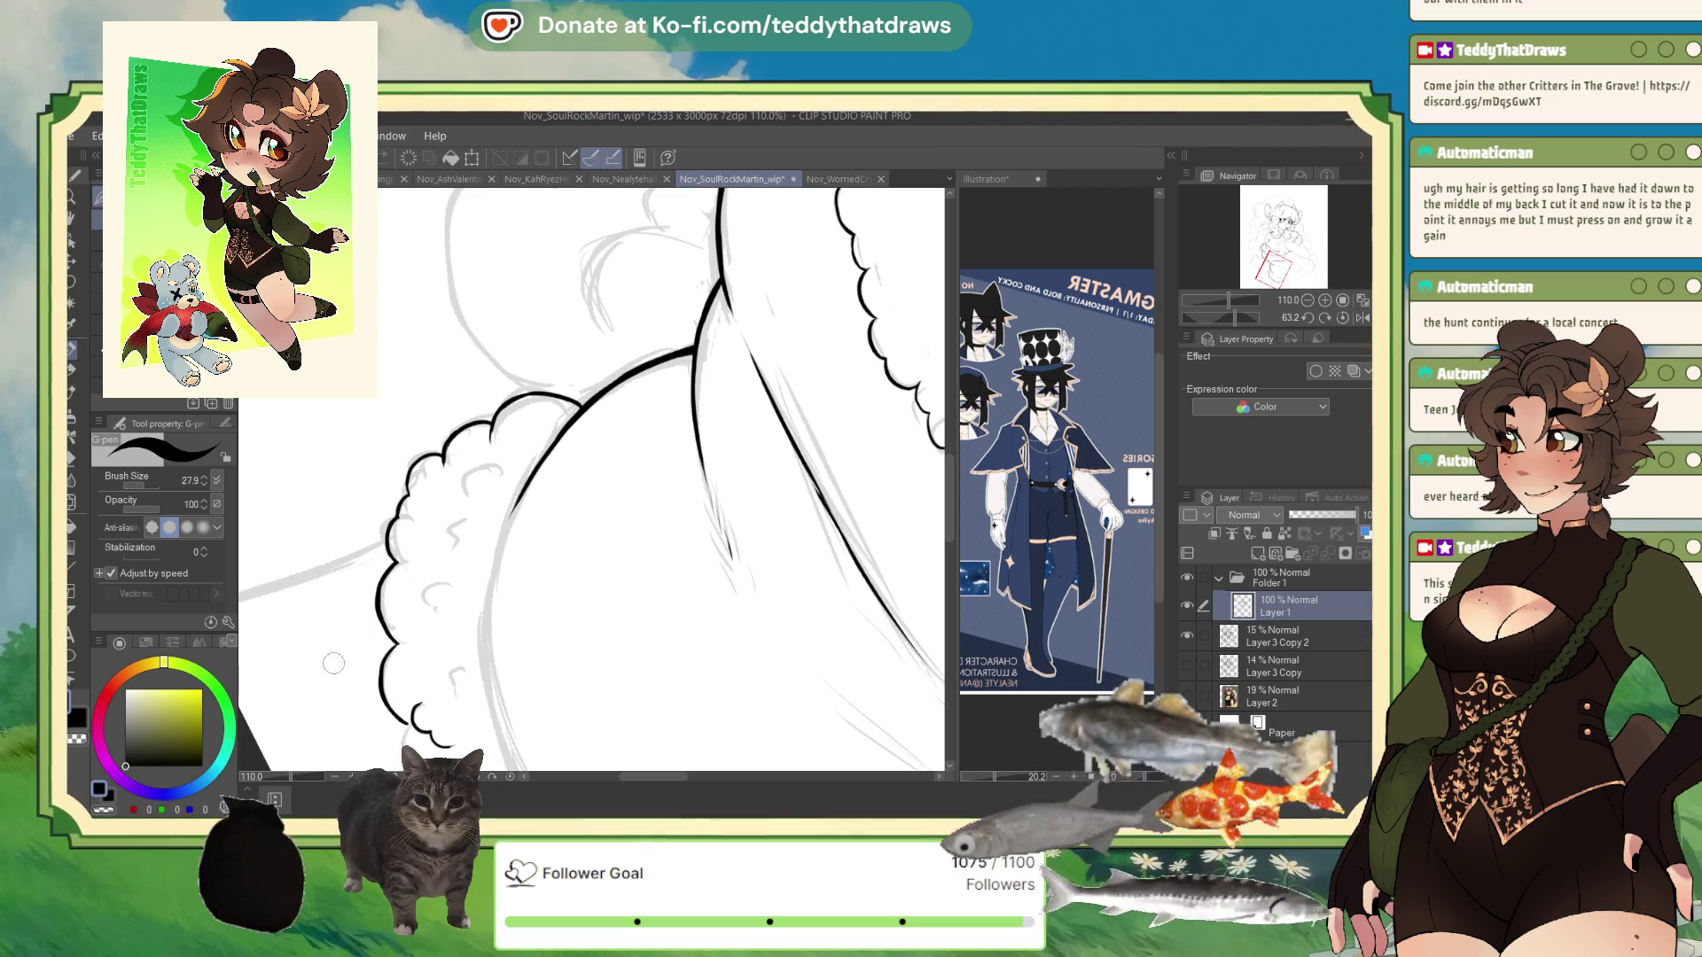
left_click(112, 811)
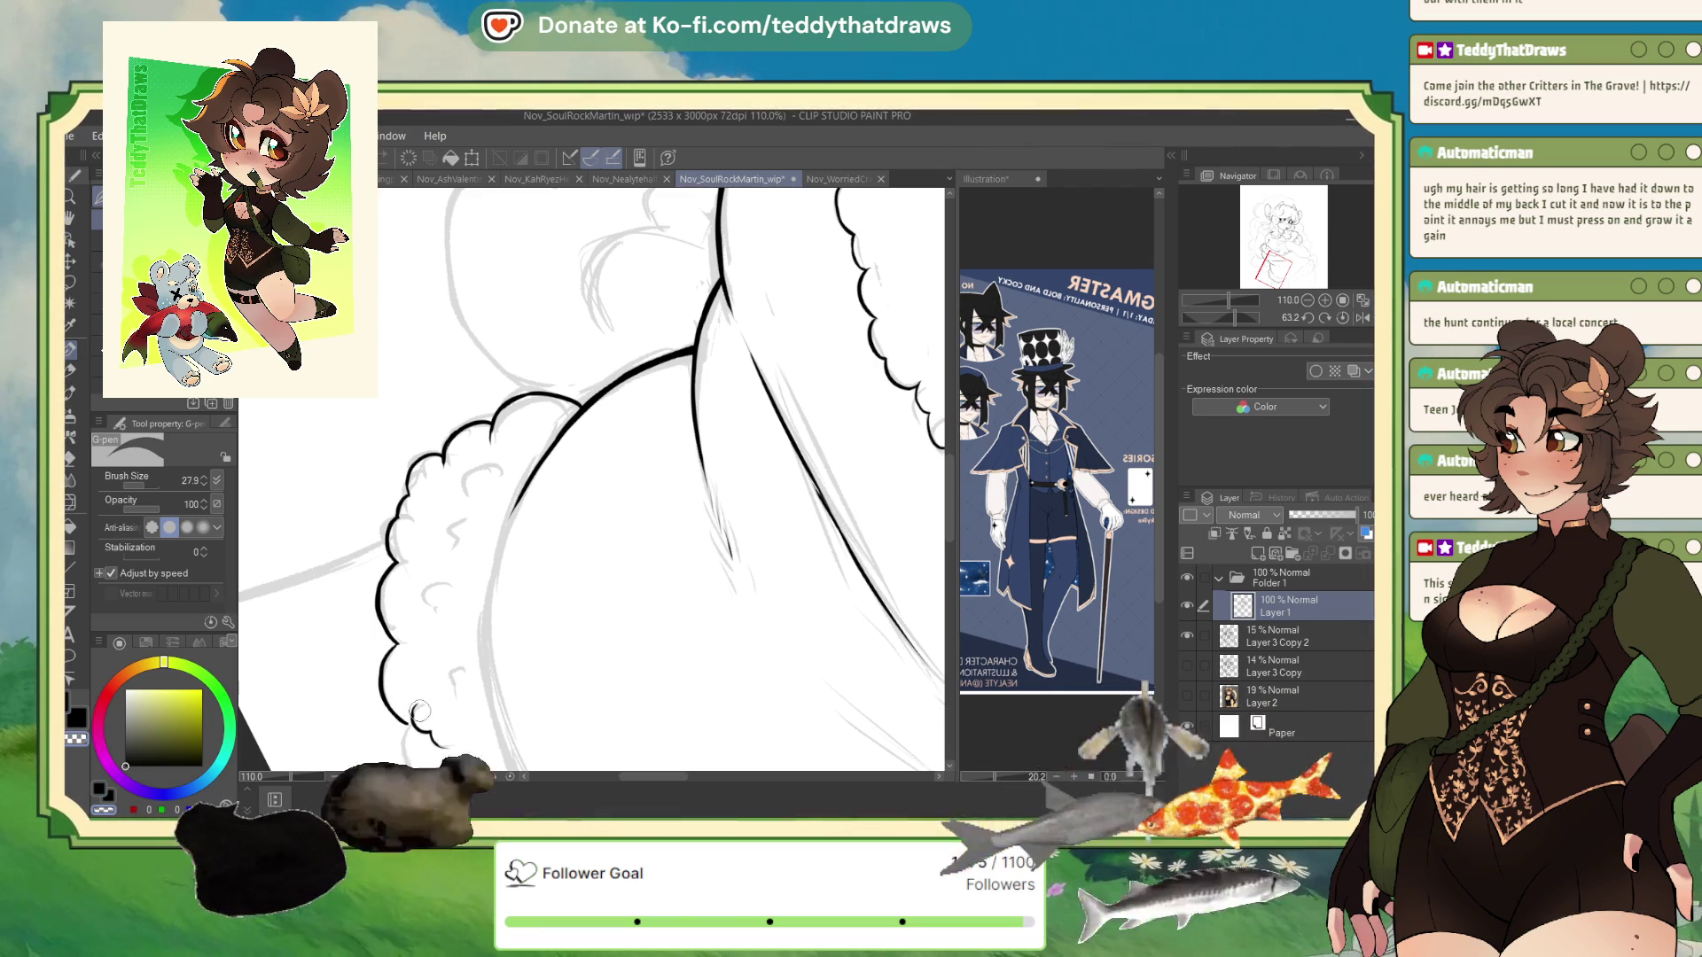
left_click(101, 788)
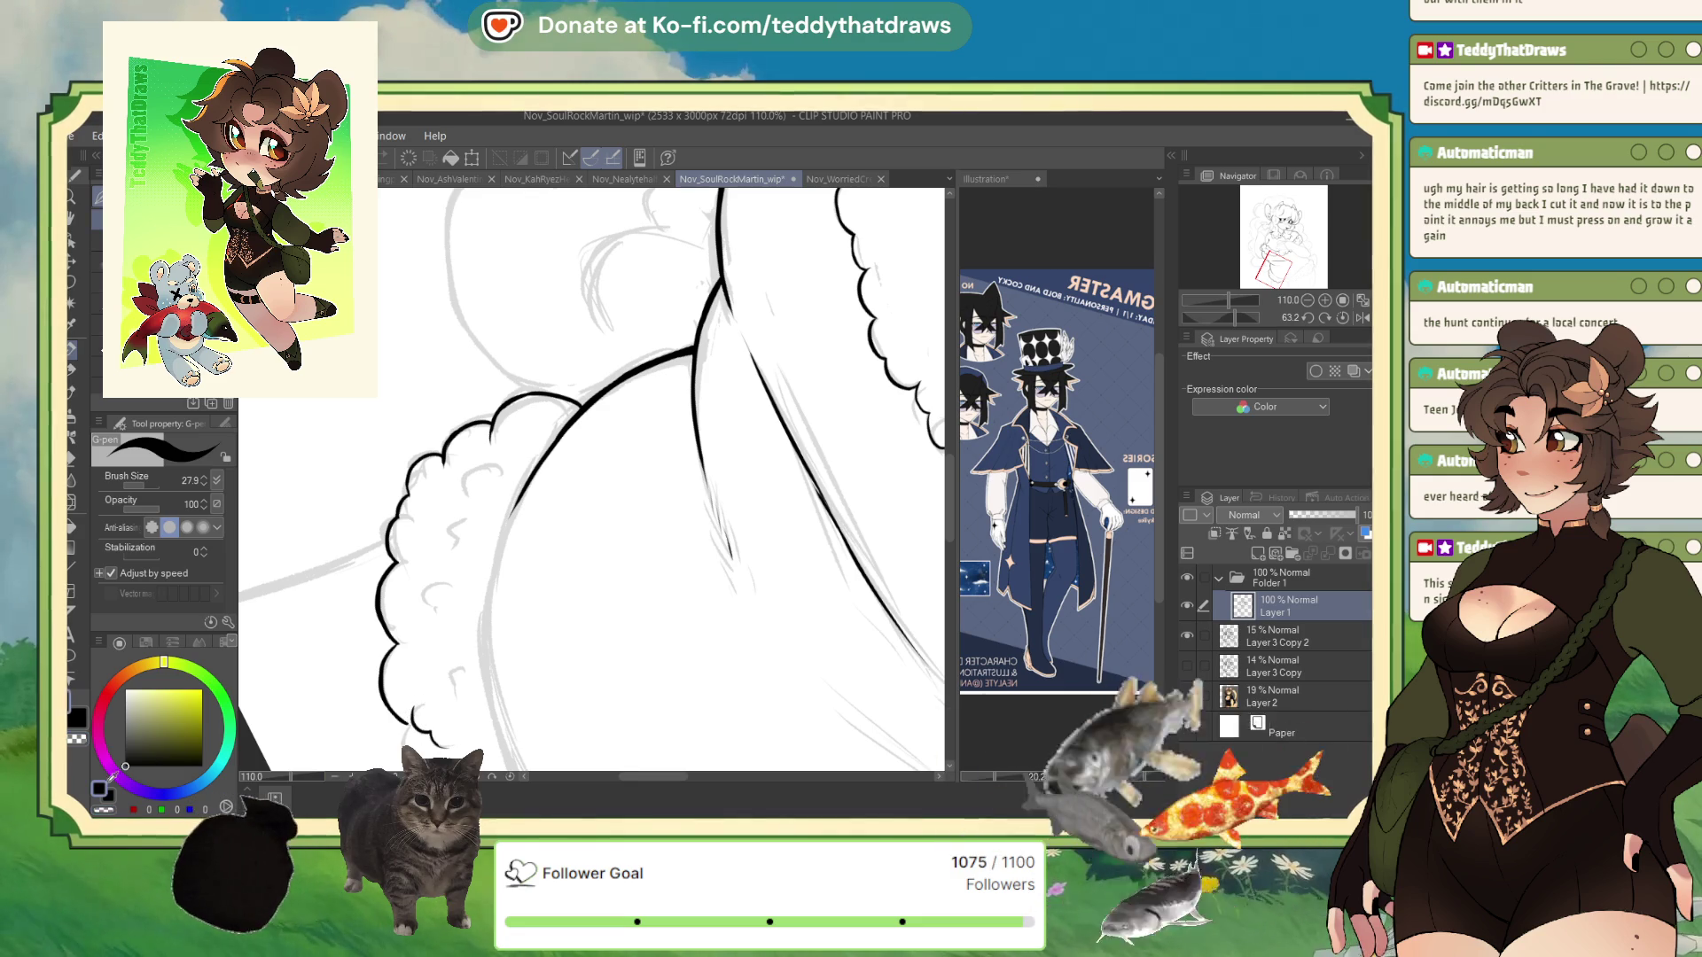
scroll(597, 481, "up", 3)
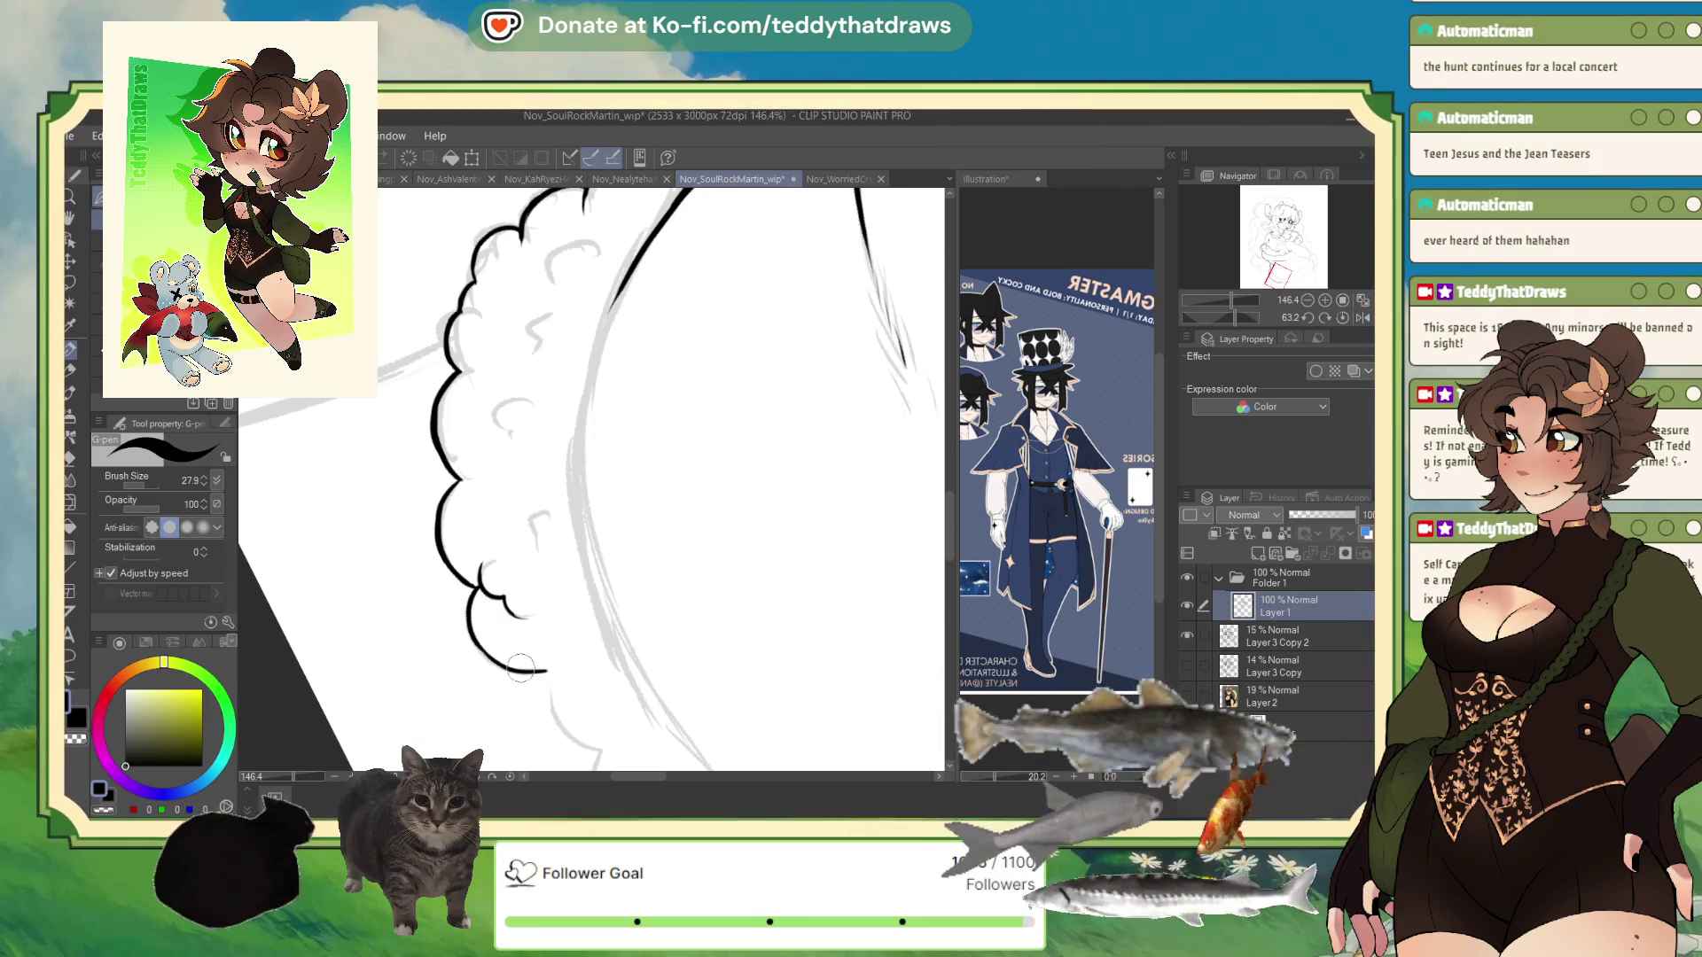
- Extend the fluffy cloud-like outline further down
left_click_drag(546, 675, 595, 751)
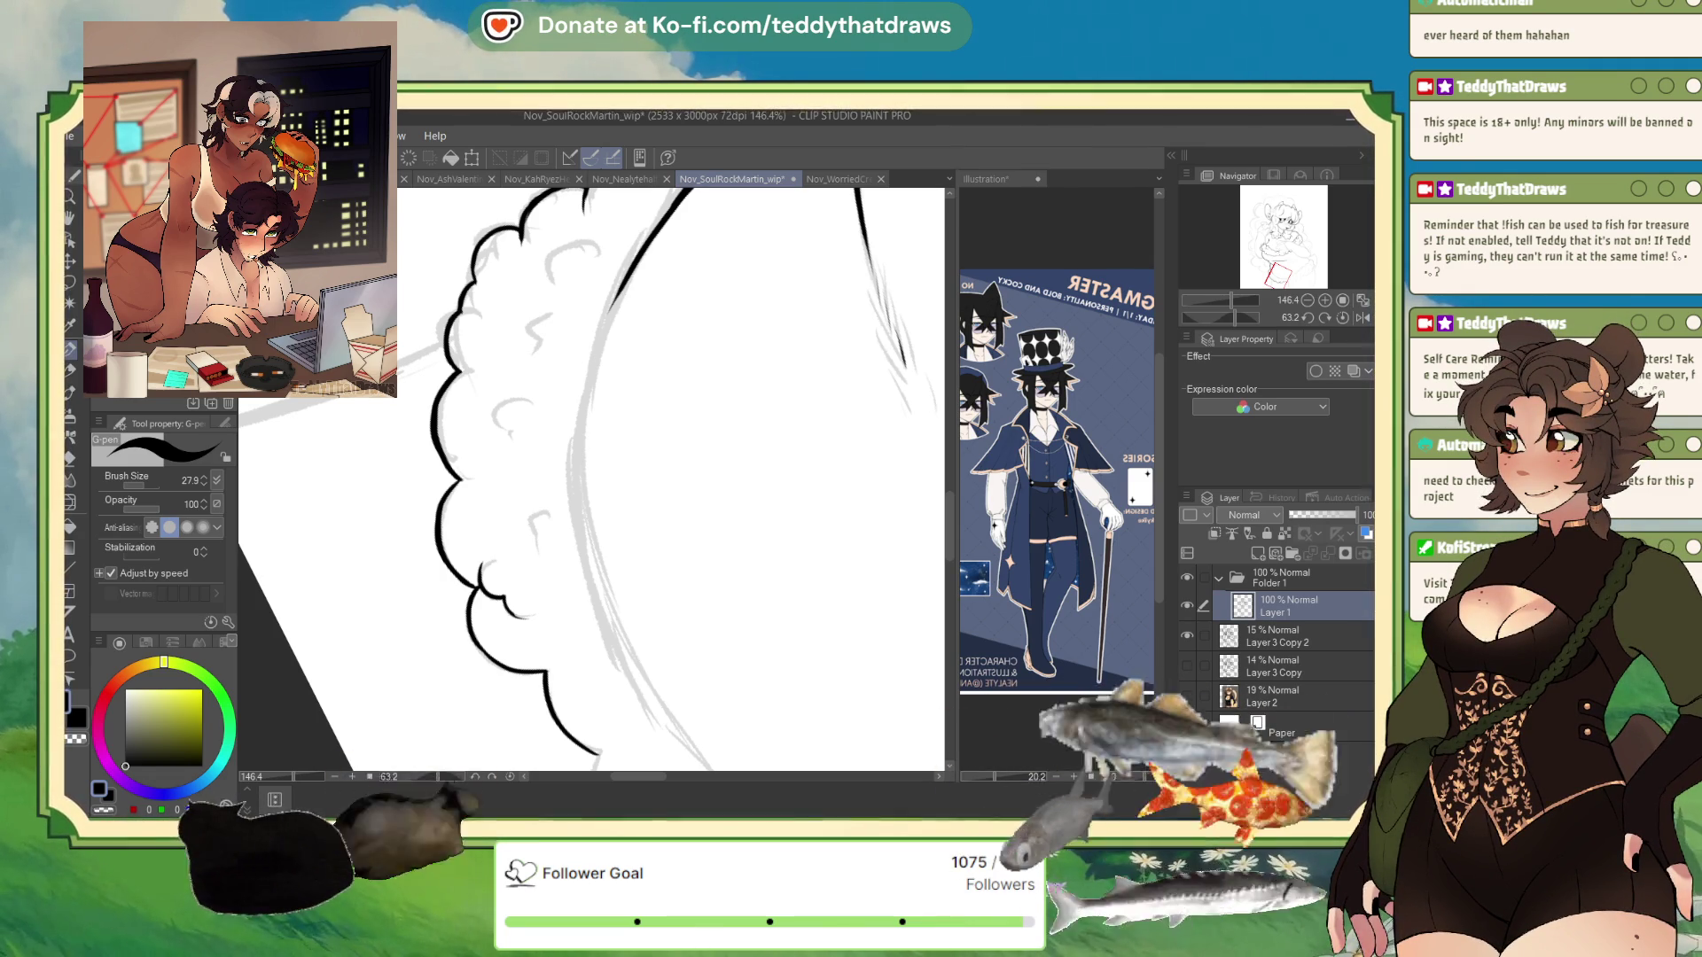
left_click_drag(1218, 318, 1227, 320)
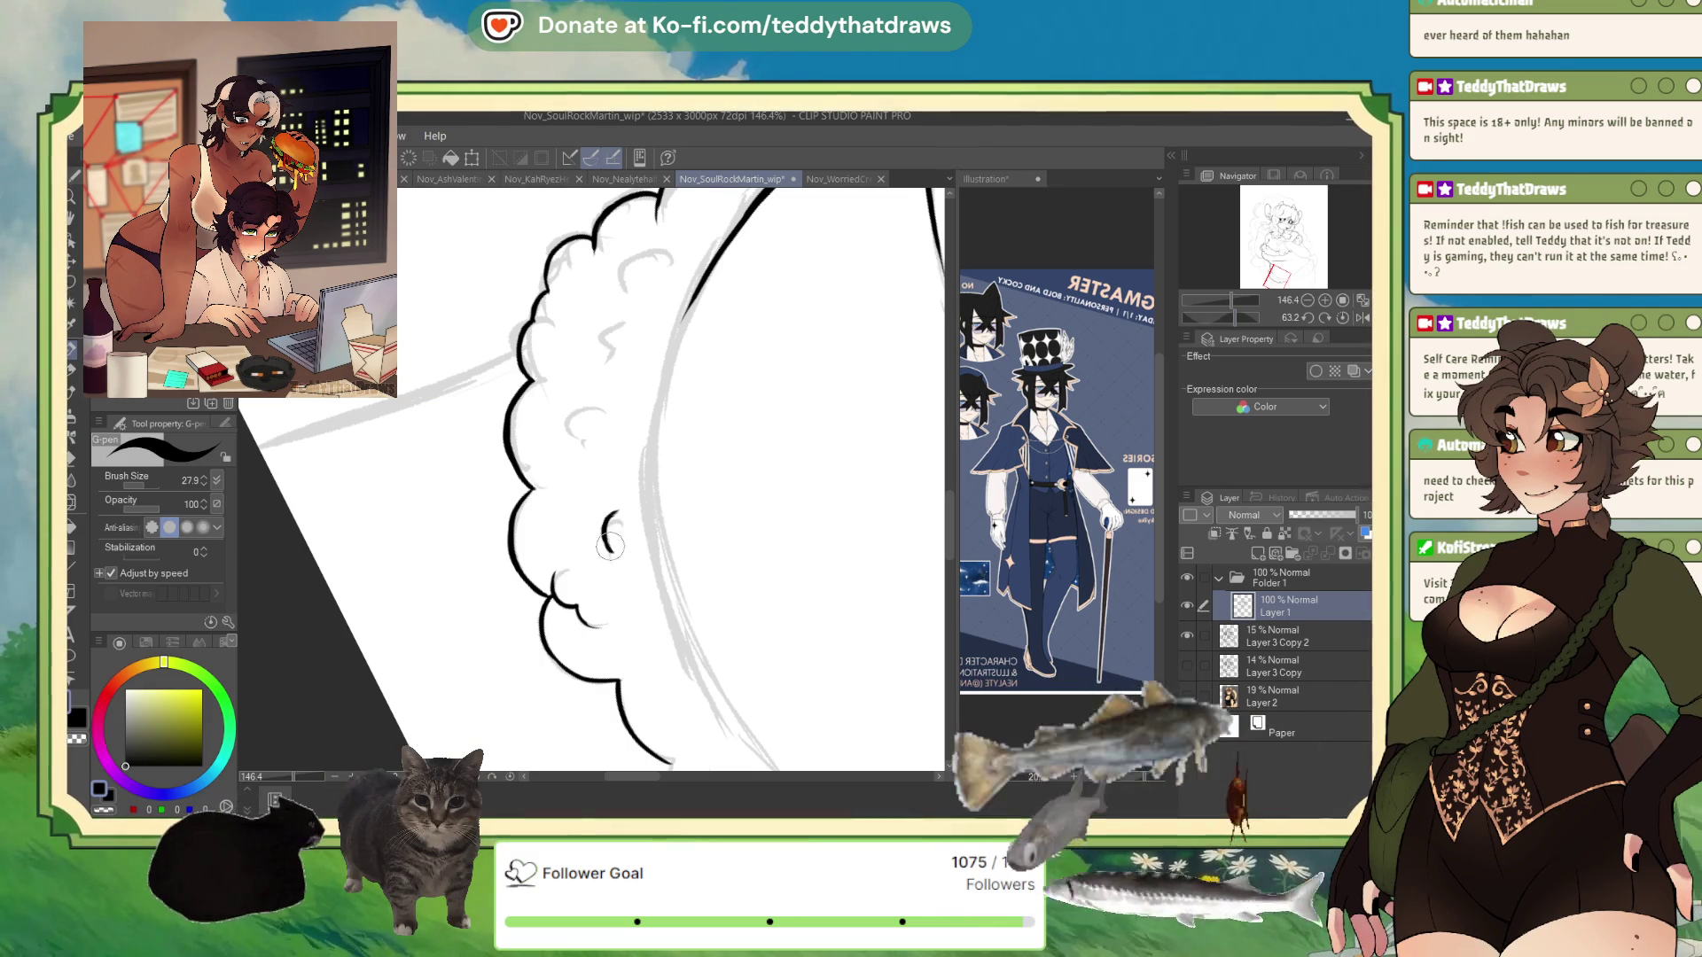
scroll(701, 555, "up", 5)
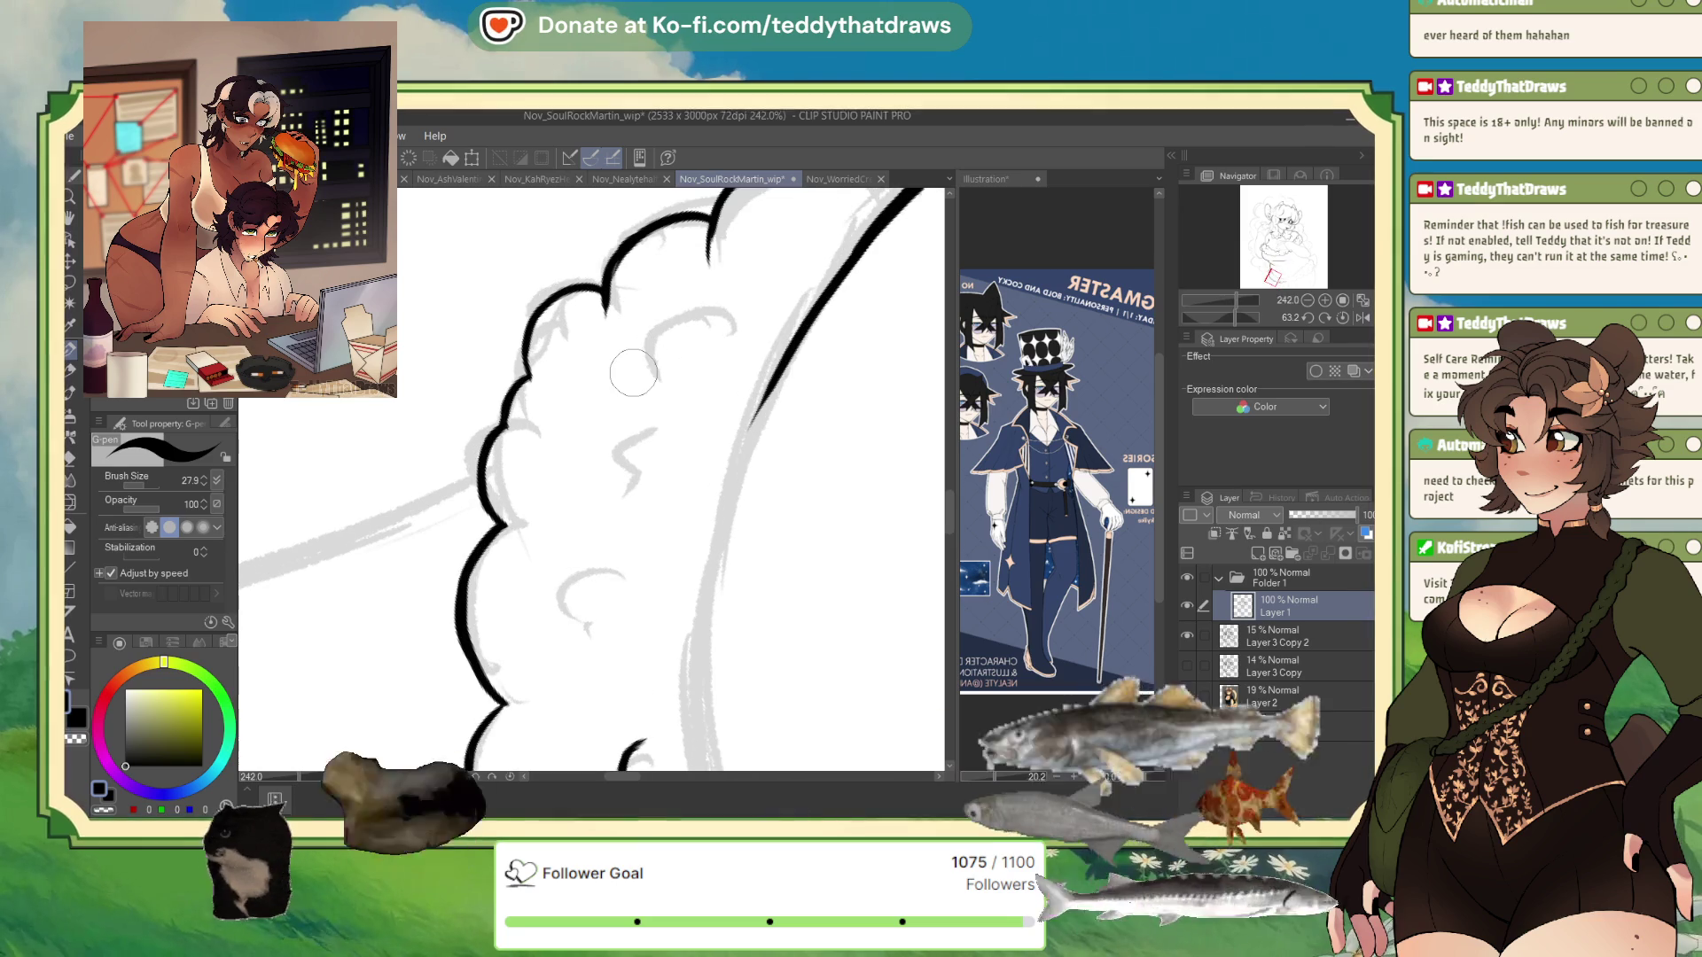
- Ink three curled fur tuft lines inside the fluffy shape
mouse_move(625, 572)
left_mouse_down()
mouse_move(598, 567)
mouse_move(561, 604)
mouse_move(588, 642)
left_mouse_up()
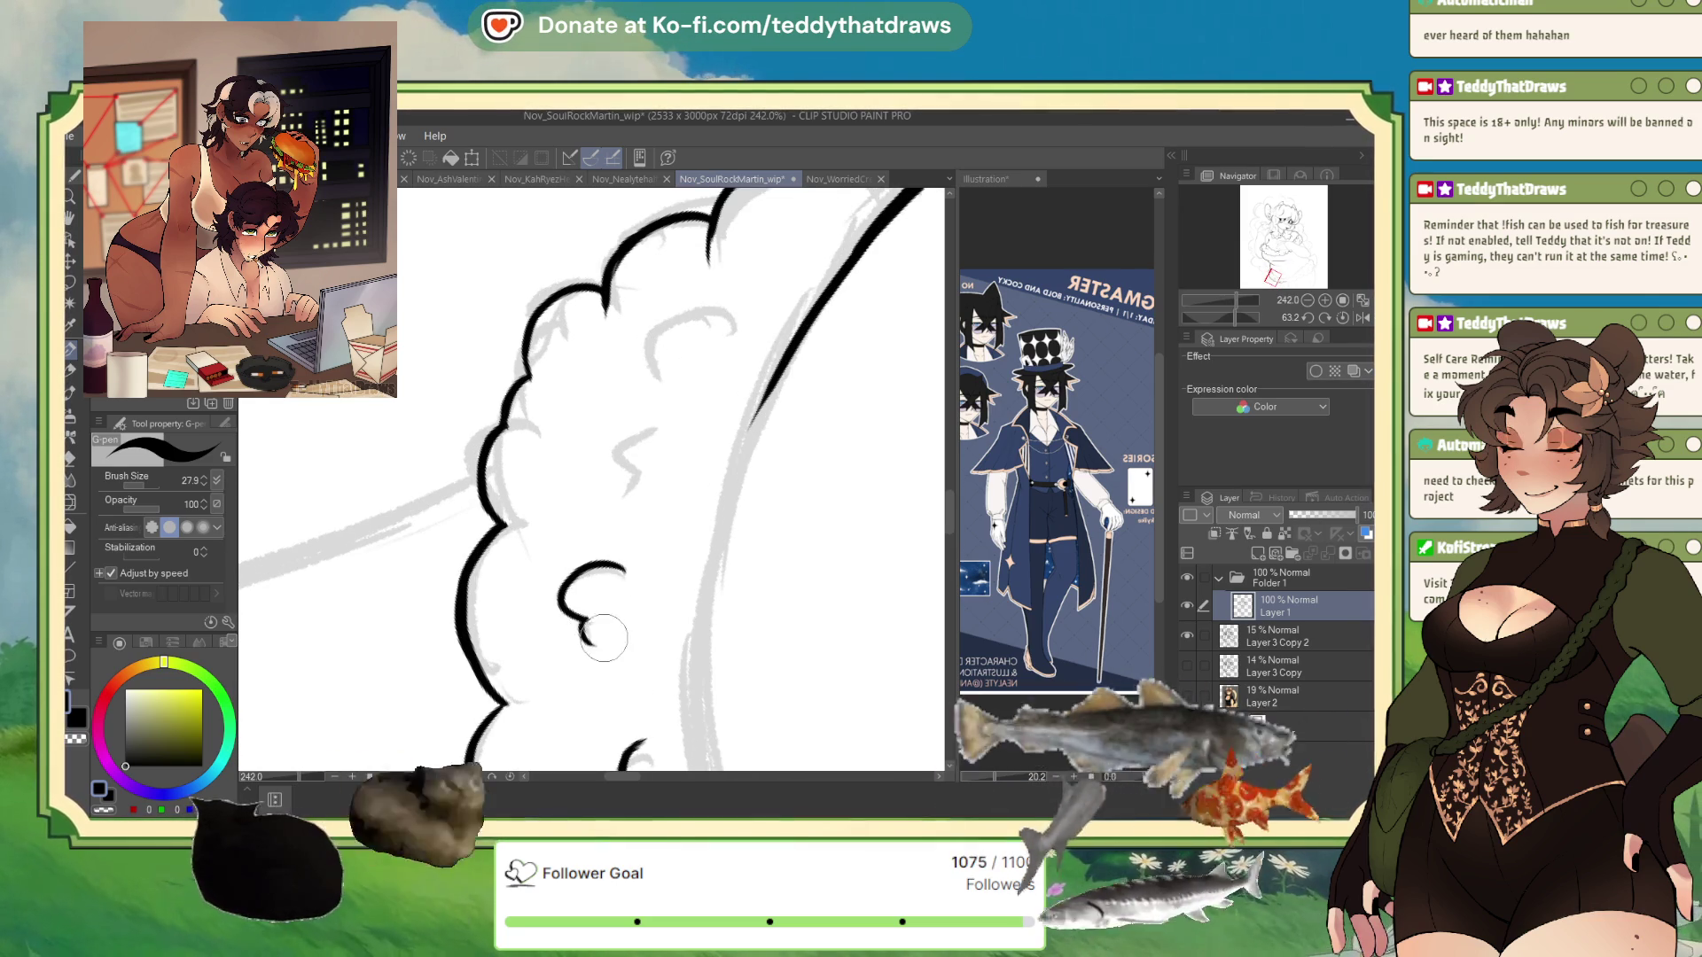
mouse_move(654, 429)
left_mouse_down()
mouse_move(624, 448)
mouse_move(629, 493)
left_mouse_up()
mouse_move(729, 321)
left_mouse_down()
mouse_move(660, 333)
mouse_move(655, 372)
left_mouse_up()
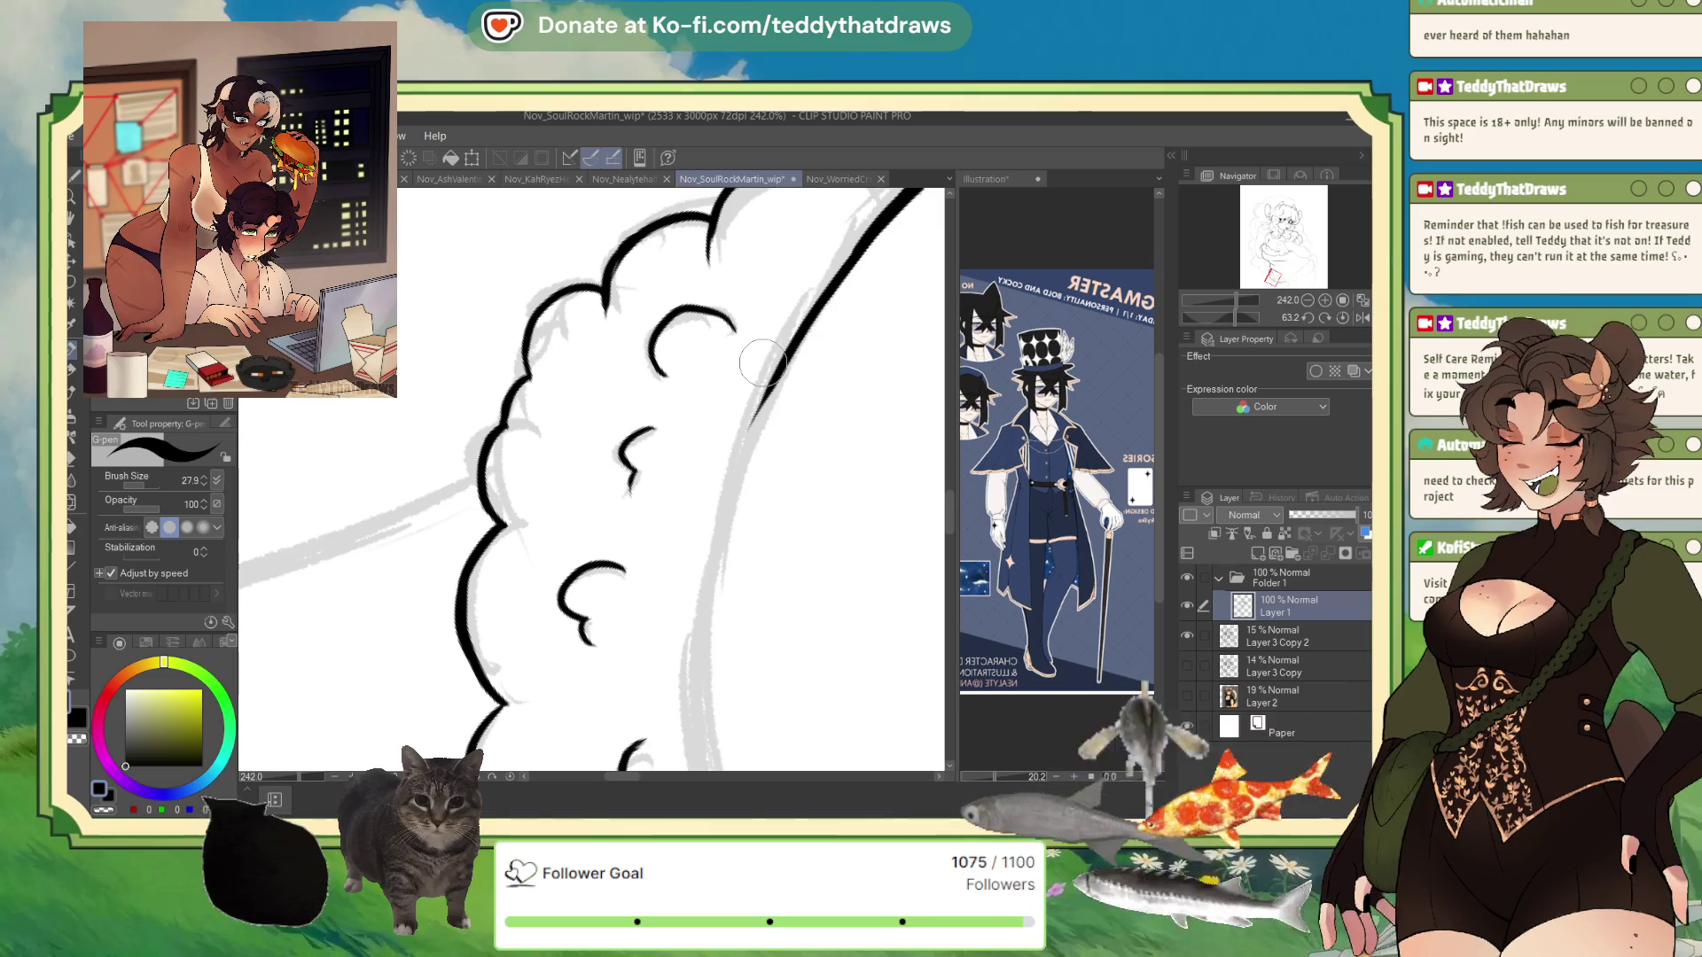
scroll(530, 401, "down", 8)
scroll(545, 581, "up", 3)
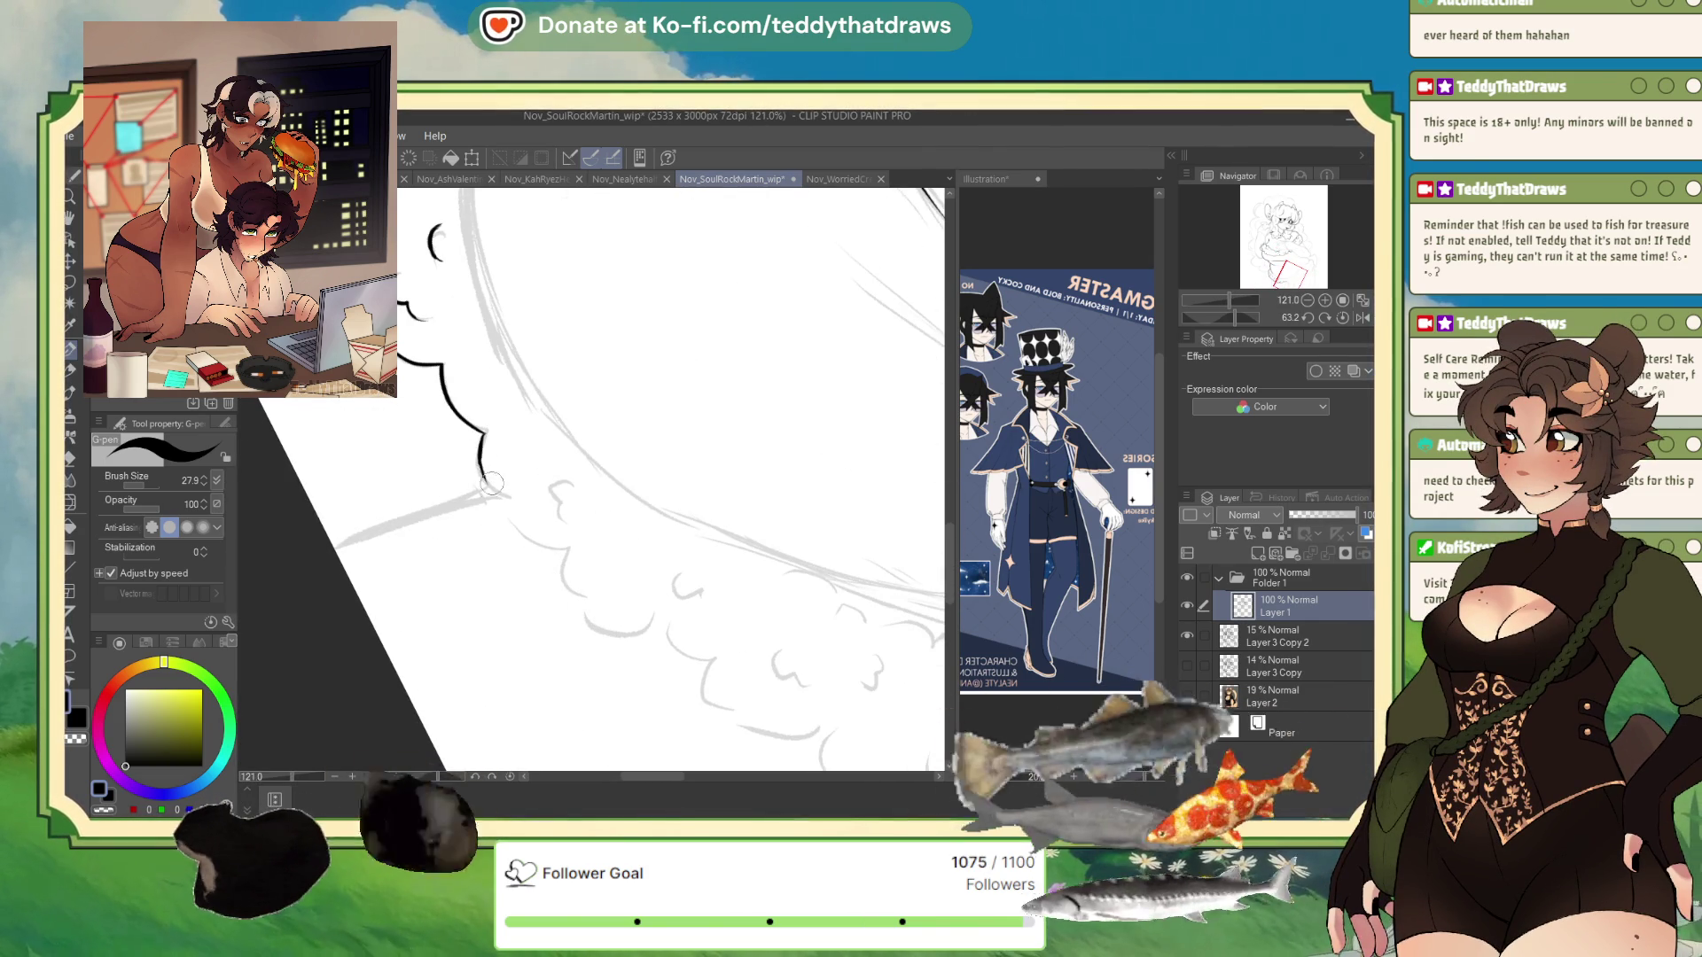
- Extend the G-pen scalloped outline further along the lower left with a short follow-on stroke
left_click_drag(479, 460, 511, 512)
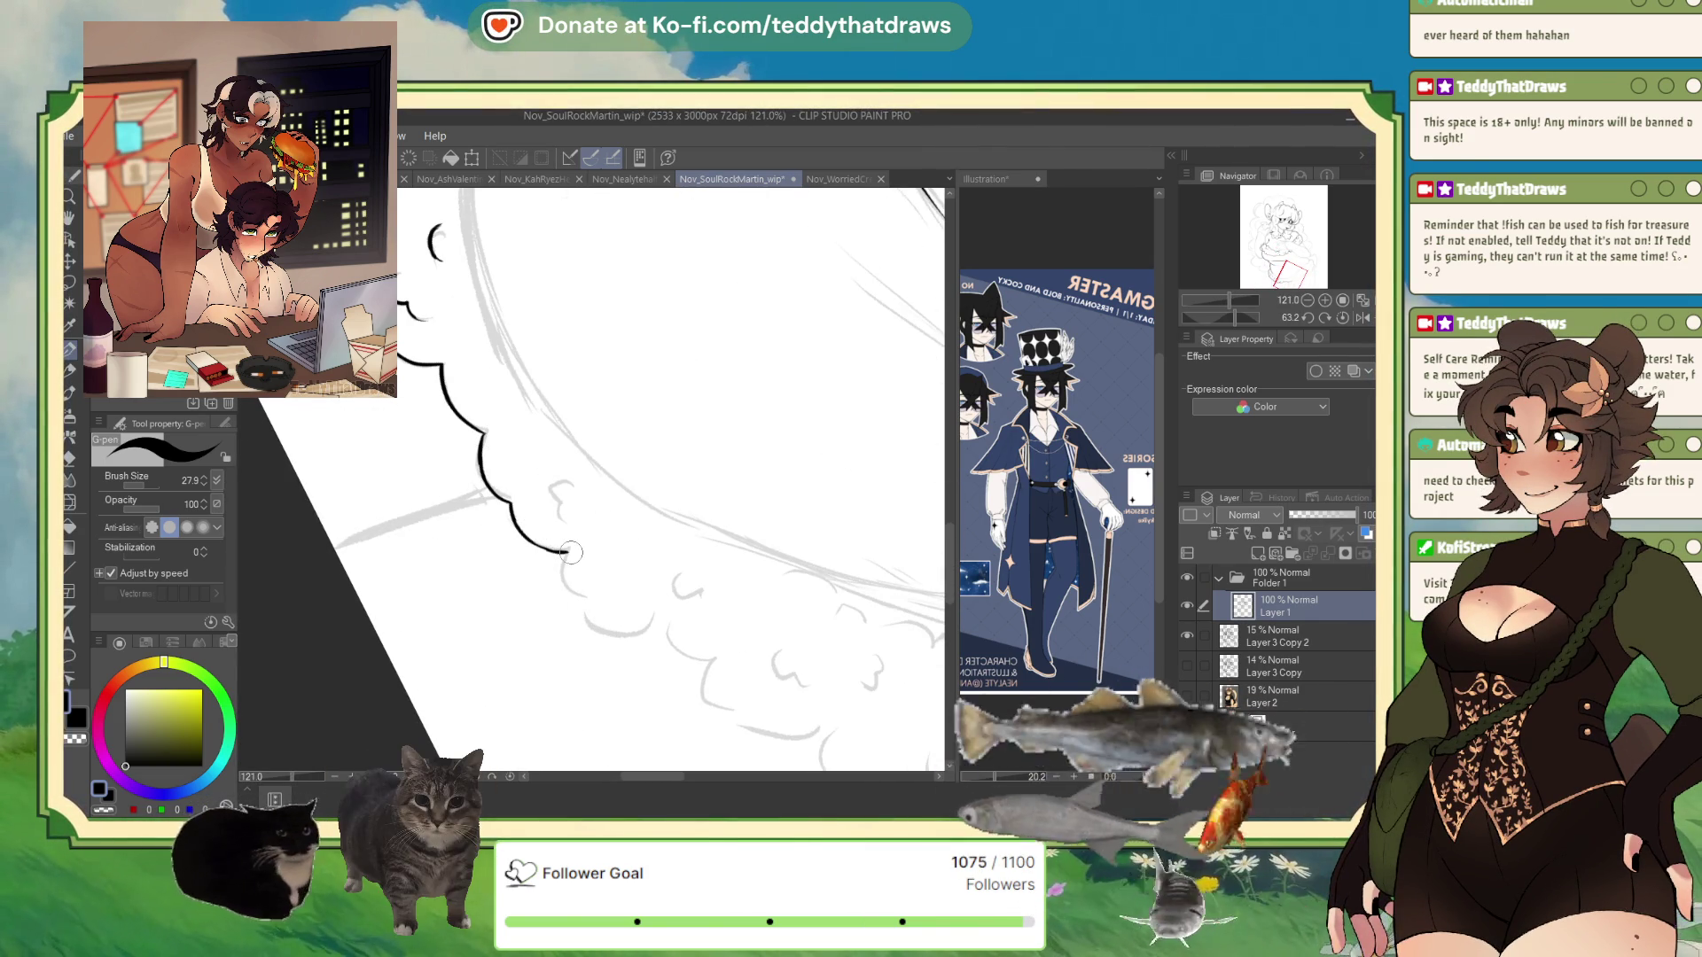
left_click_drag(514, 483, 433, 433)
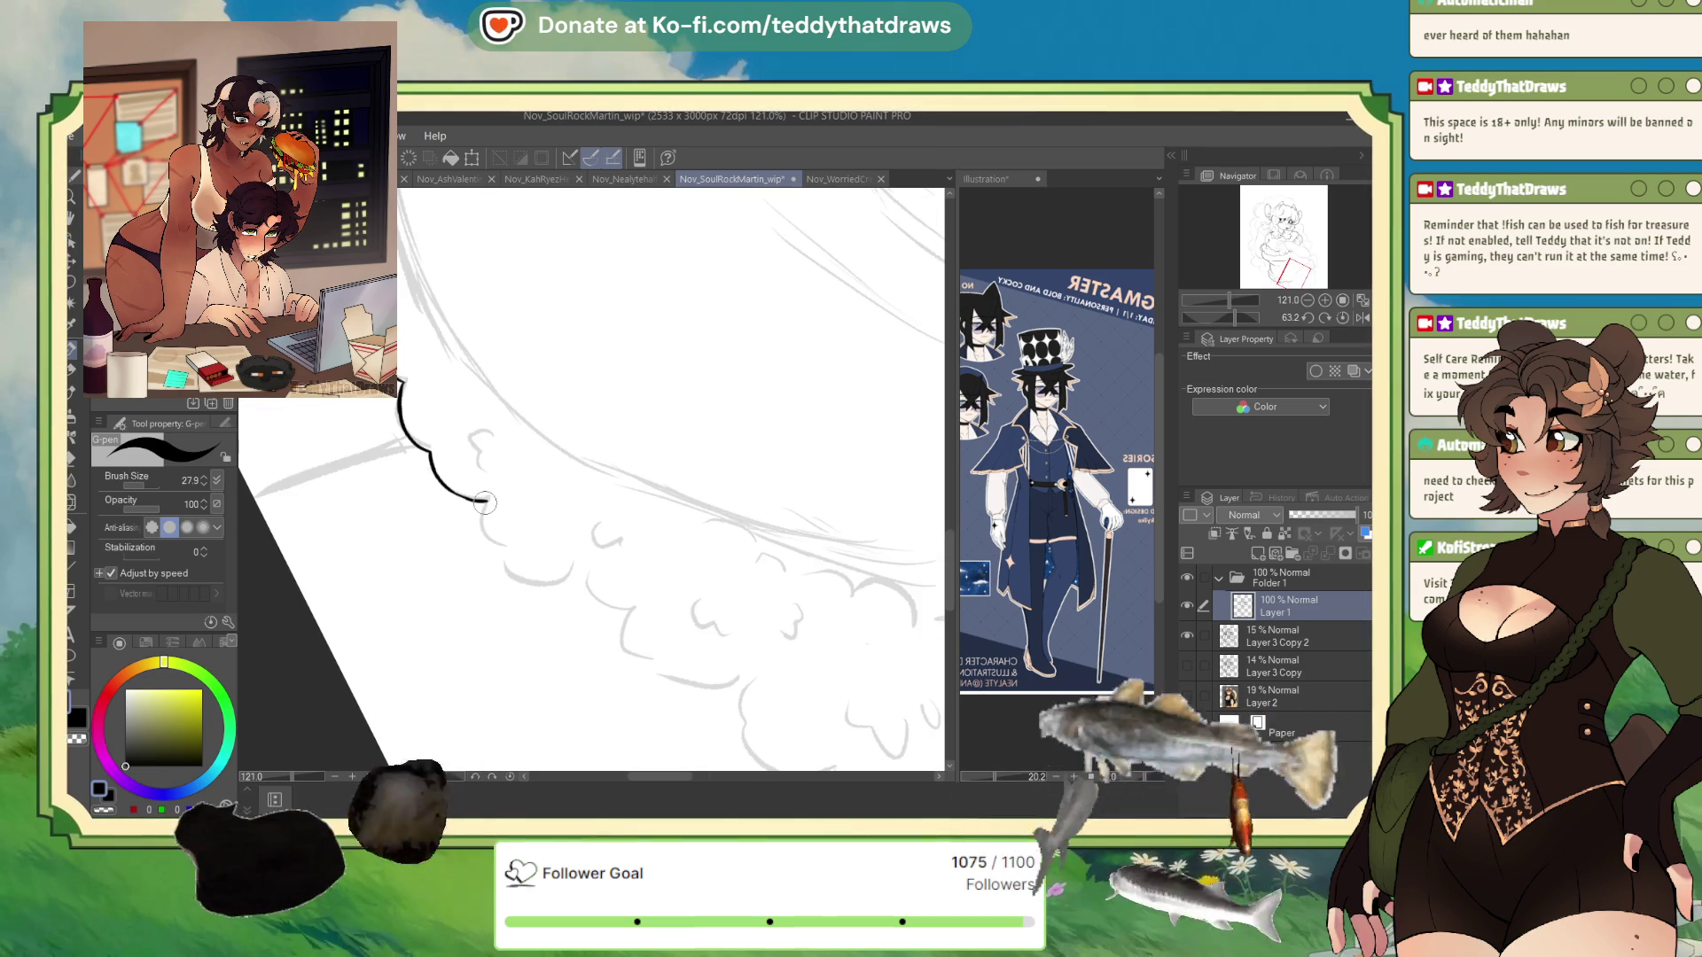
left_click_drag(485, 502, 508, 568)
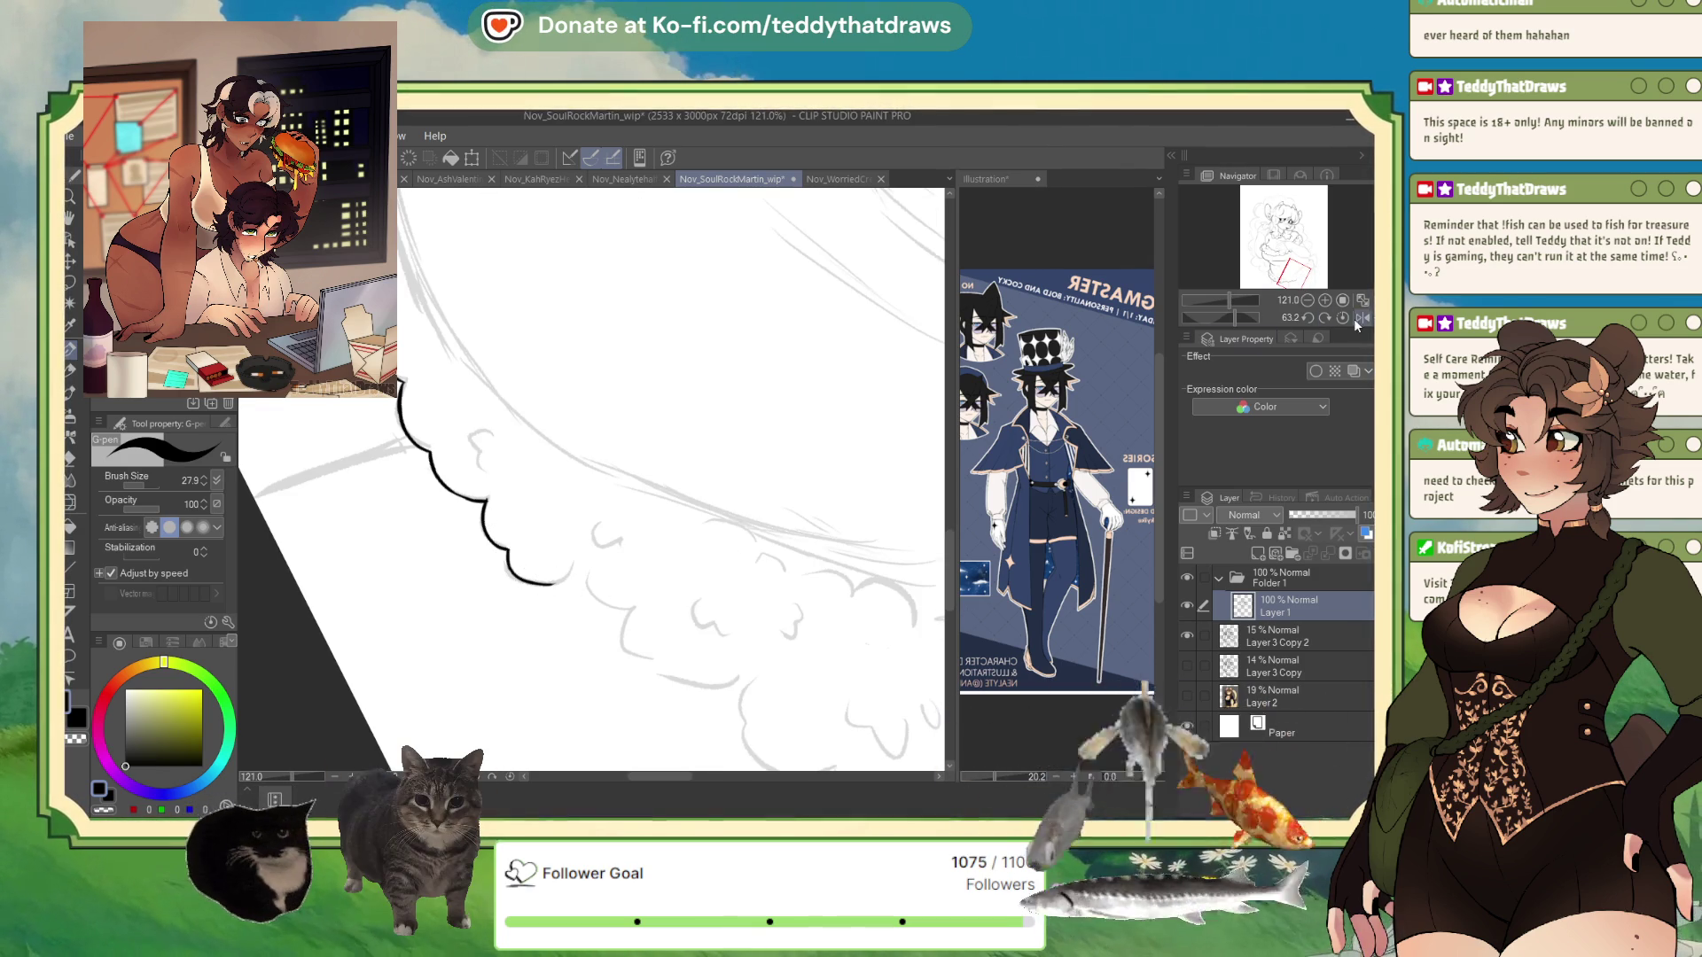
- Rotate the canvas to 50.3°, sharpen one scallop join into a point, and reselect black
mouse_move(496, 373)
left_mouse_down()
mouse_move(568, 337)
mouse_move(549, 381)
mouse_move(505, 407)
mouse_move(487, 396)
mouse_move(507, 453)
left_mouse_up()
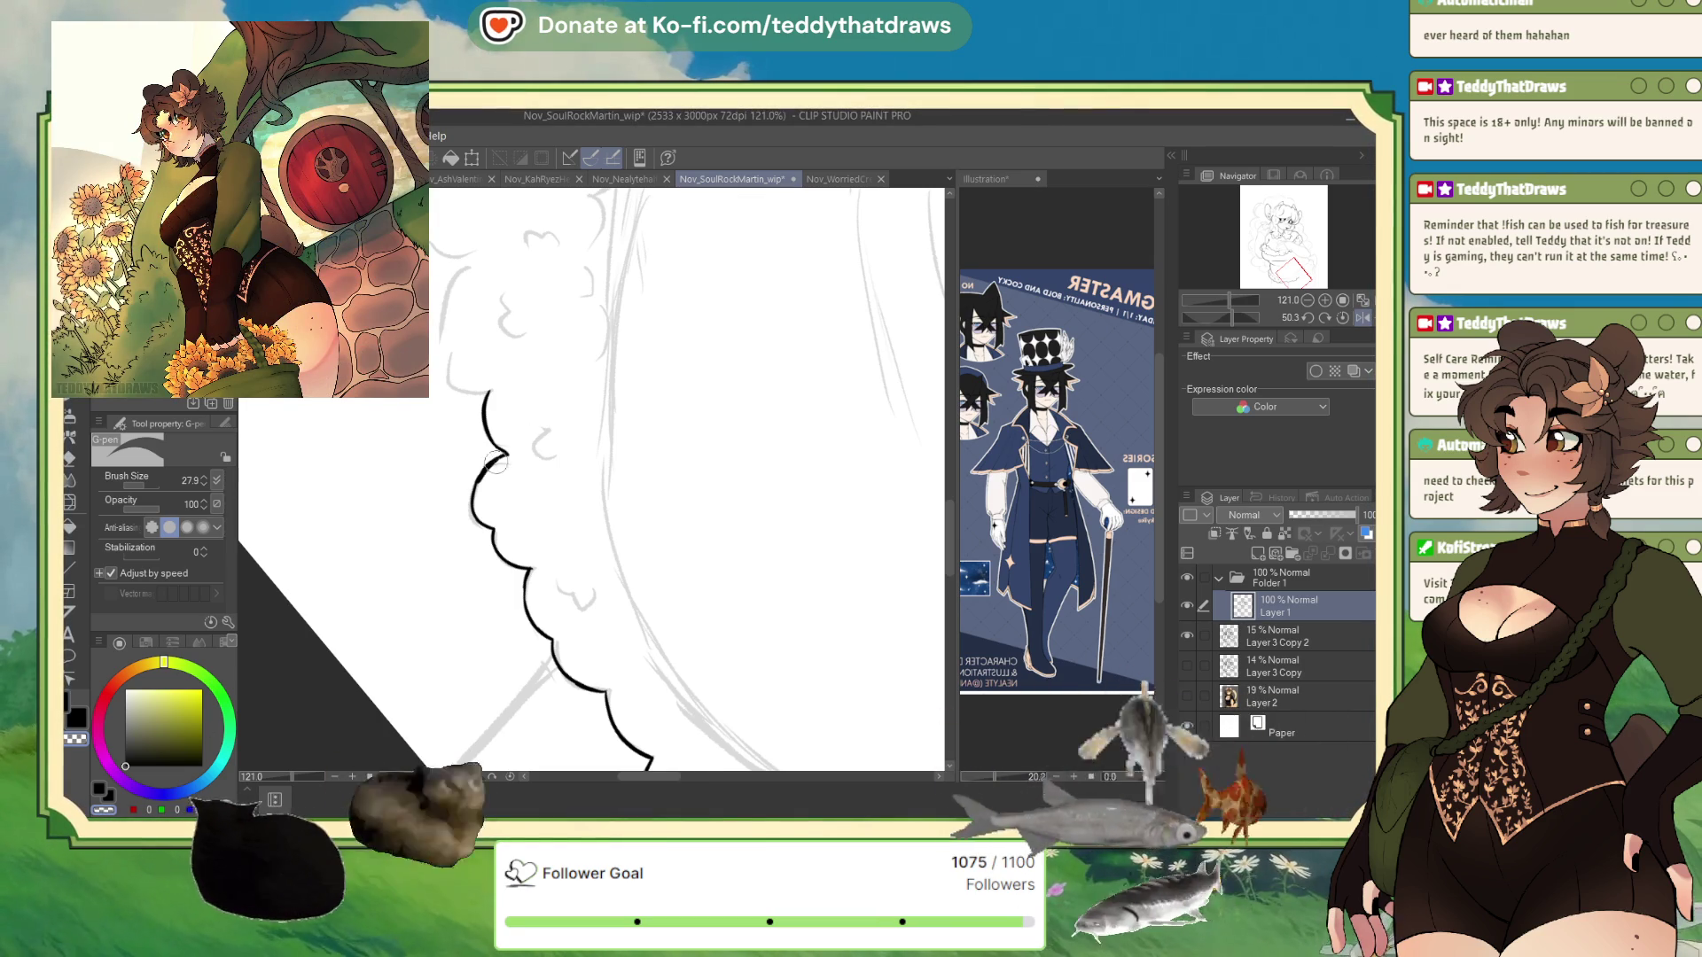
left_click_drag(501, 446, 509, 455)
left_click(163, 685)
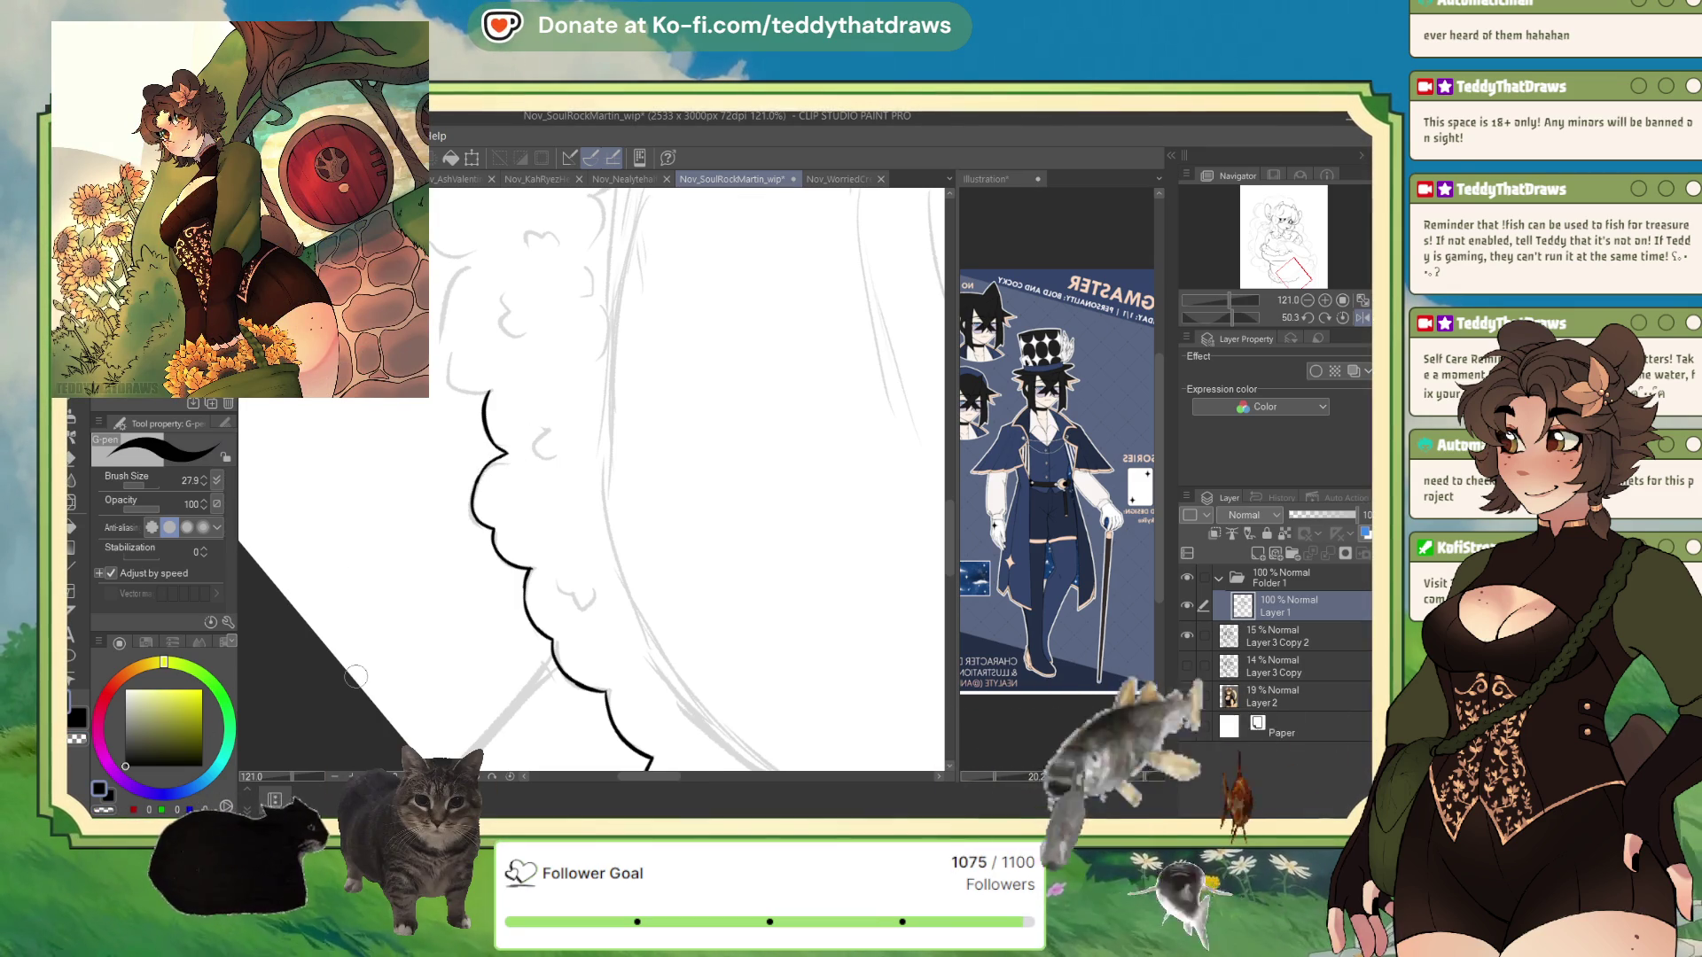
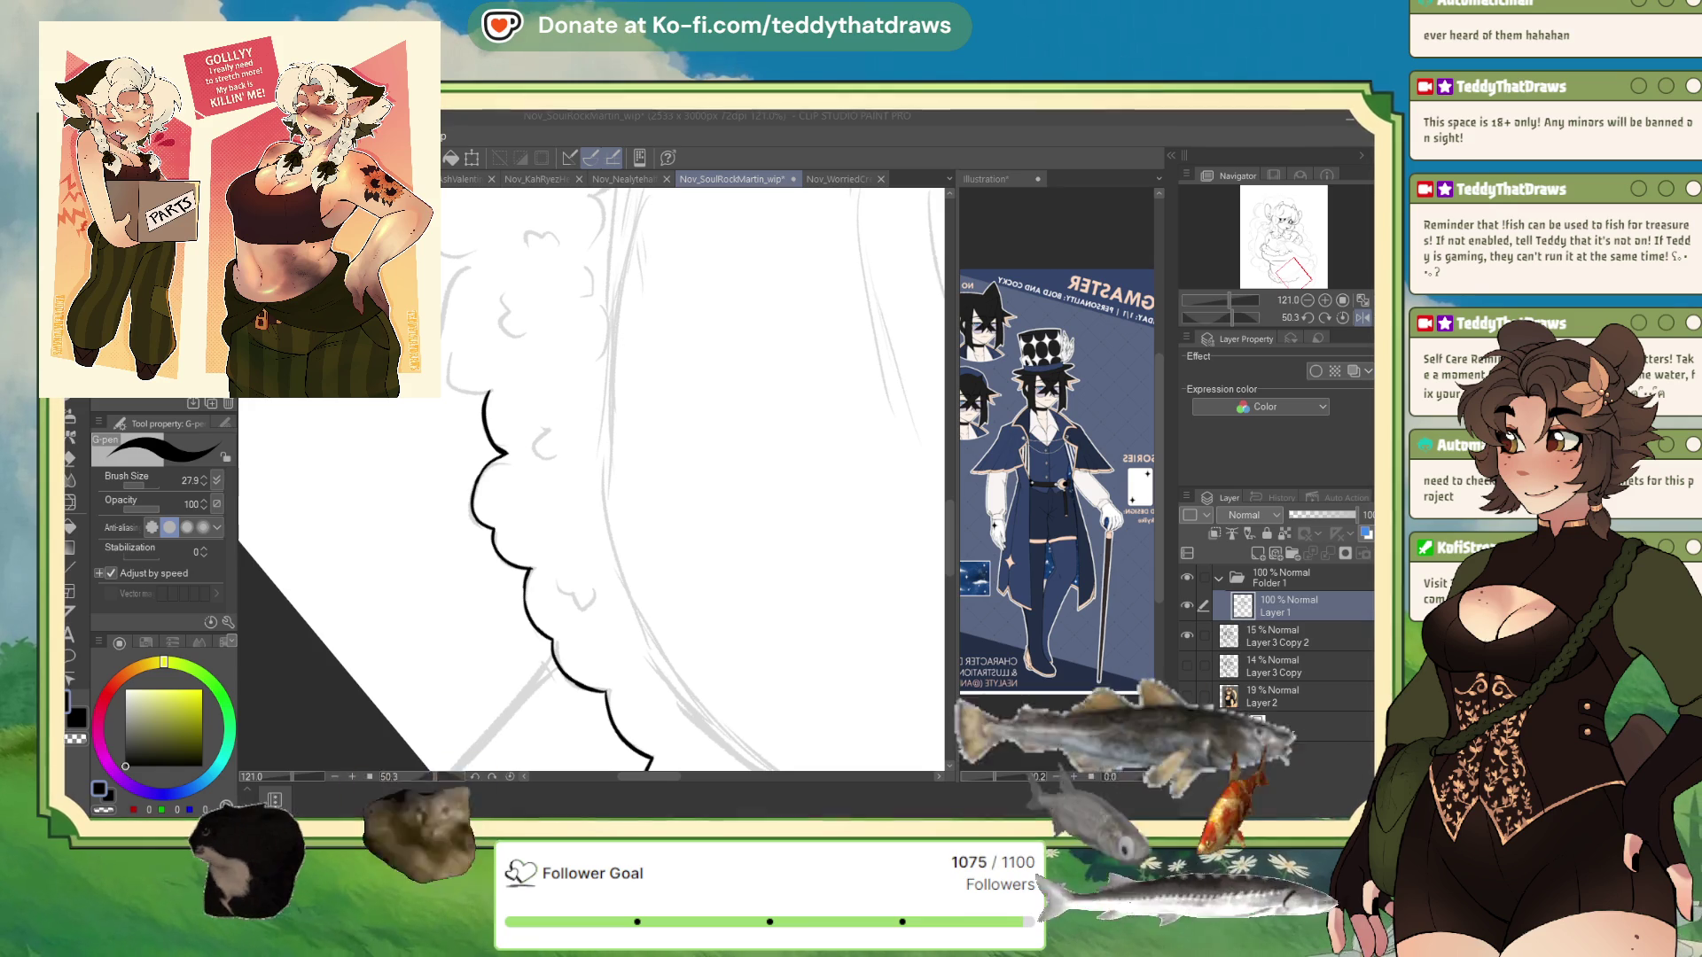
- Ink two more black scallops and a curved bump along the sketch's fluffy outline
mouse_move(620, 444)
left_mouse_down()
mouse_move(496, 594)
mouse_move(549, 568)
left_mouse_up()
left_click_drag(422, 521, 399, 601)
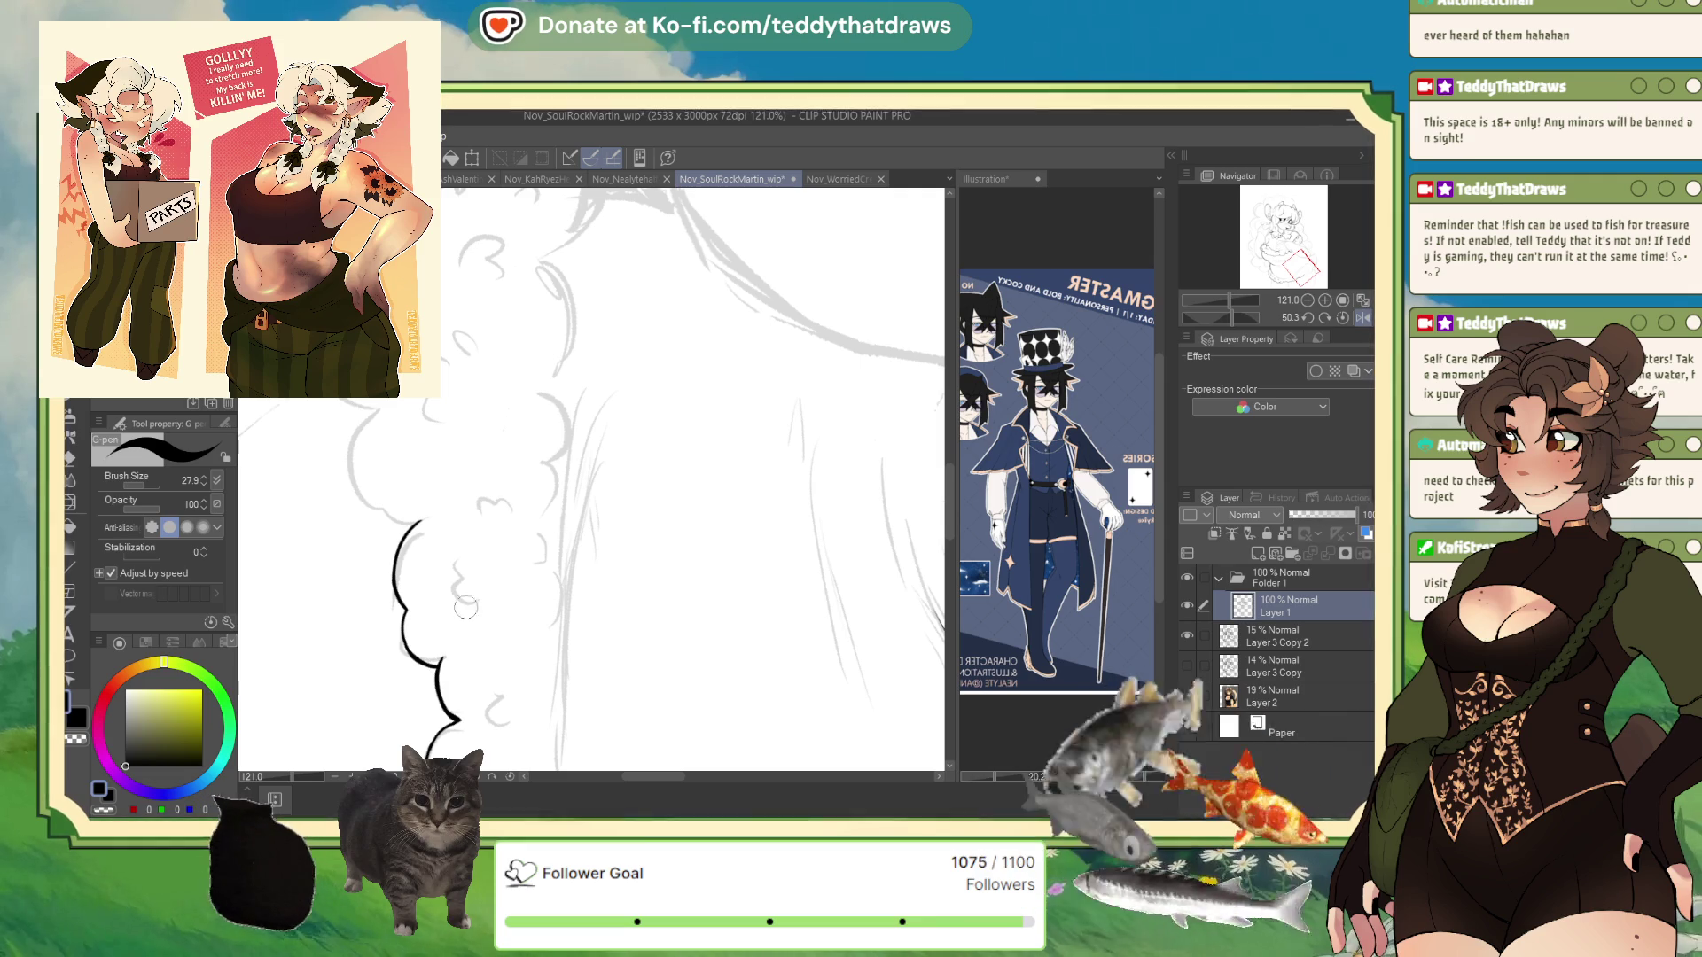
scroll(465, 607, "down", 2)
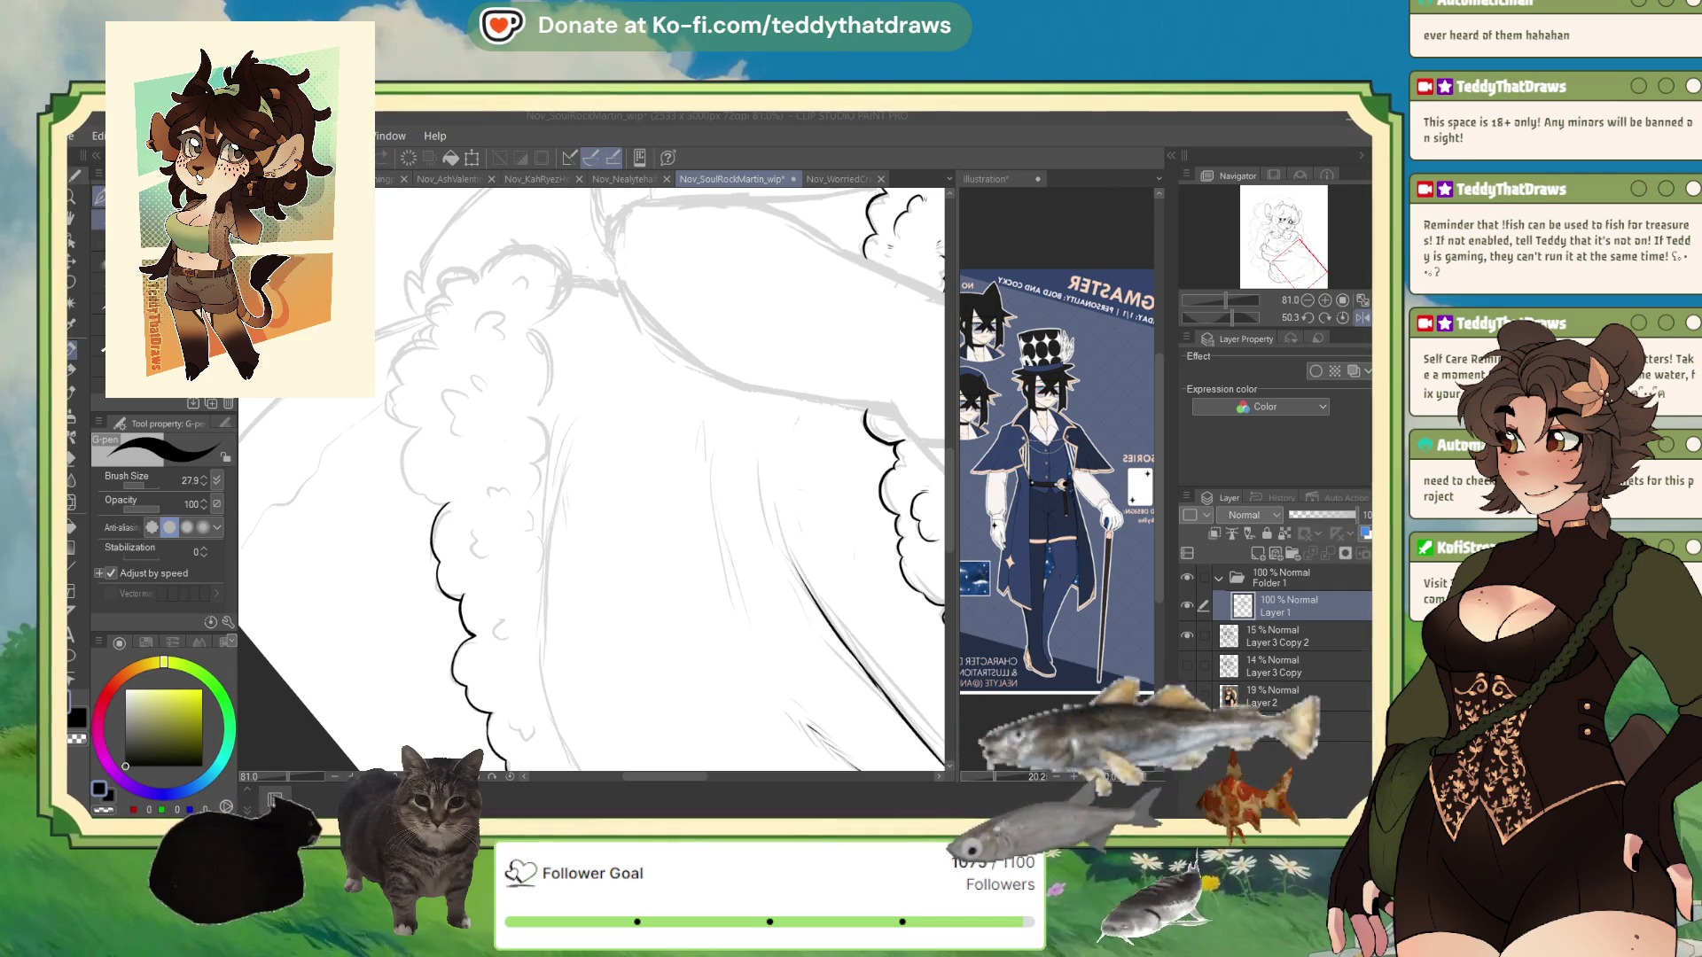
left_click_drag(418, 425, 404, 472)
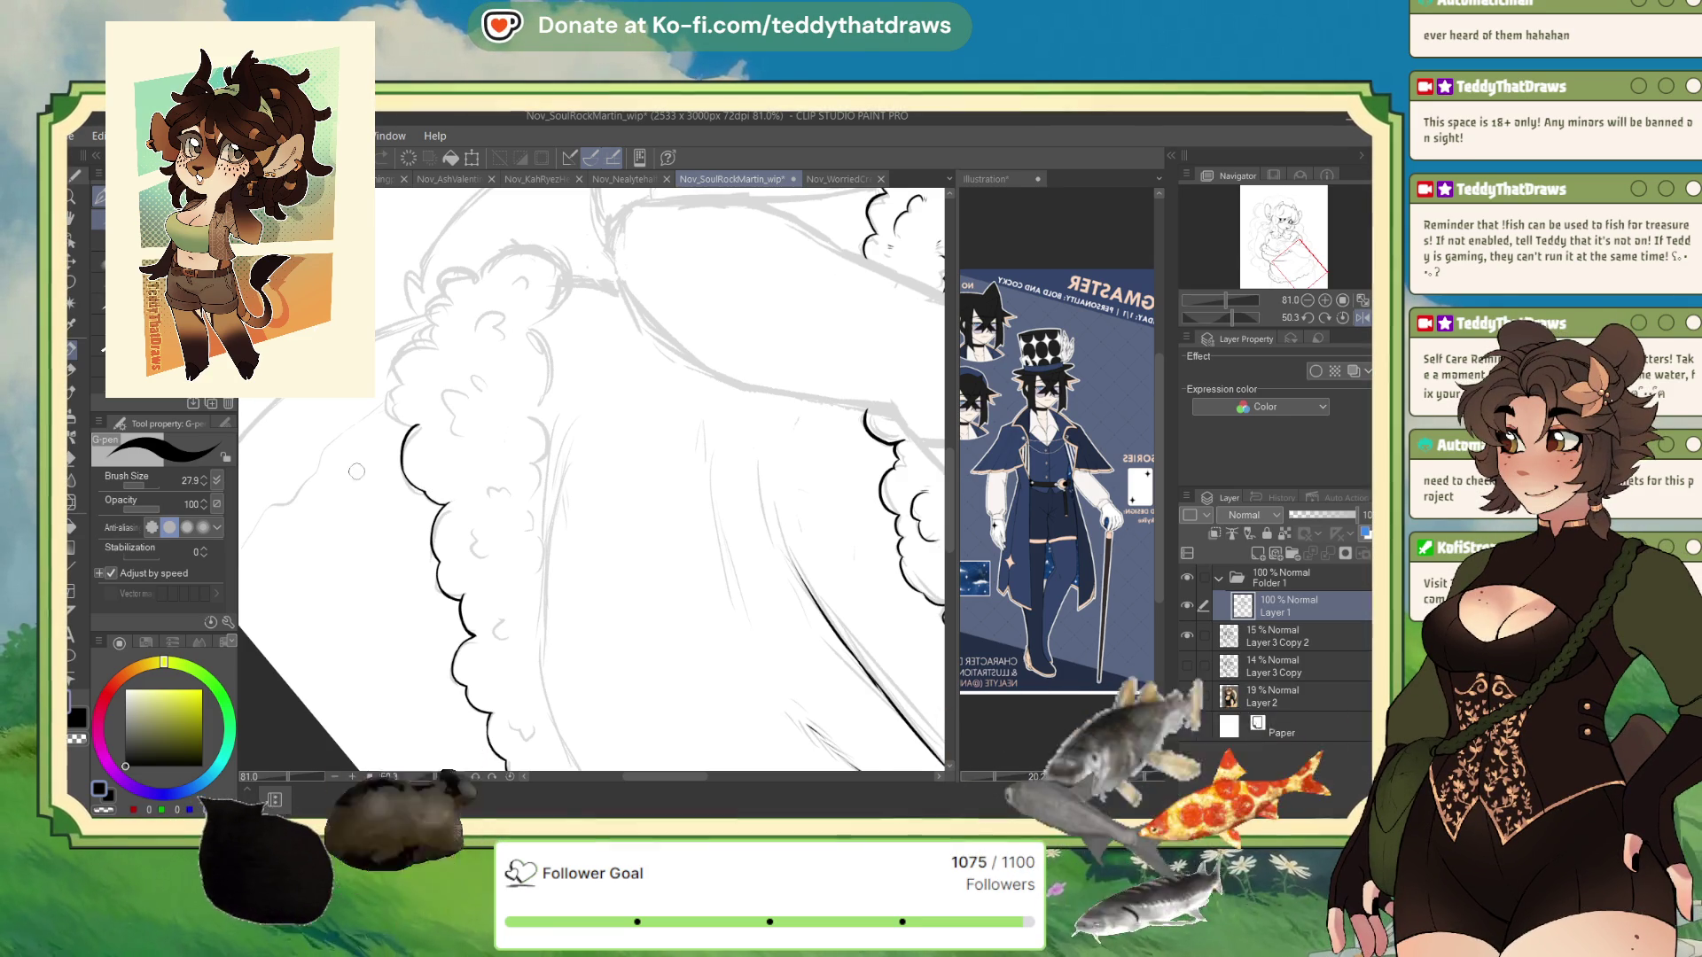
- Ink the next tuft's first curve down into the lower curve, keeping black as the colour
scroll(356, 470, "up", 4)
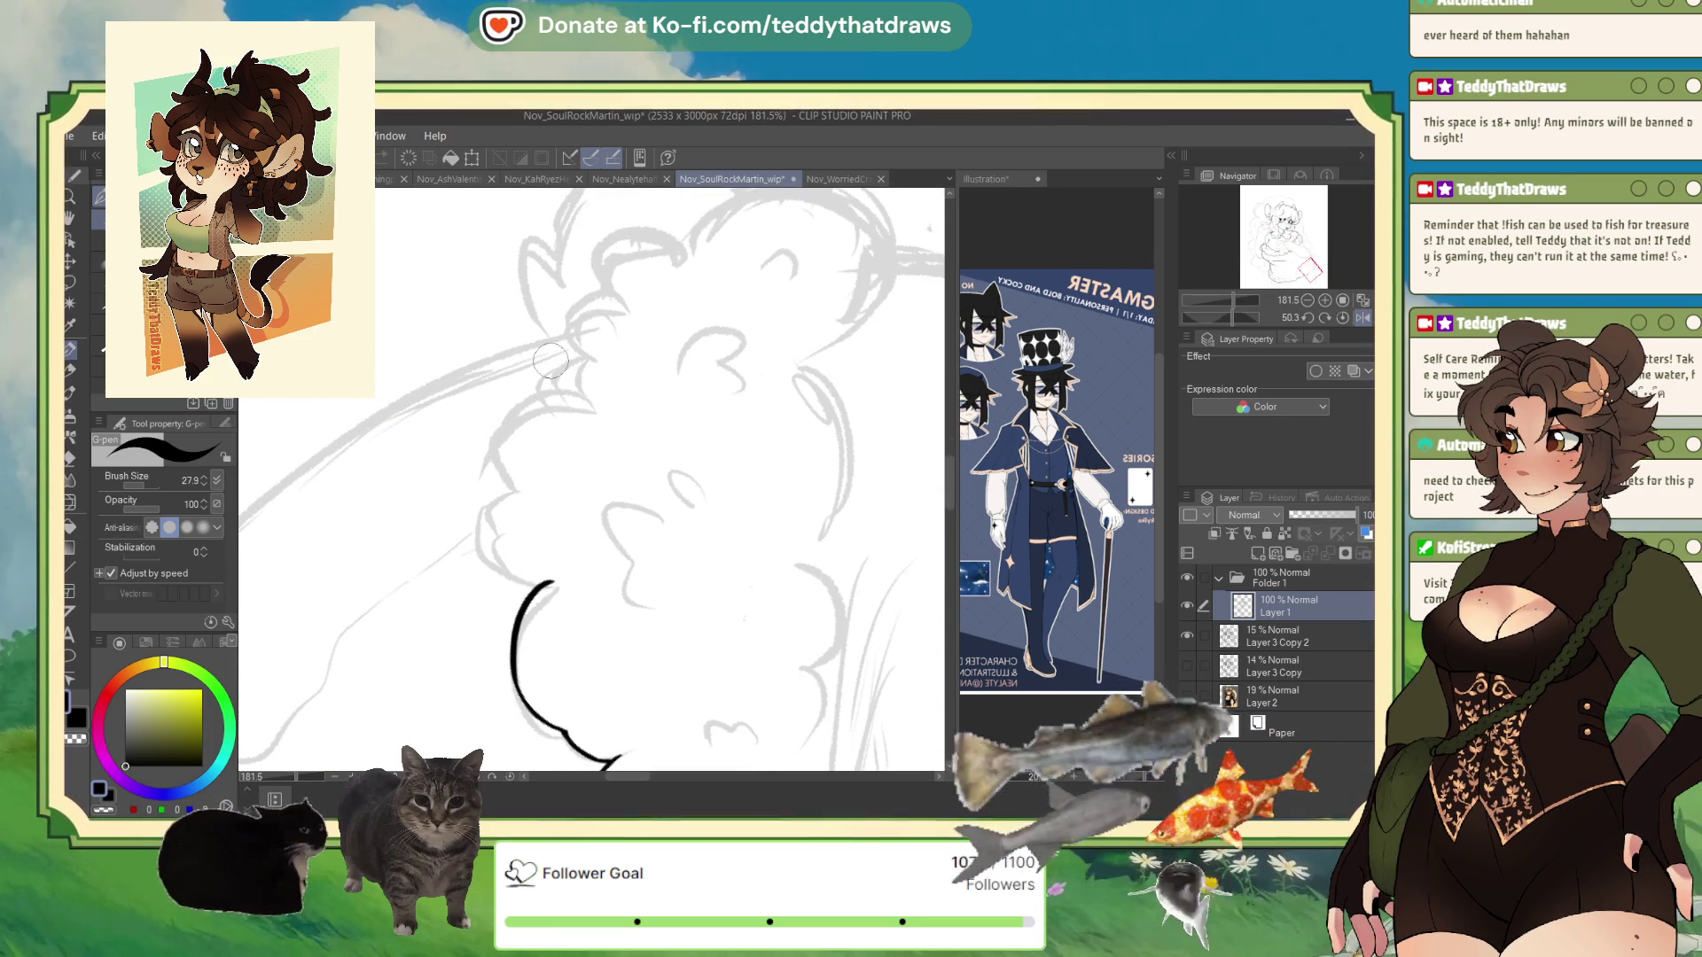
mouse_move(574, 387)
left_mouse_down()
mouse_move(541, 392)
mouse_move(501, 442)
mouse_move(484, 542)
mouse_move(551, 582)
left_mouse_up()
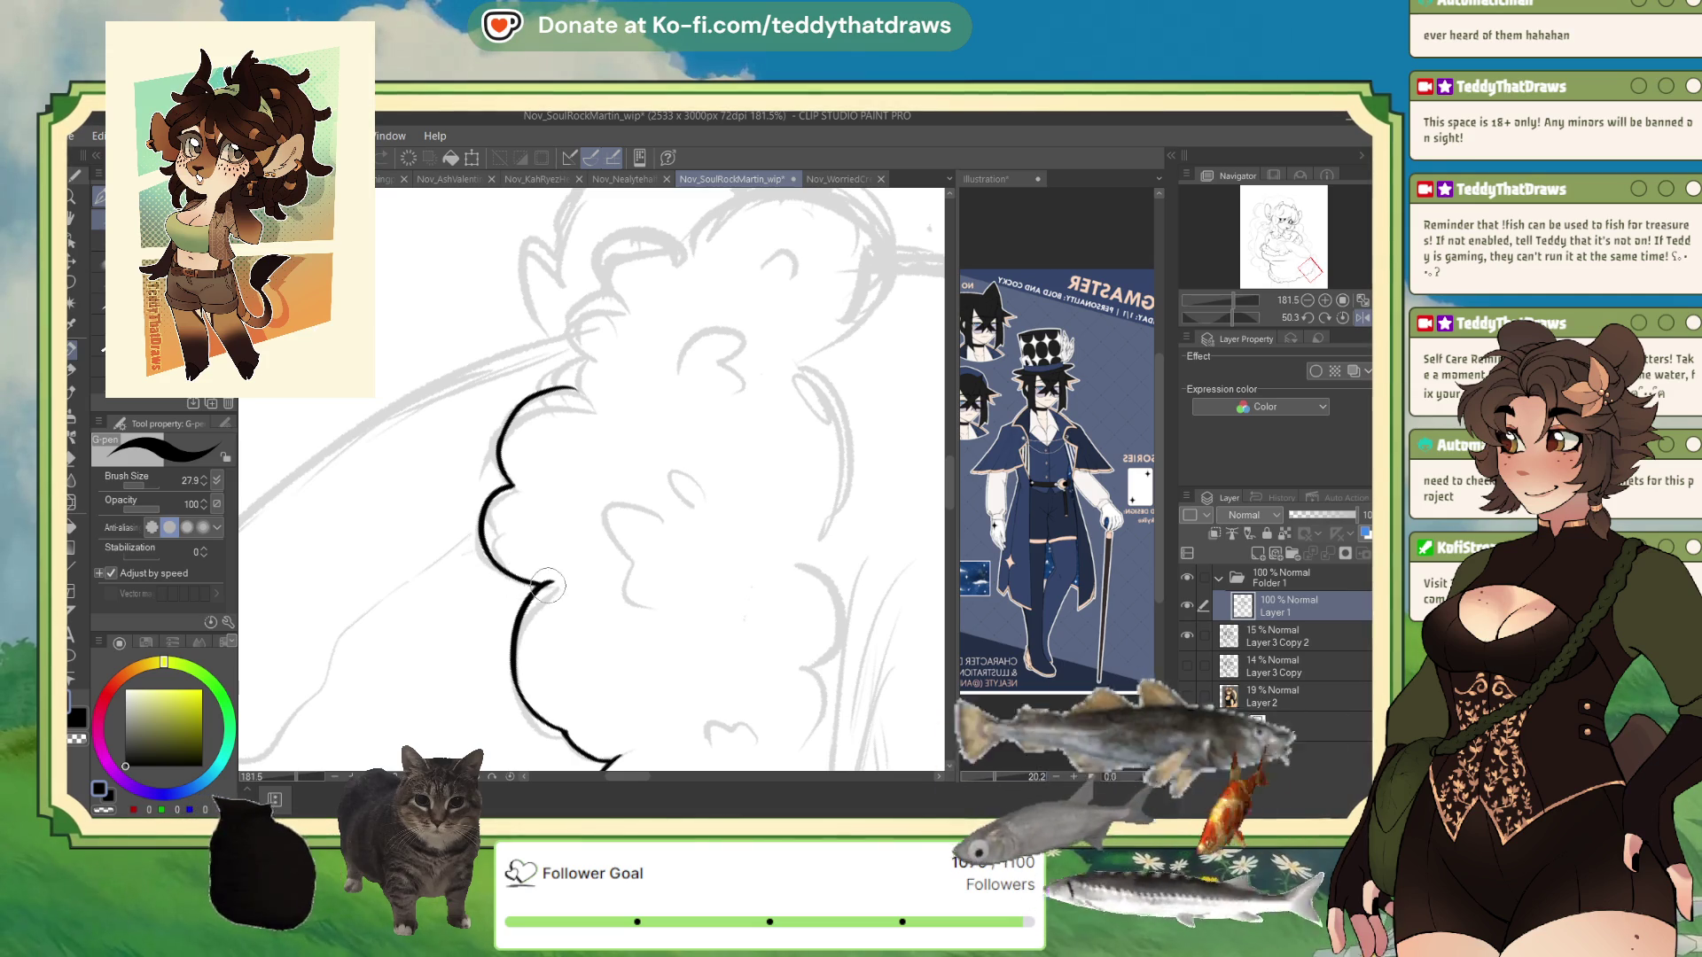
scroll(580, 582, "up", 5)
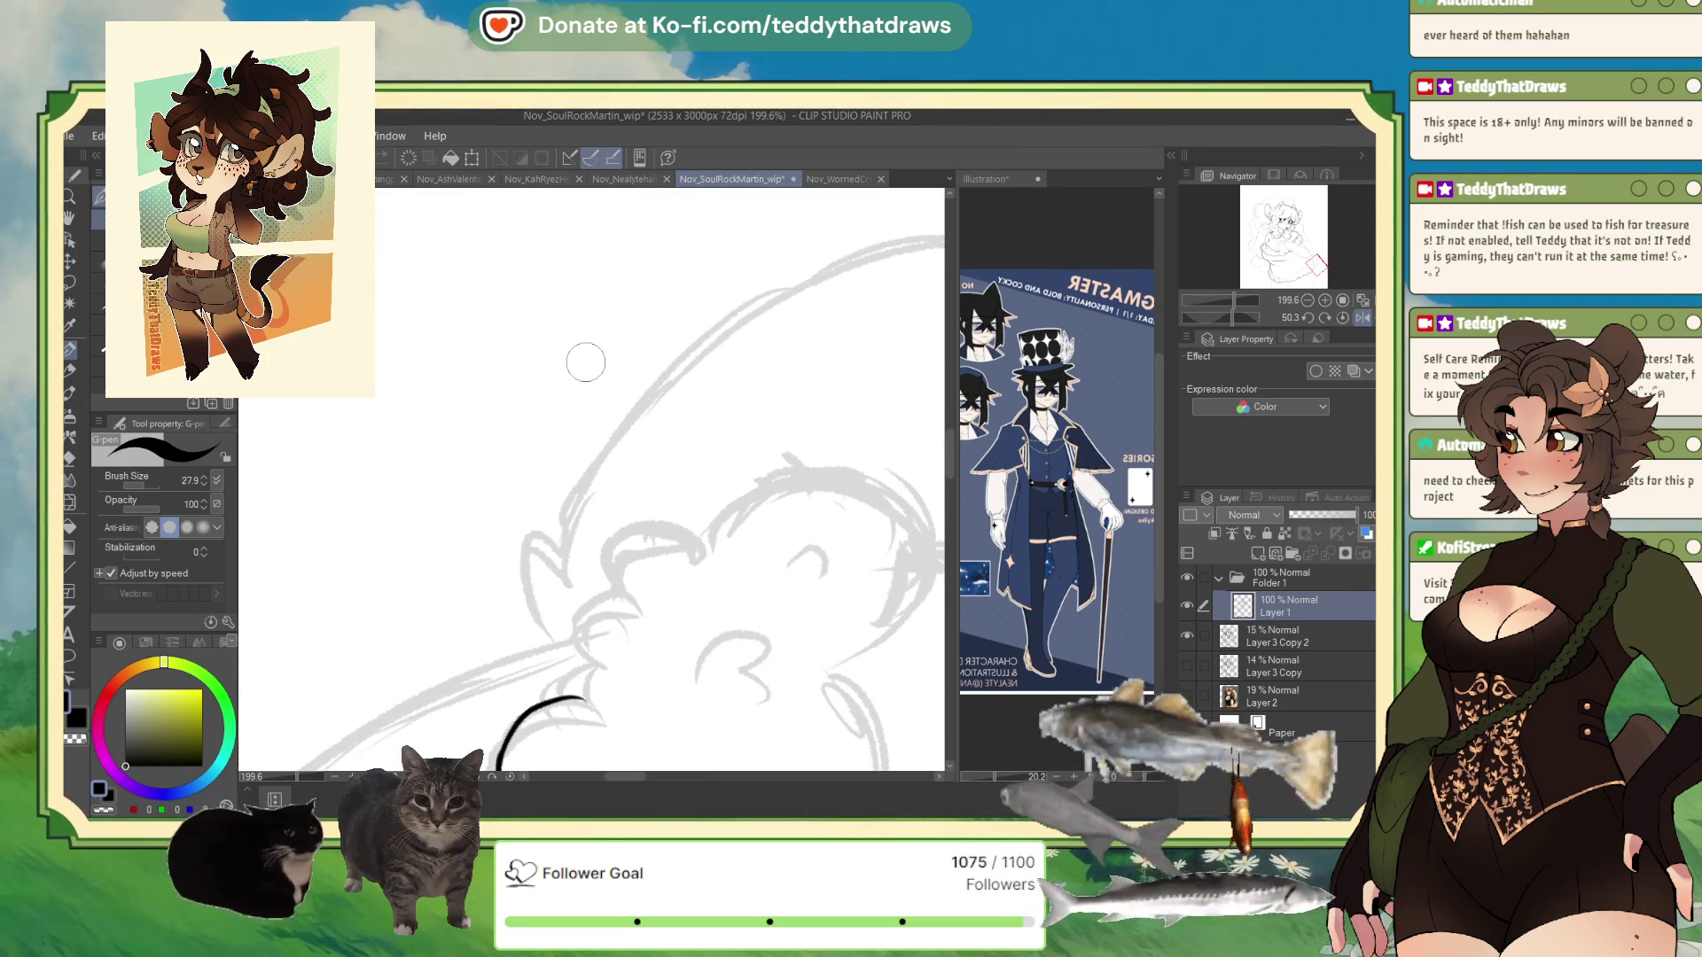
left_click_drag(625, 587, 572, 692)
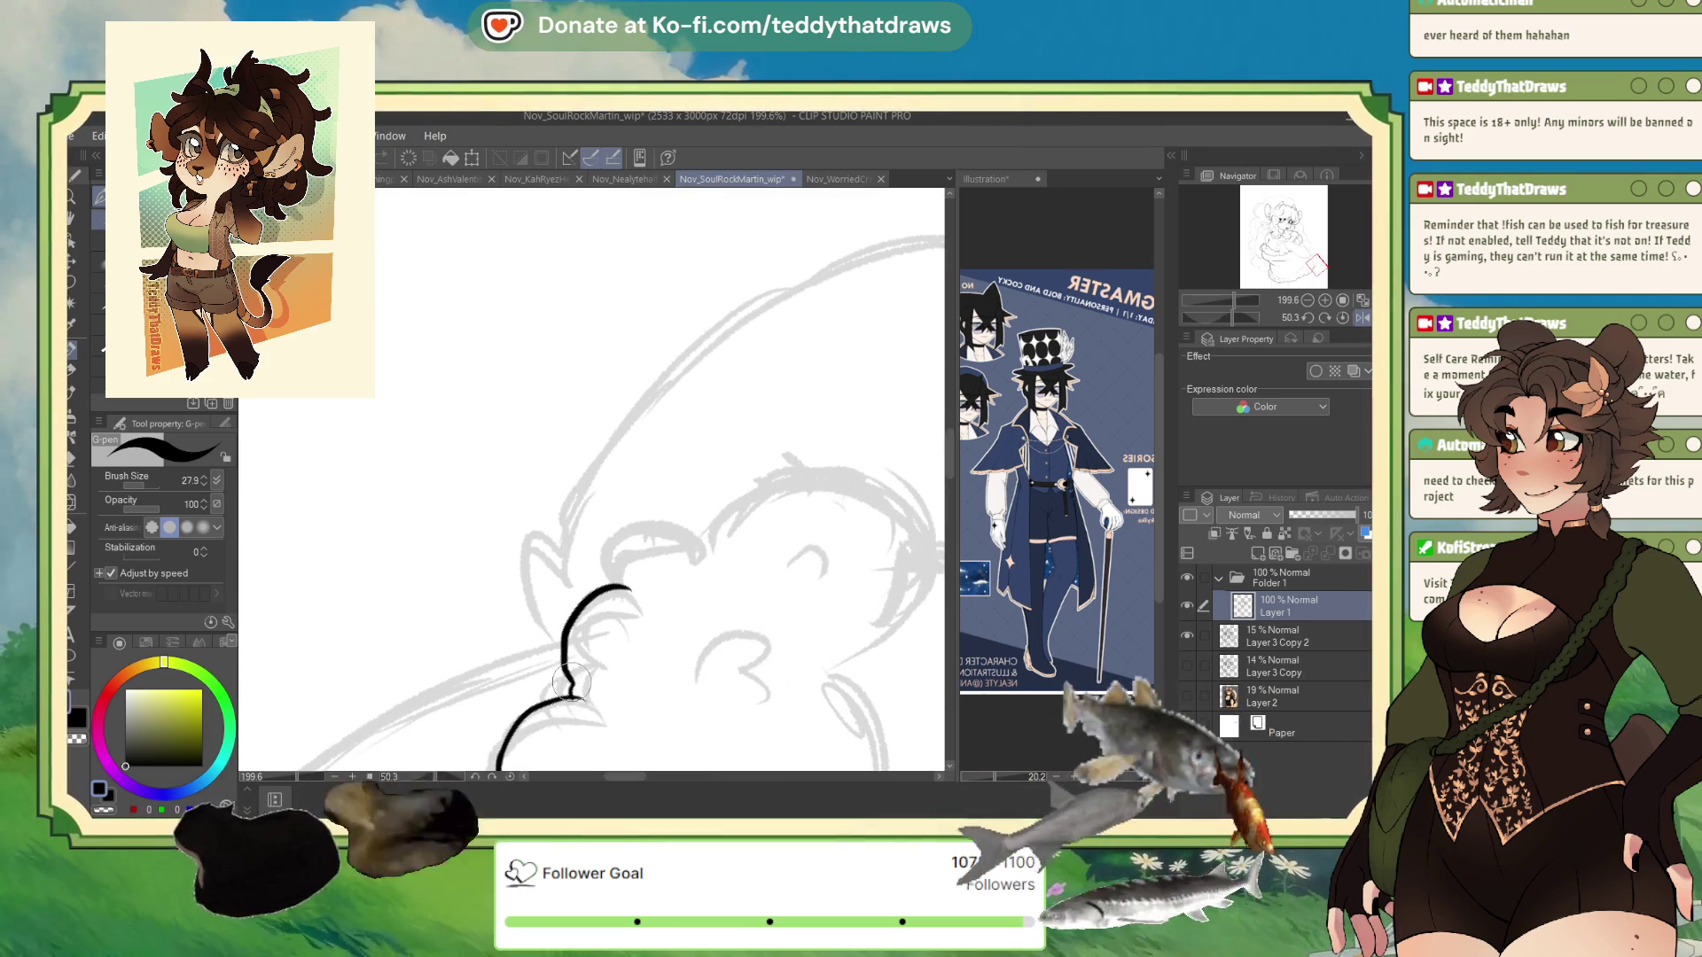
left_click(106, 811)
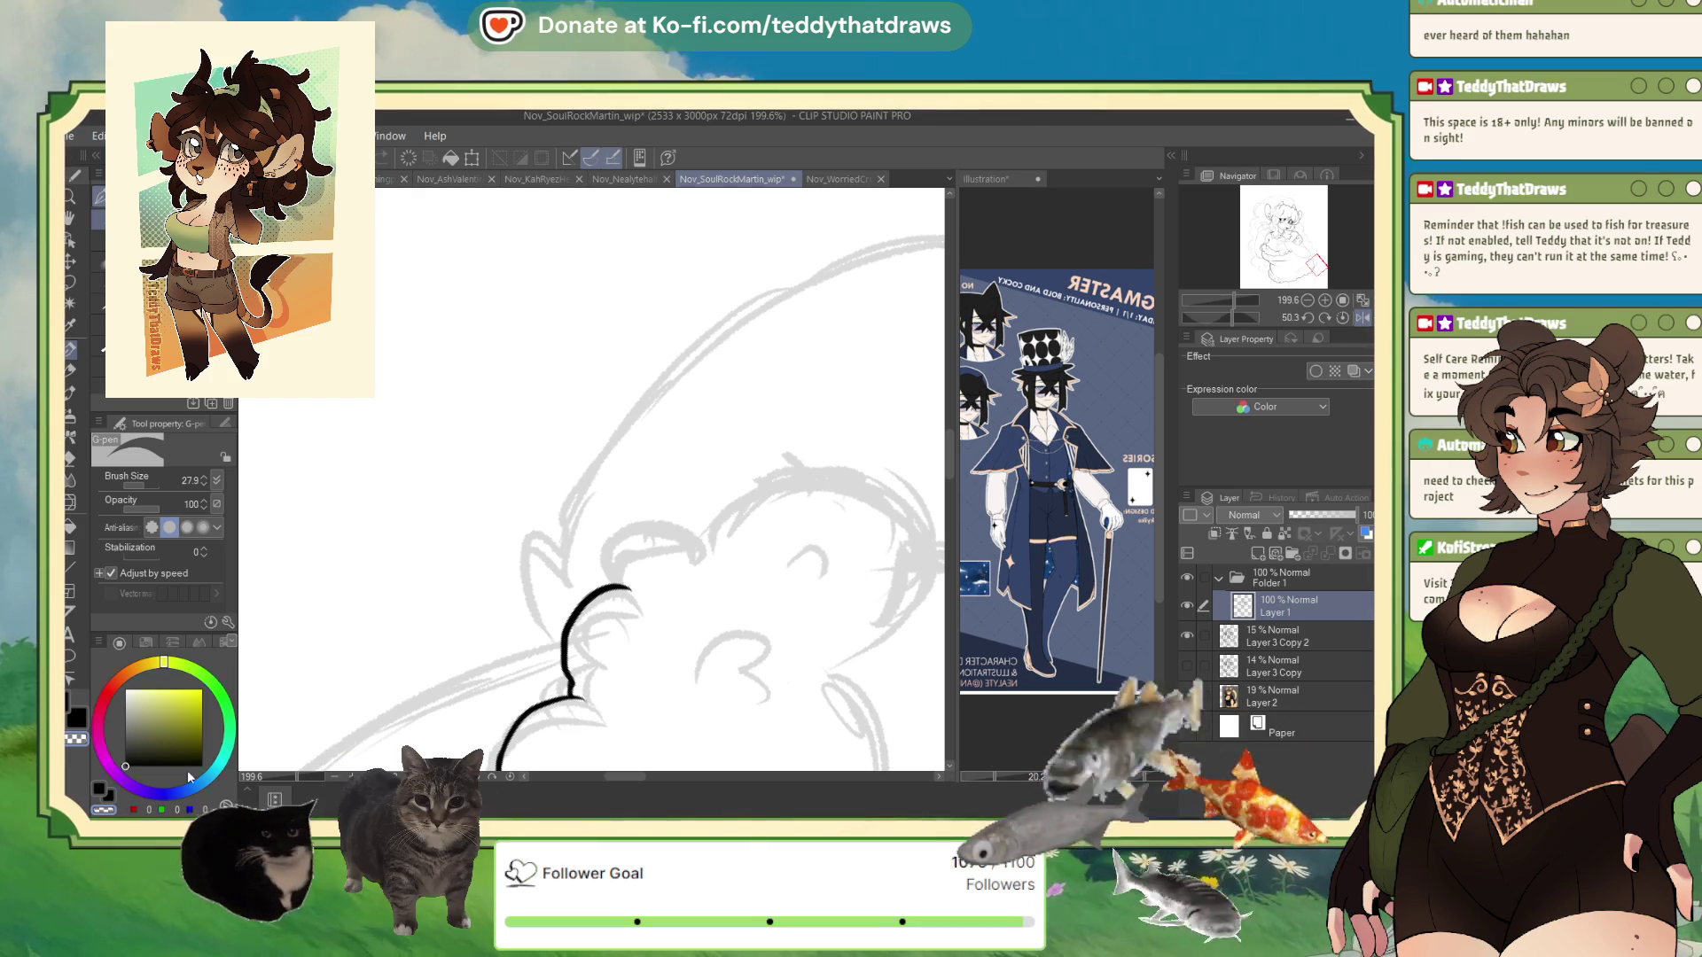
key("c")
- On the rotated canvas, join the arc, arch over the tuft, and thicken its lower curve
left_click_drag(1230, 323, 1219, 321)
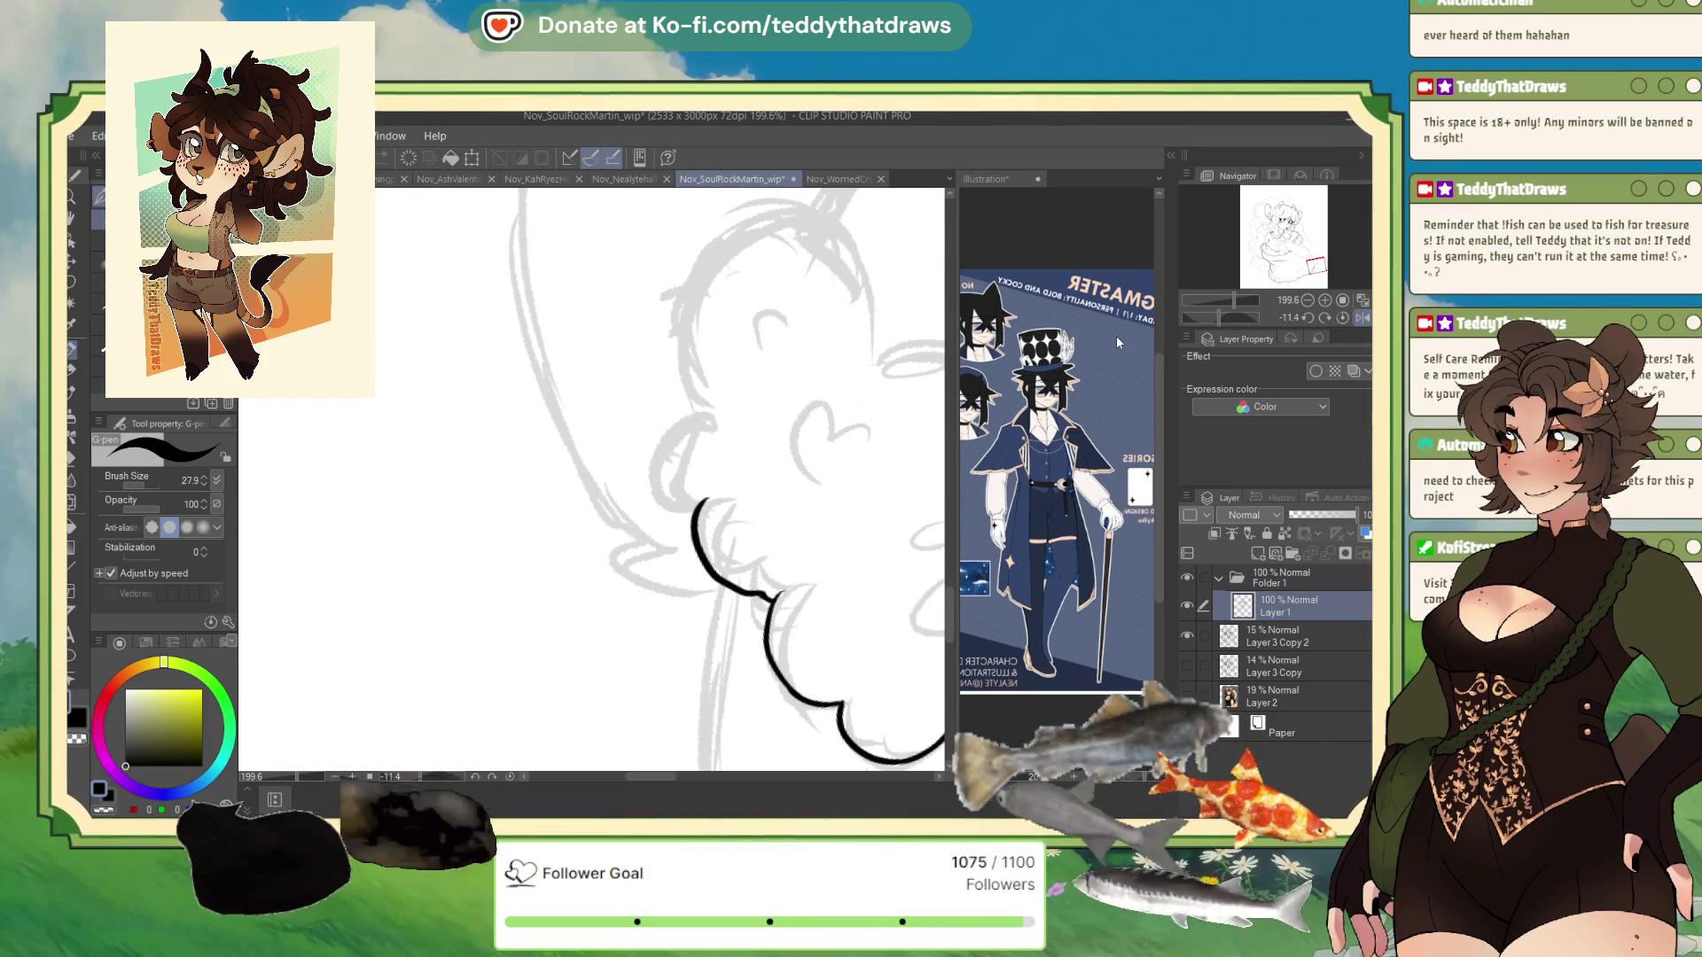
mouse_move(688, 492)
left_mouse_down()
mouse_move(706, 501)
mouse_move(666, 423)
left_mouse_up()
scroll(711, 489, "down", 1)
mouse_move(741, 474)
left_mouse_down()
mouse_move(720, 372)
mouse_move(576, 390)
mouse_move(556, 490)
mouse_move(596, 542)
mouse_move(545, 576)
mouse_move(568, 595)
mouse_move(554, 612)
mouse_move(585, 631)
left_mouse_up()
scroll(847, 403, "down", 1)
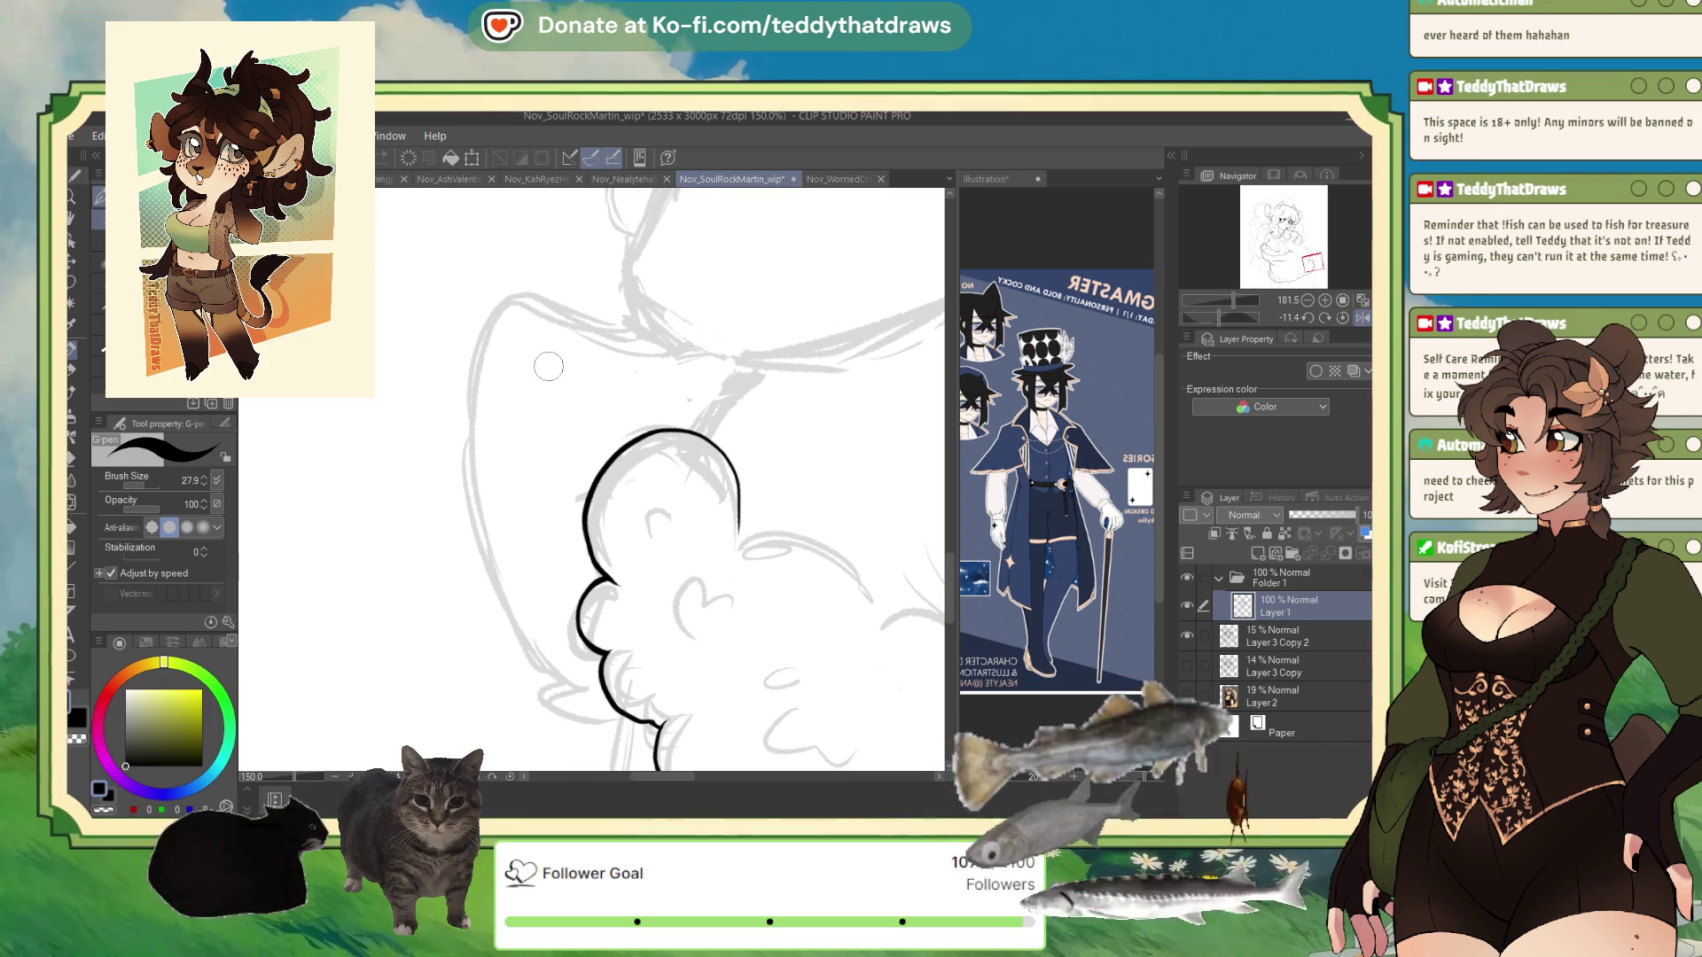
left_click_drag(1219, 317, 1207, 328)
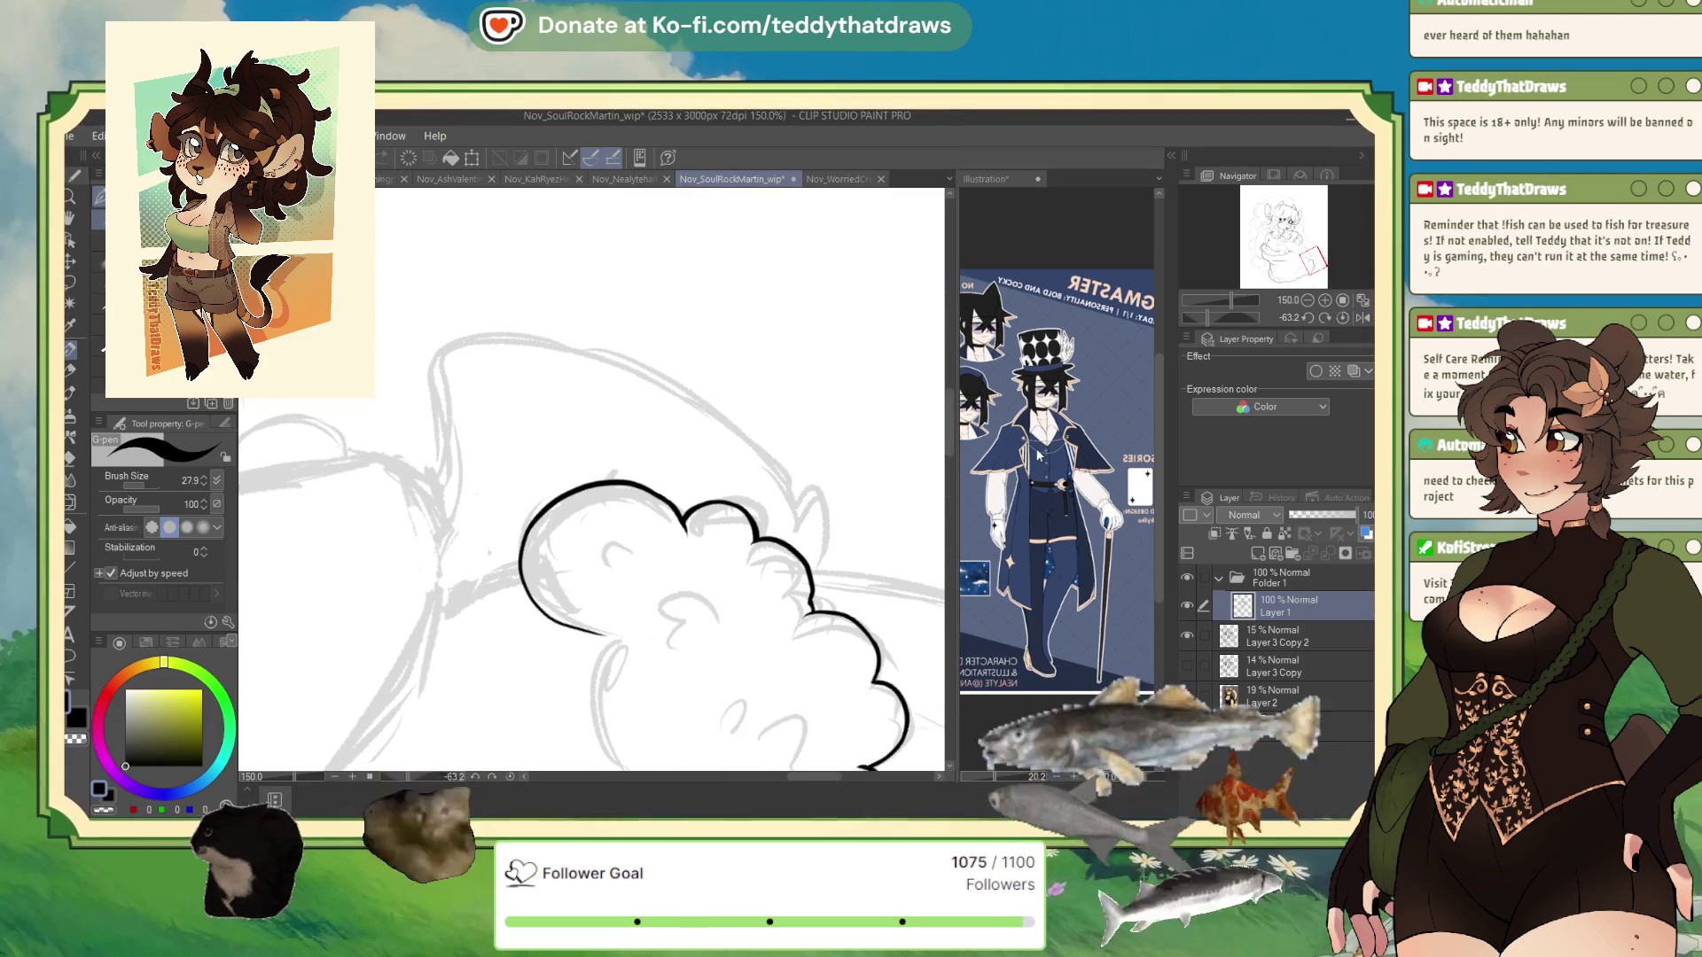
mouse_move(524, 558)
left_mouse_down()
mouse_move(542, 616)
mouse_move(603, 633)
left_mouse_up()
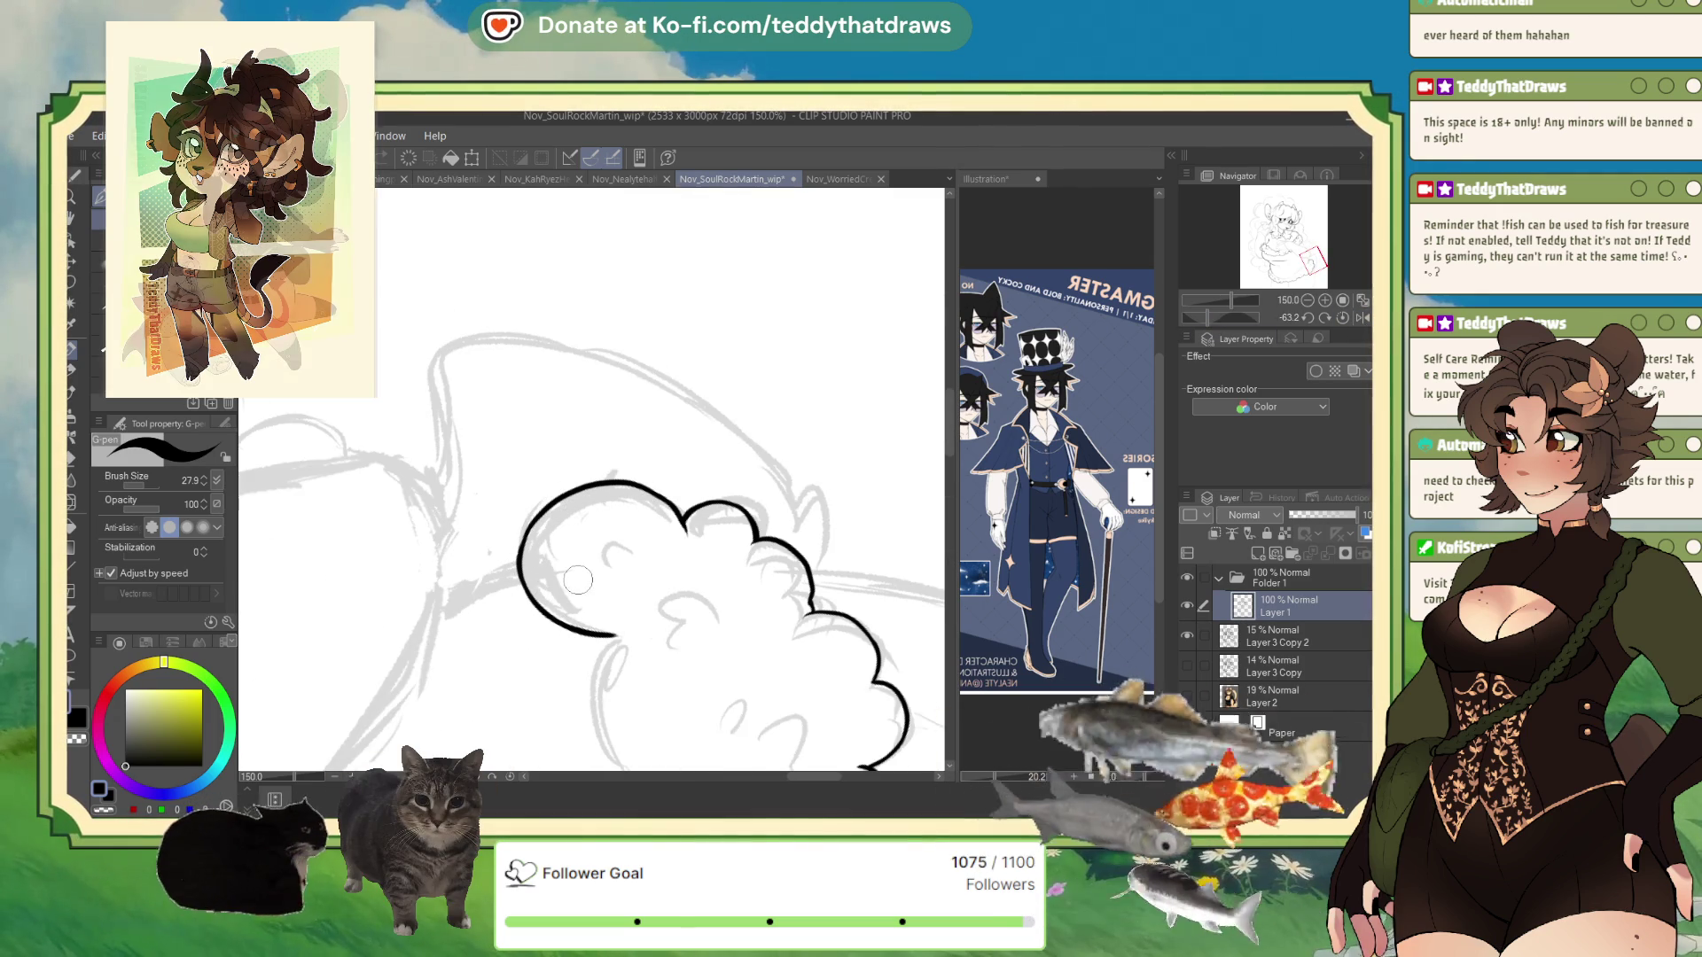
scroll(514, 603, "down", 3)
mouse_move(670, 446)
left_mouse_down()
mouse_move(642, 545)
mouse_move(696, 625)
left_mouse_up()
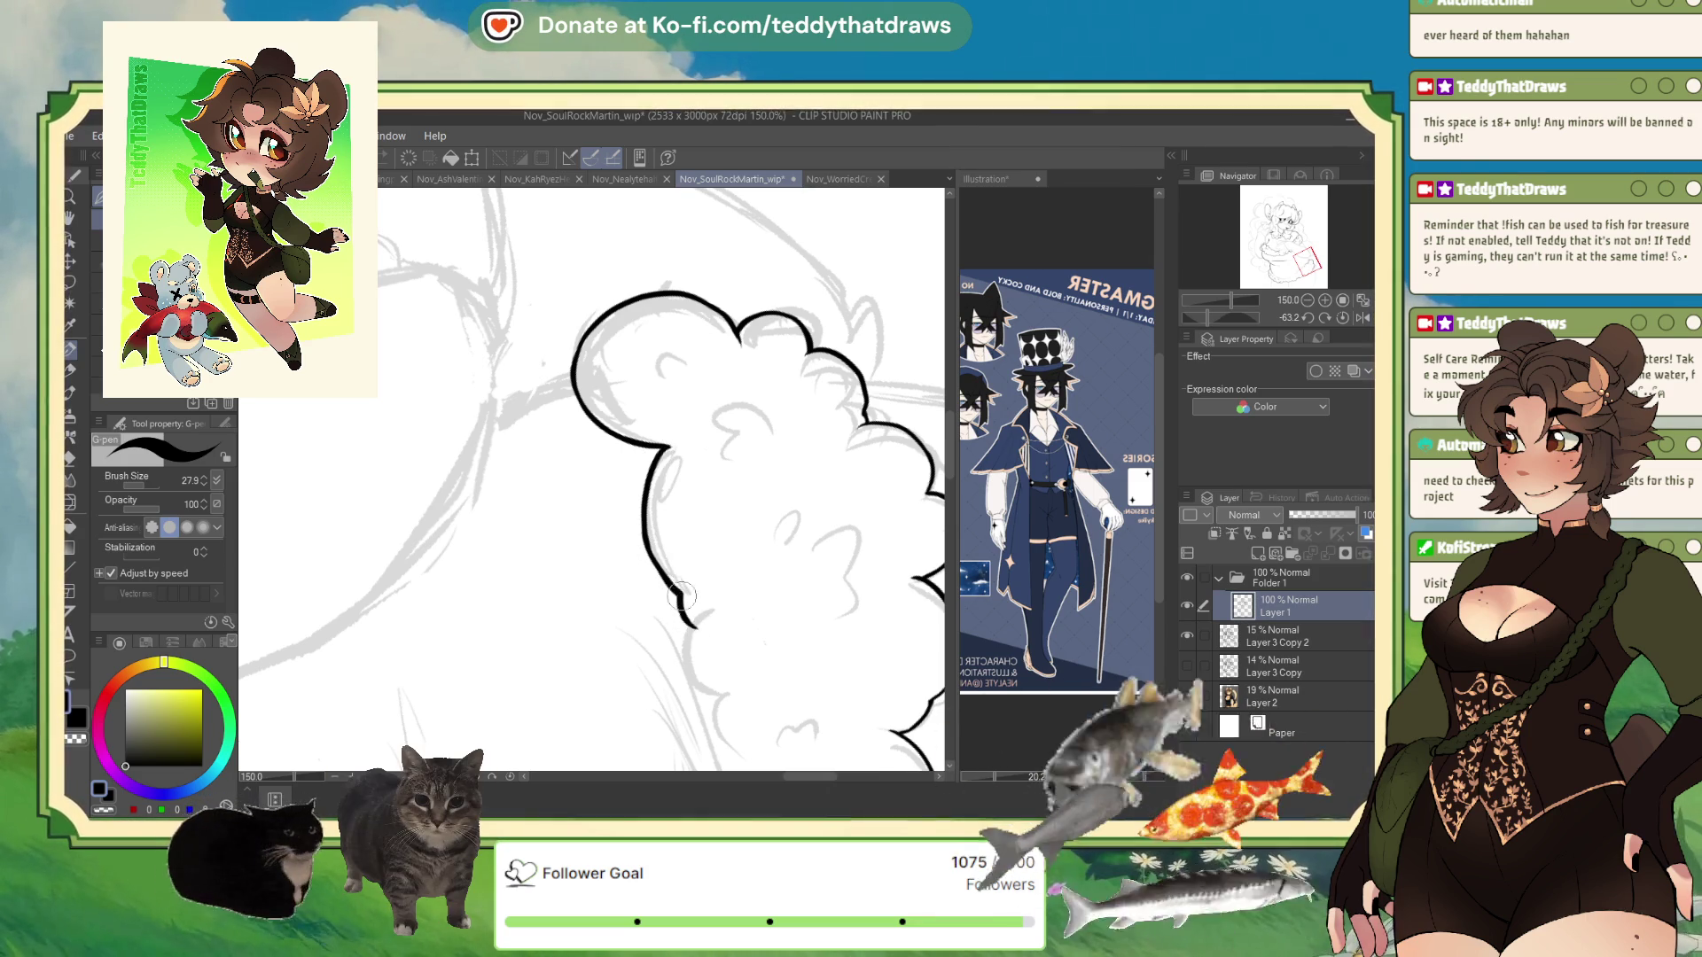
scroll(688, 591, "down", 3)
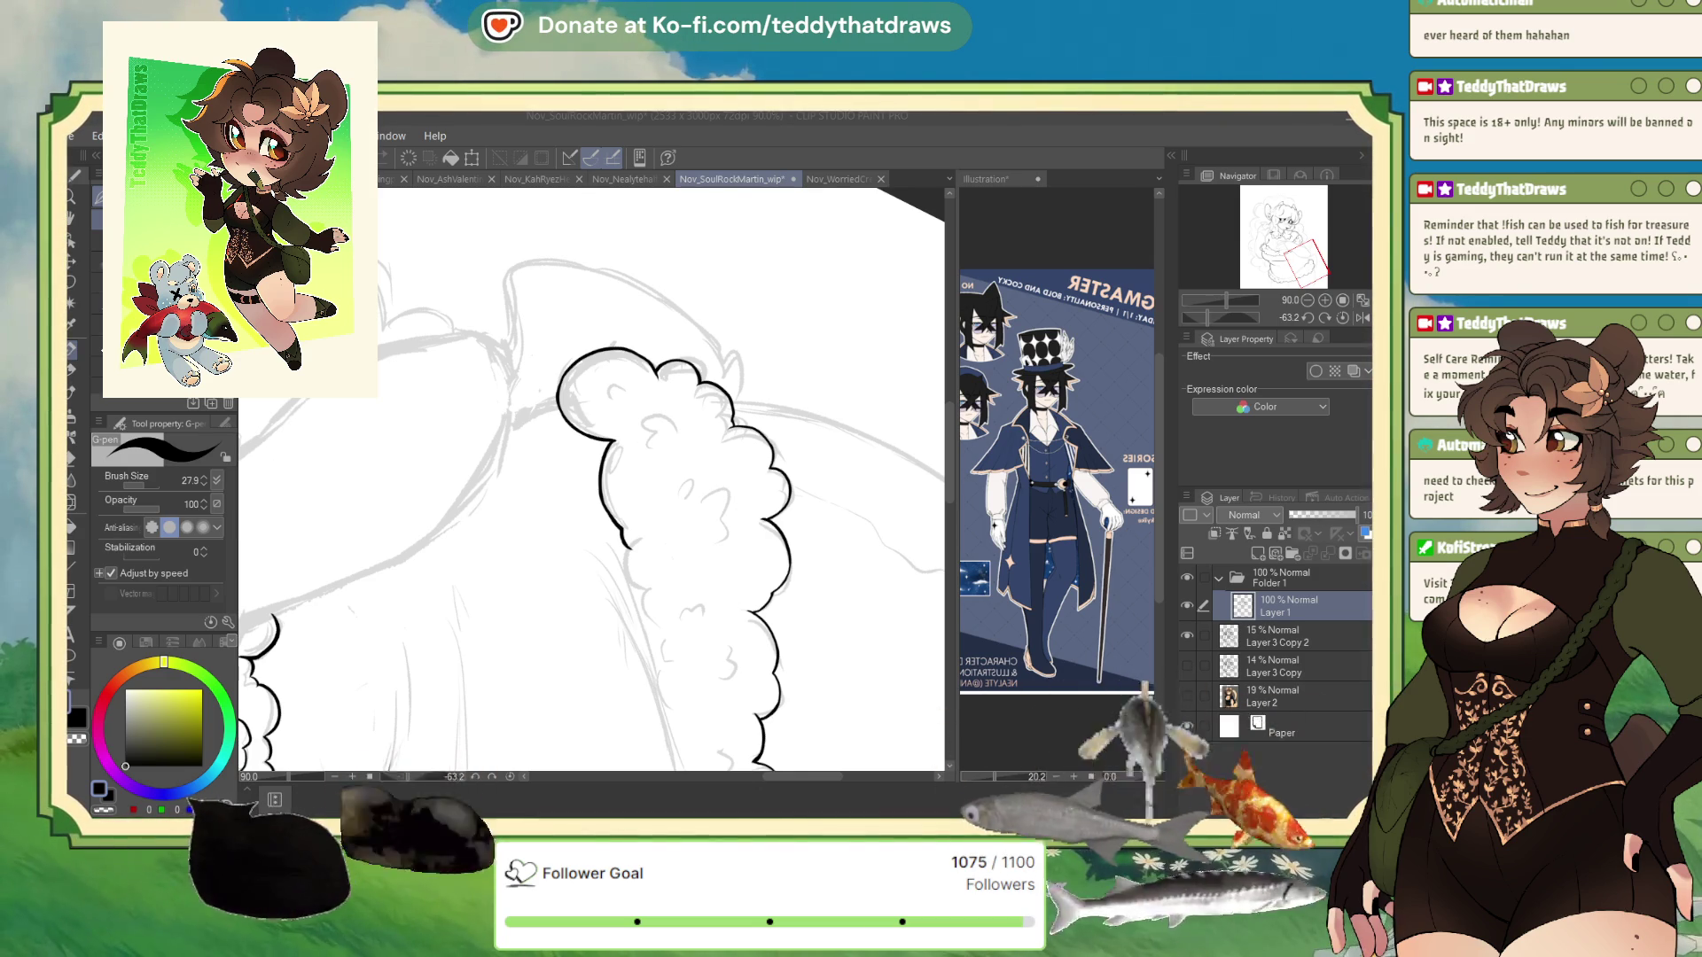
- Extend the ink line downward with a new bump, resetting the colour to pure black
mouse_move(626, 551)
left_mouse_down()
mouse_move(569, 524)
mouse_move(577, 554)
left_mouse_up()
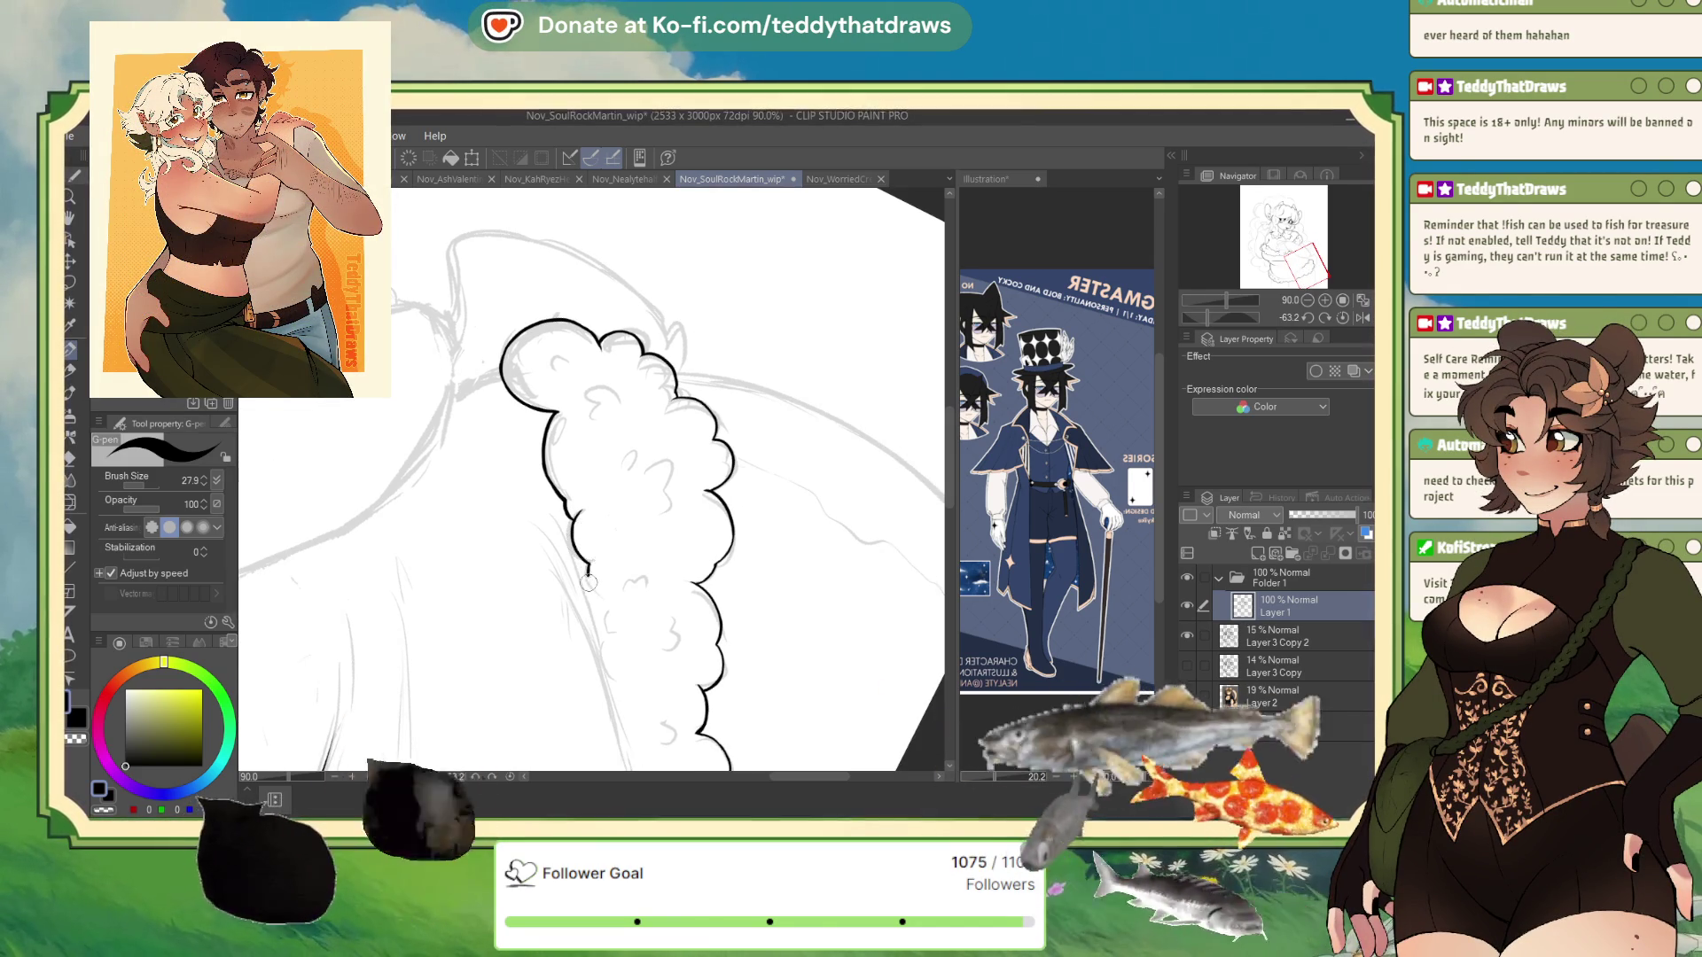
left_click_drag(590, 581, 612, 629)
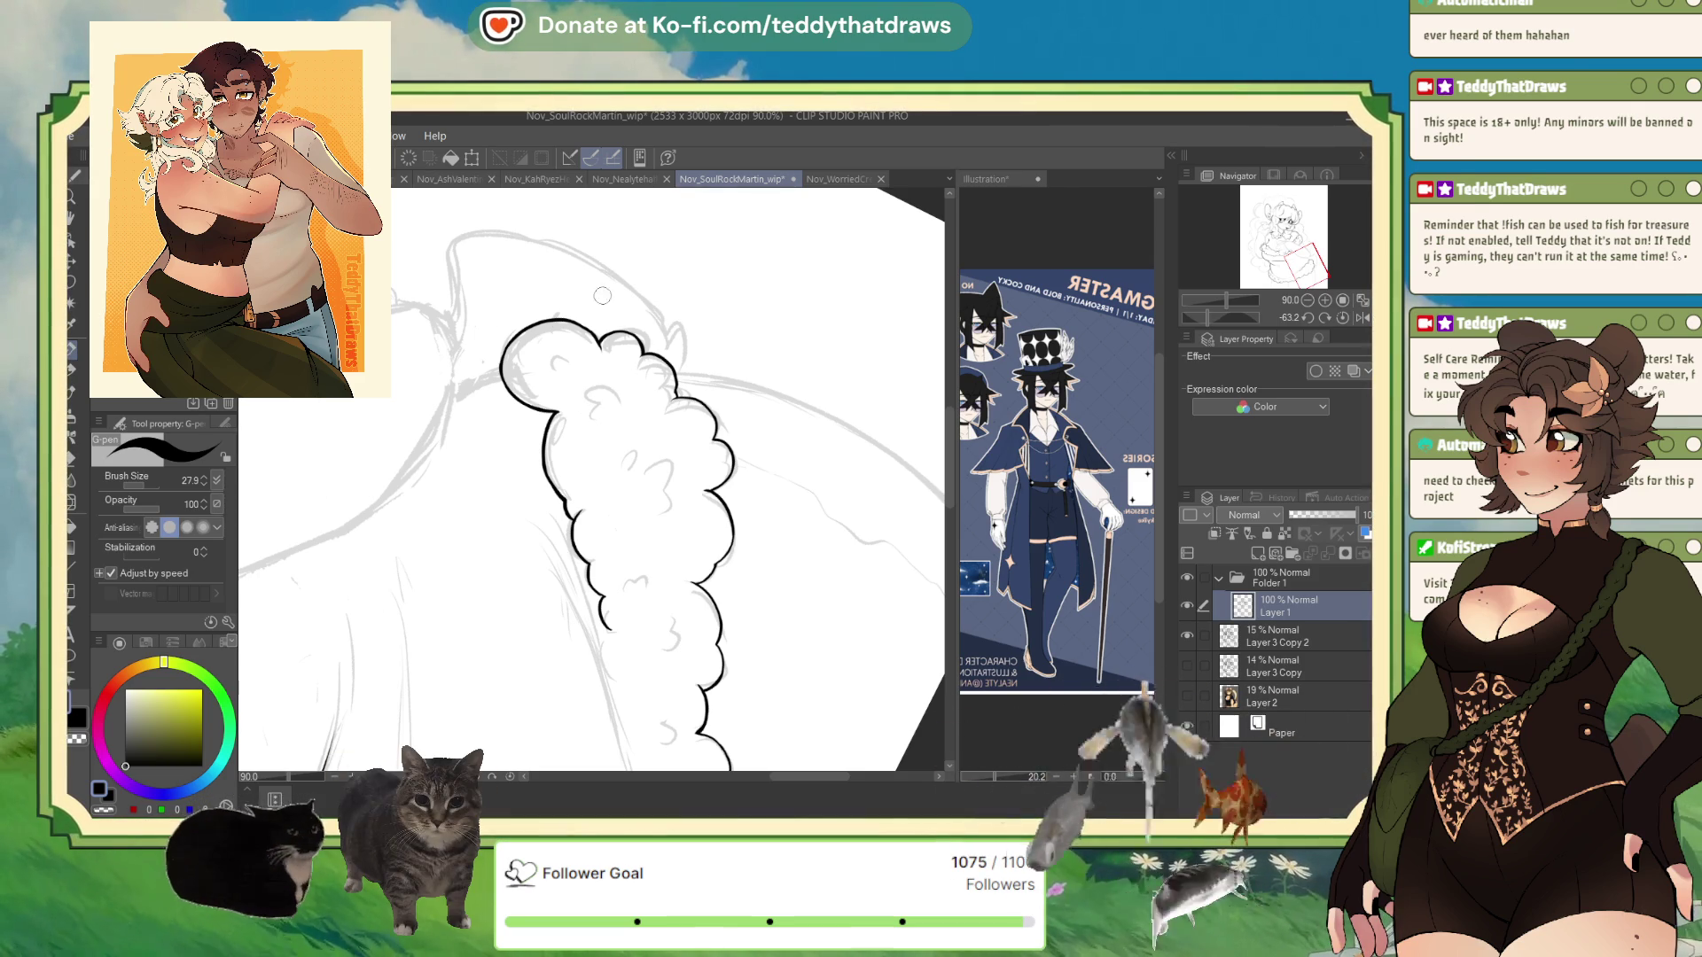
scroll(651, 551, "up", 5)
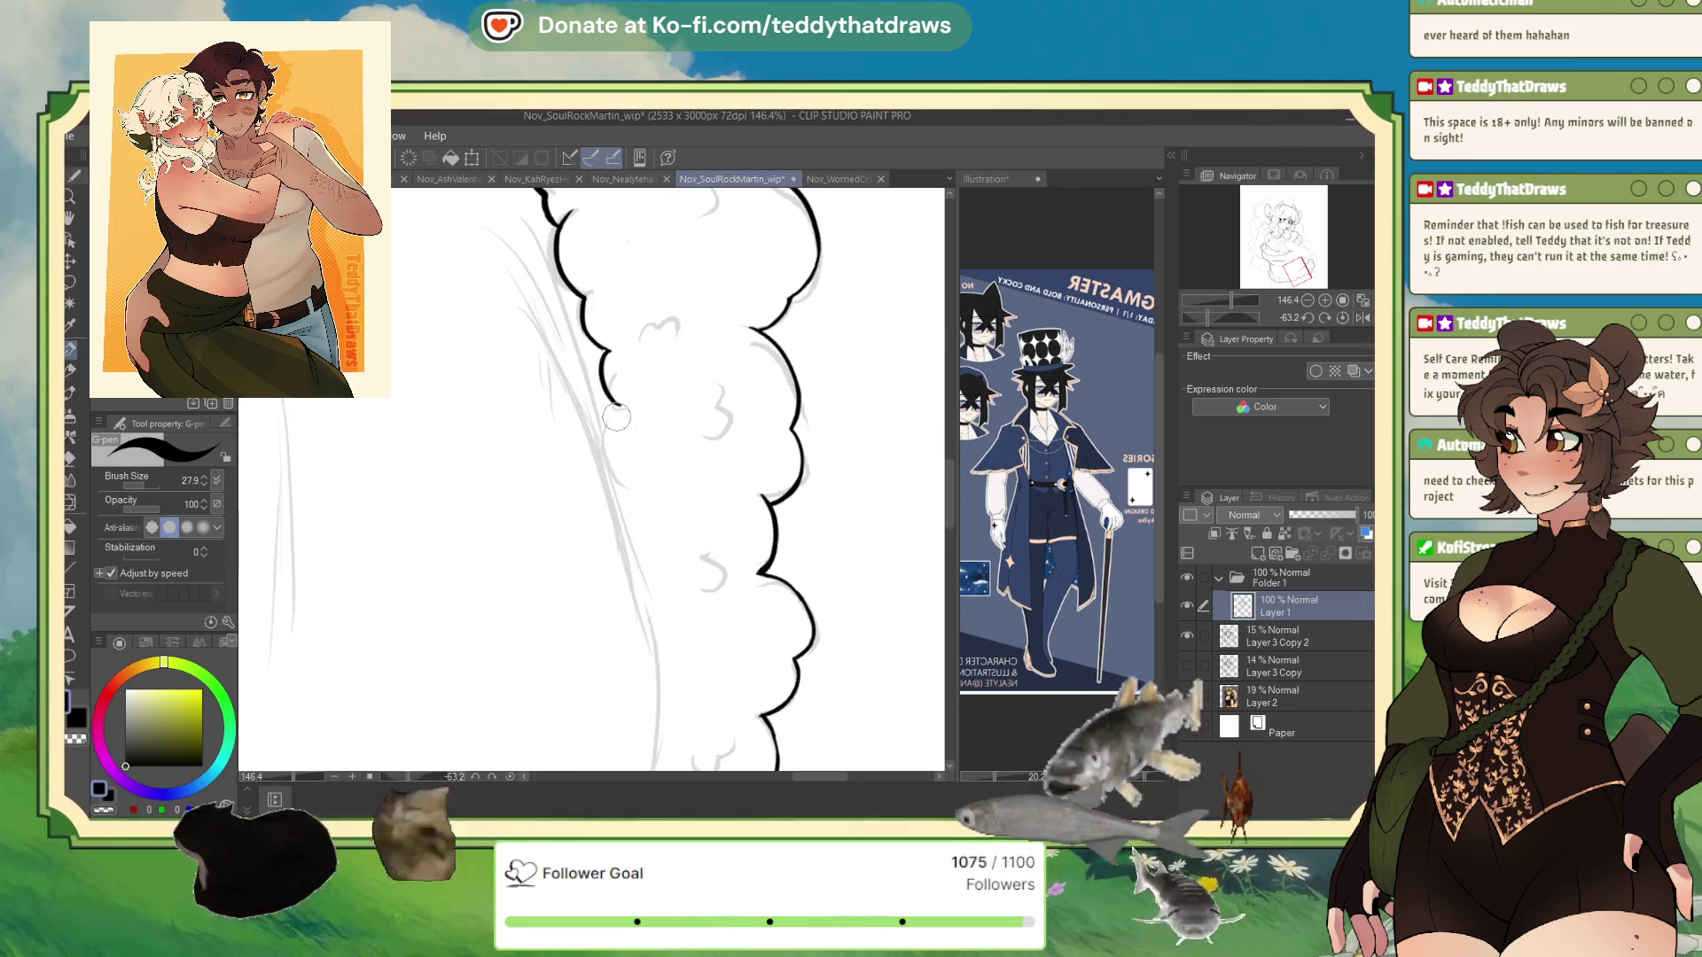
mouse_move(611, 404)
left_mouse_down()
mouse_move(595, 457)
mouse_move(637, 496)
left_mouse_up()
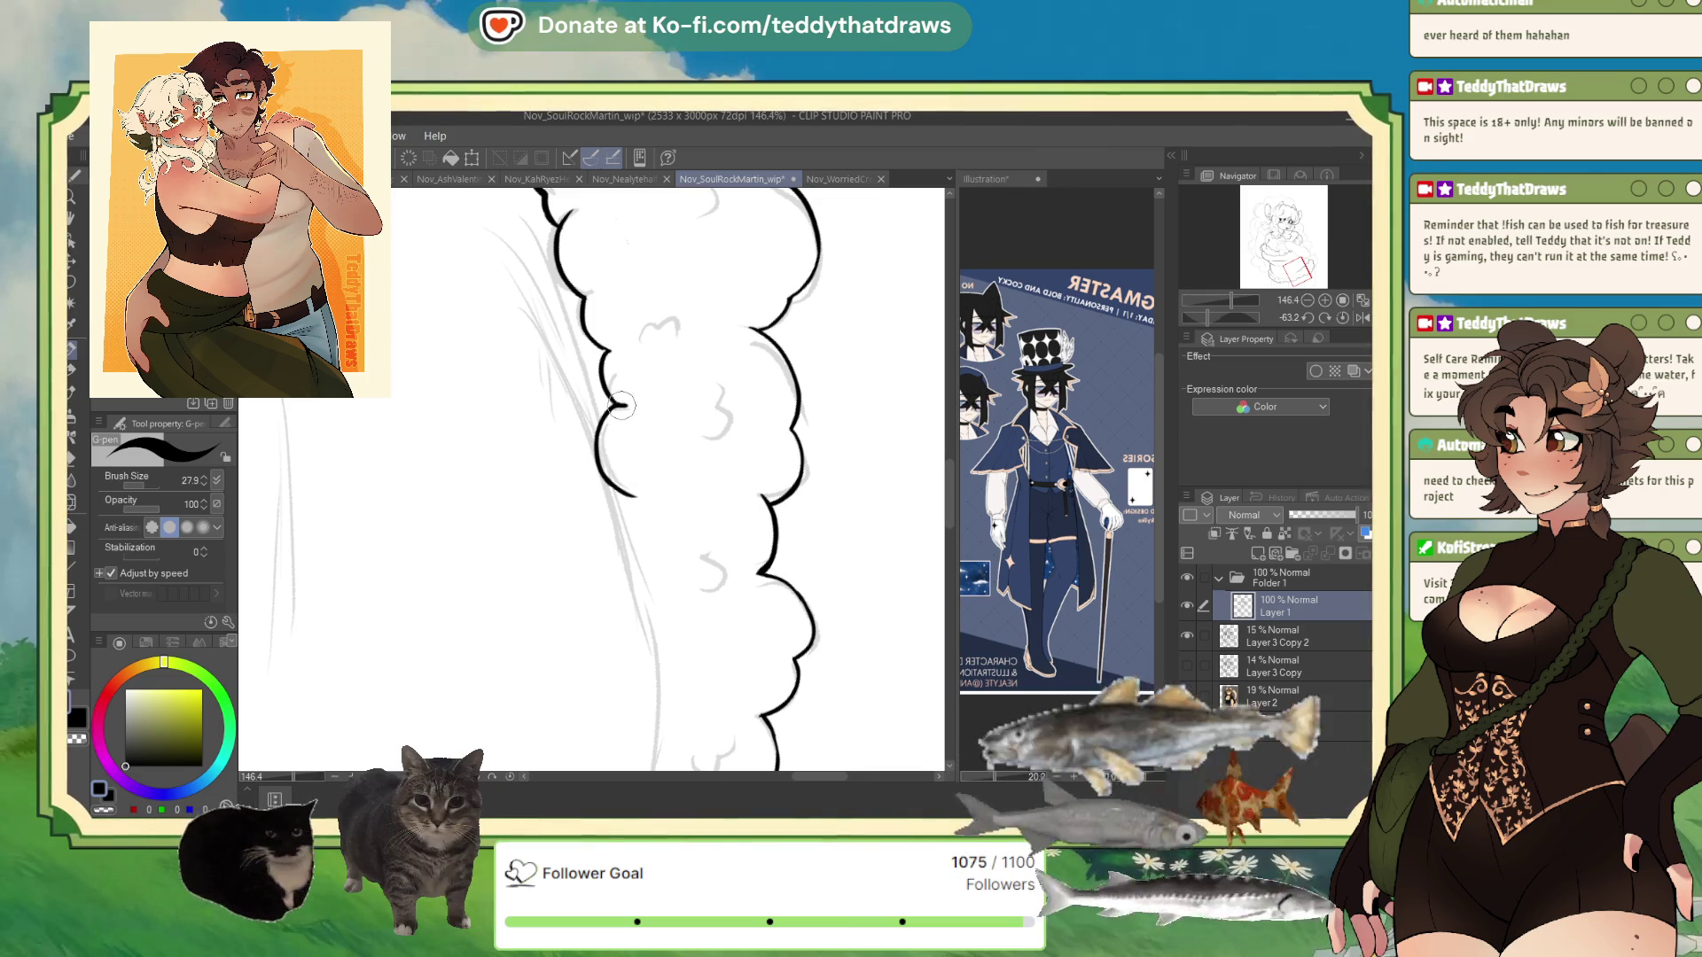
left_click(116, 803)
left_click(156, 734)
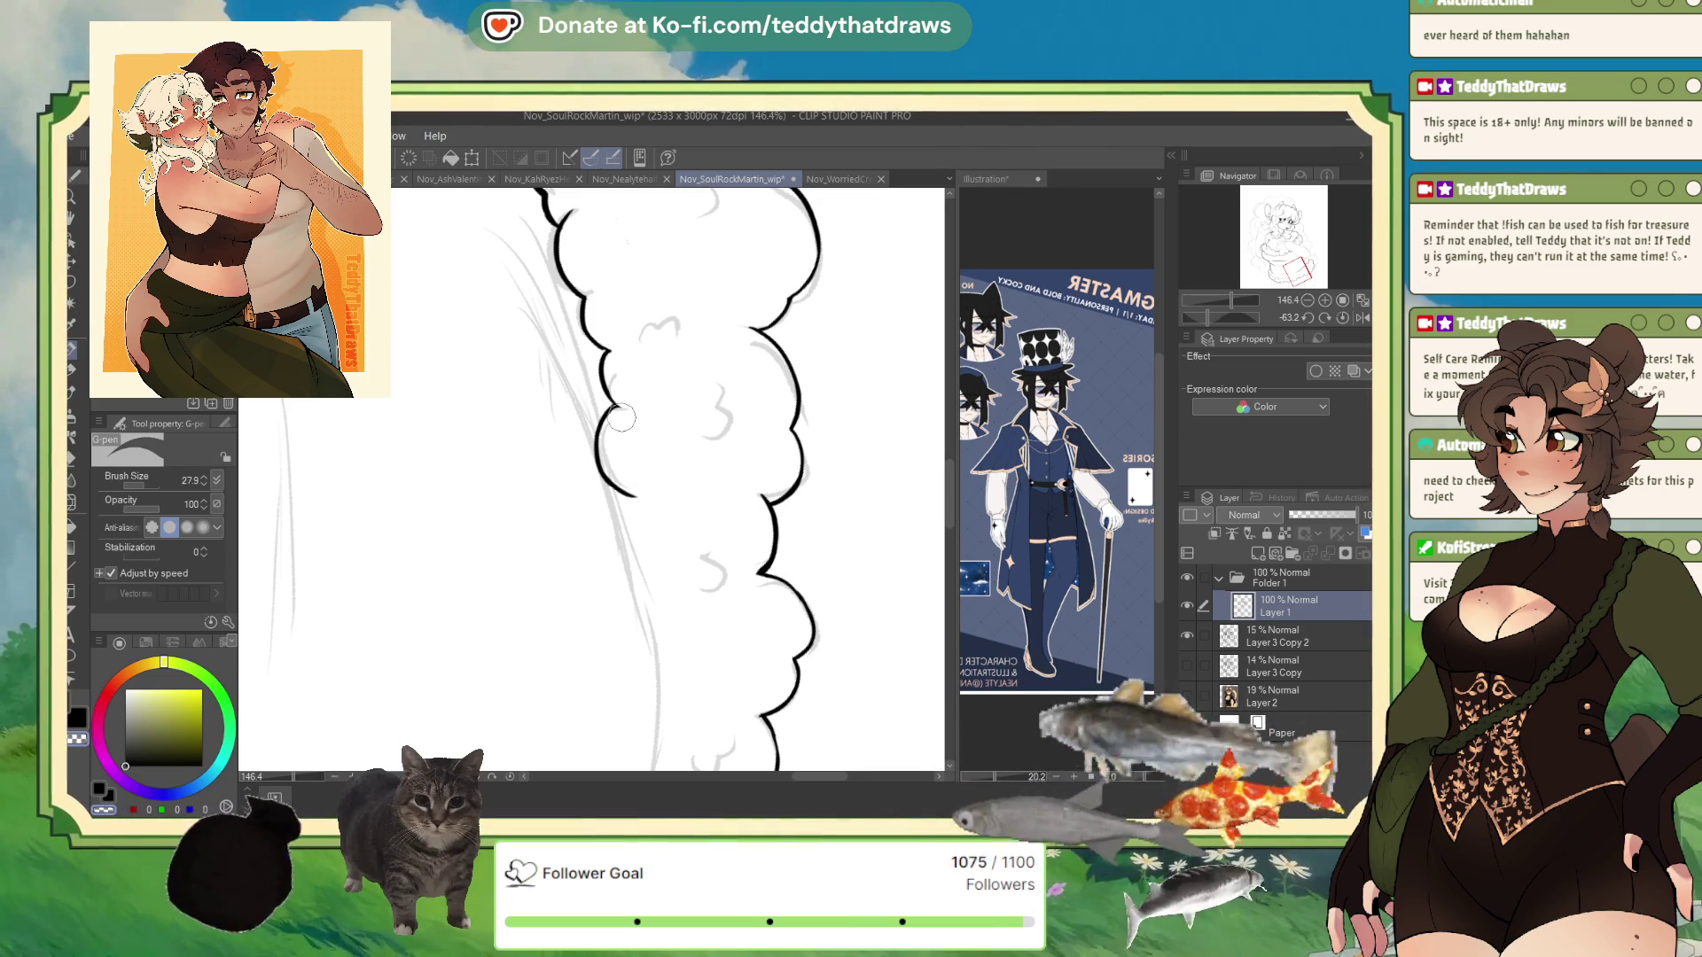
left_click(125, 766)
- Extend the thick ink line along the curve and add a small curl inside the outline
mouse_move(631, 554)
left_mouse_down()
mouse_move(620, 399)
mouse_move(652, 225)
mouse_move(654, 266)
mouse_move(689, 316)
left_mouse_up()
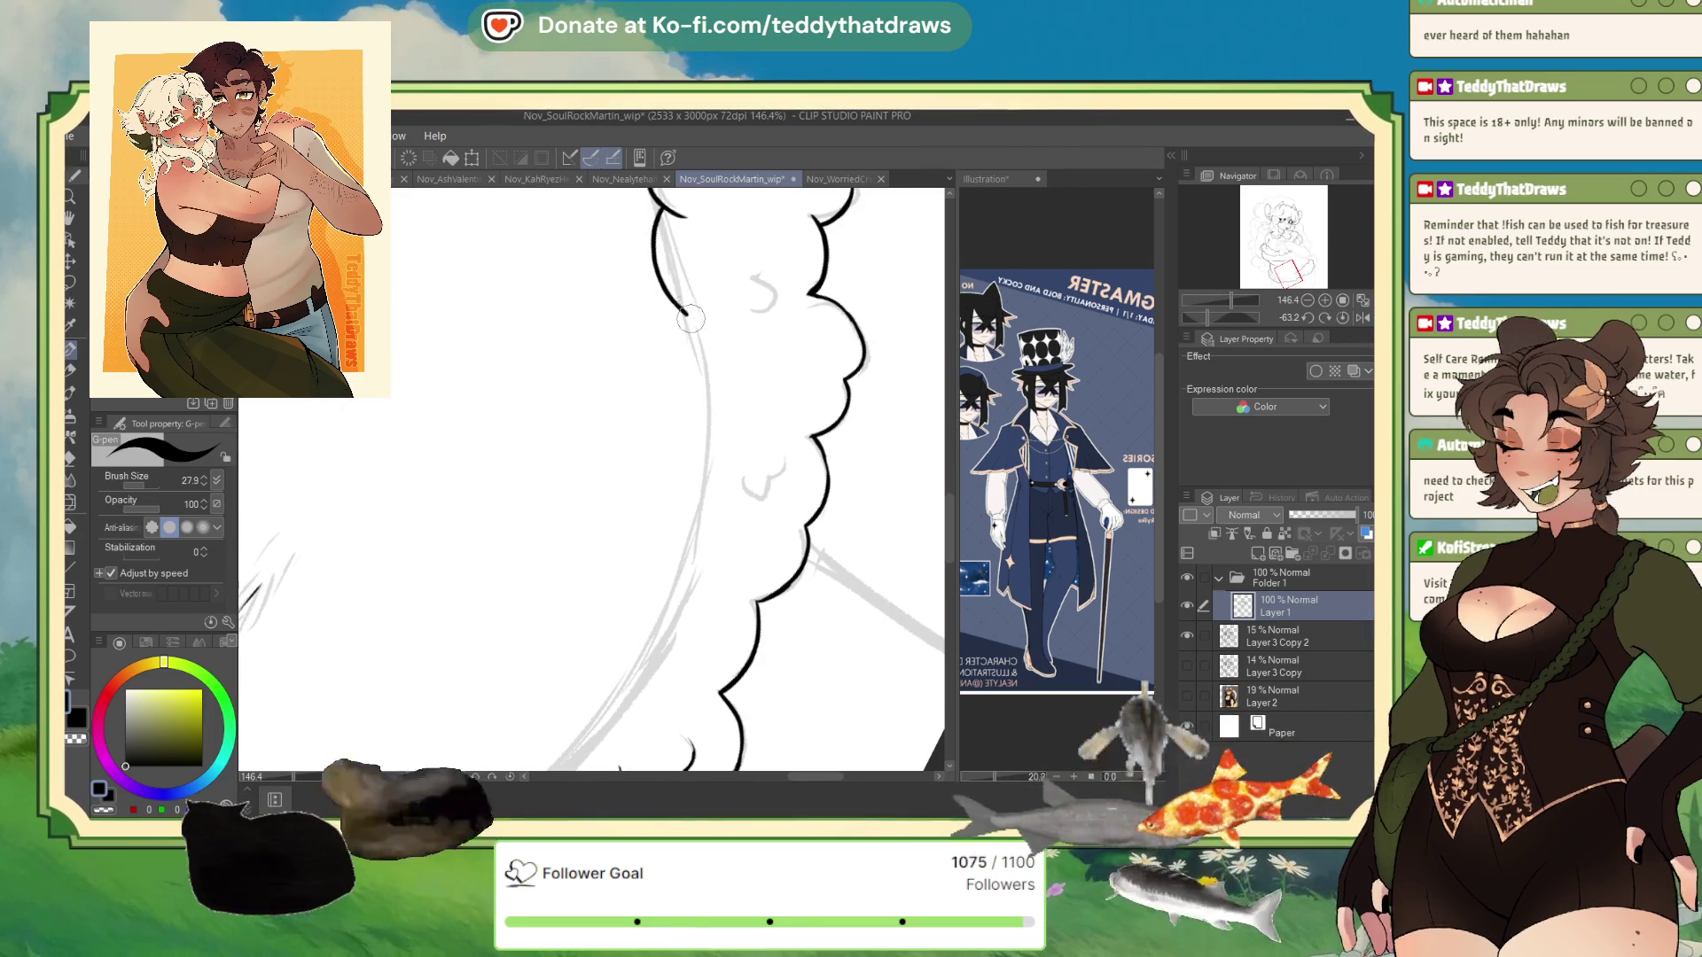
scroll(707, 266, "down", 5)
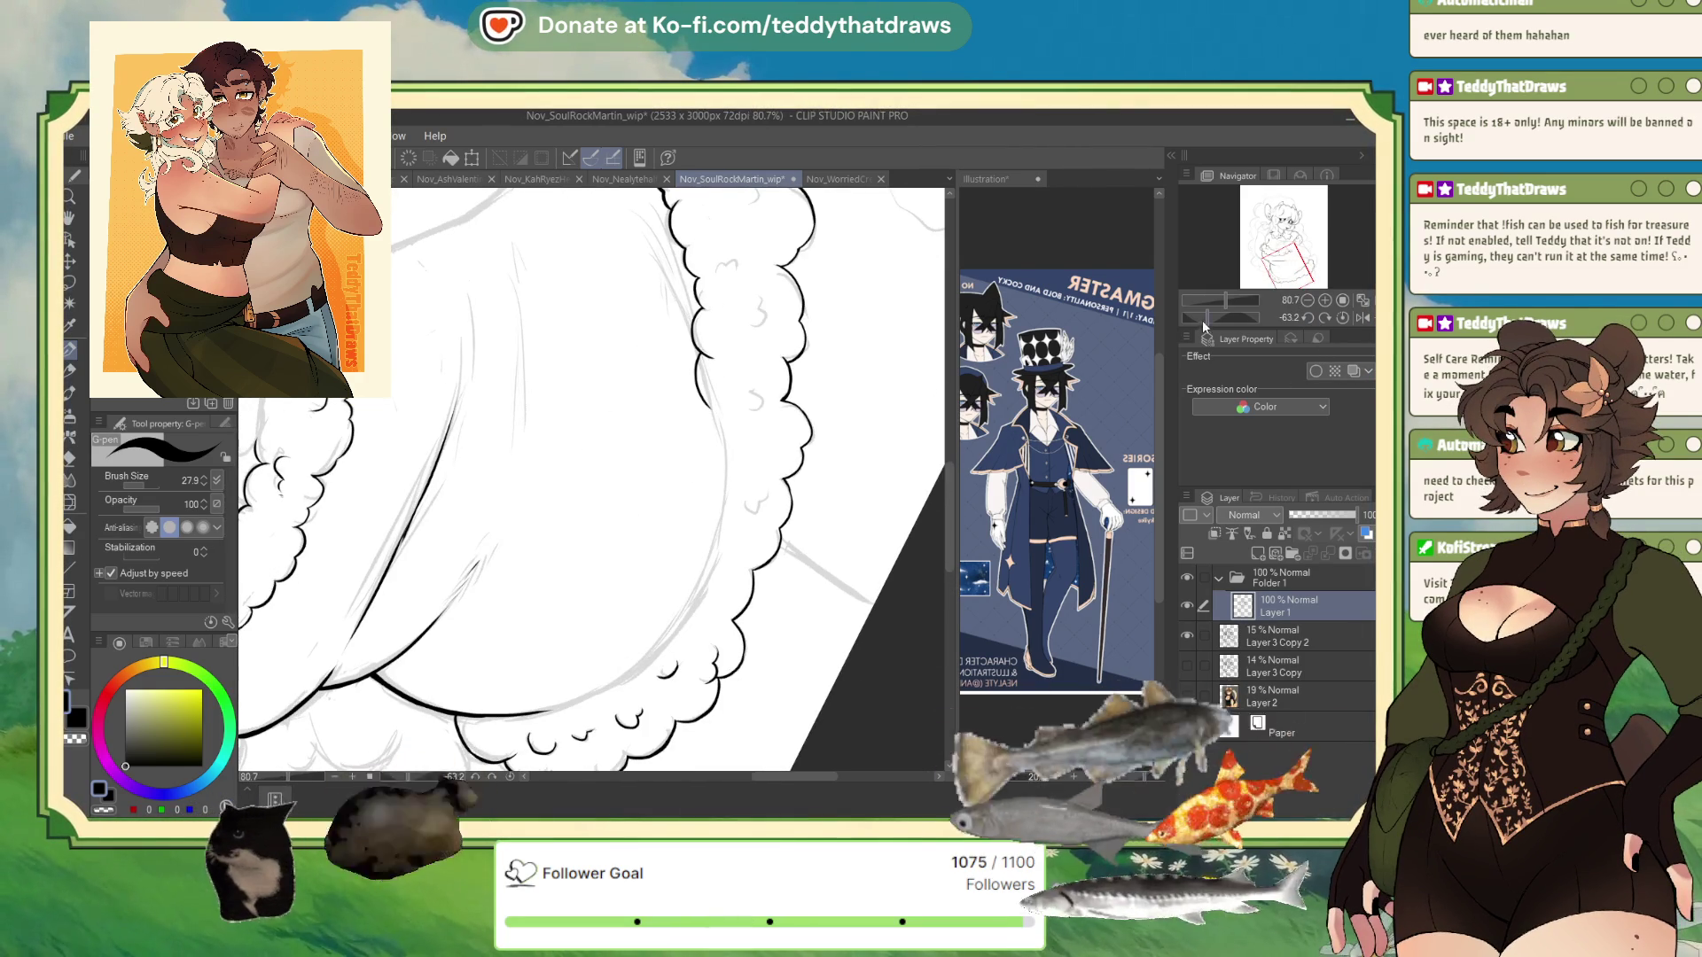
left_click_drag(1210, 317, 1231, 317)
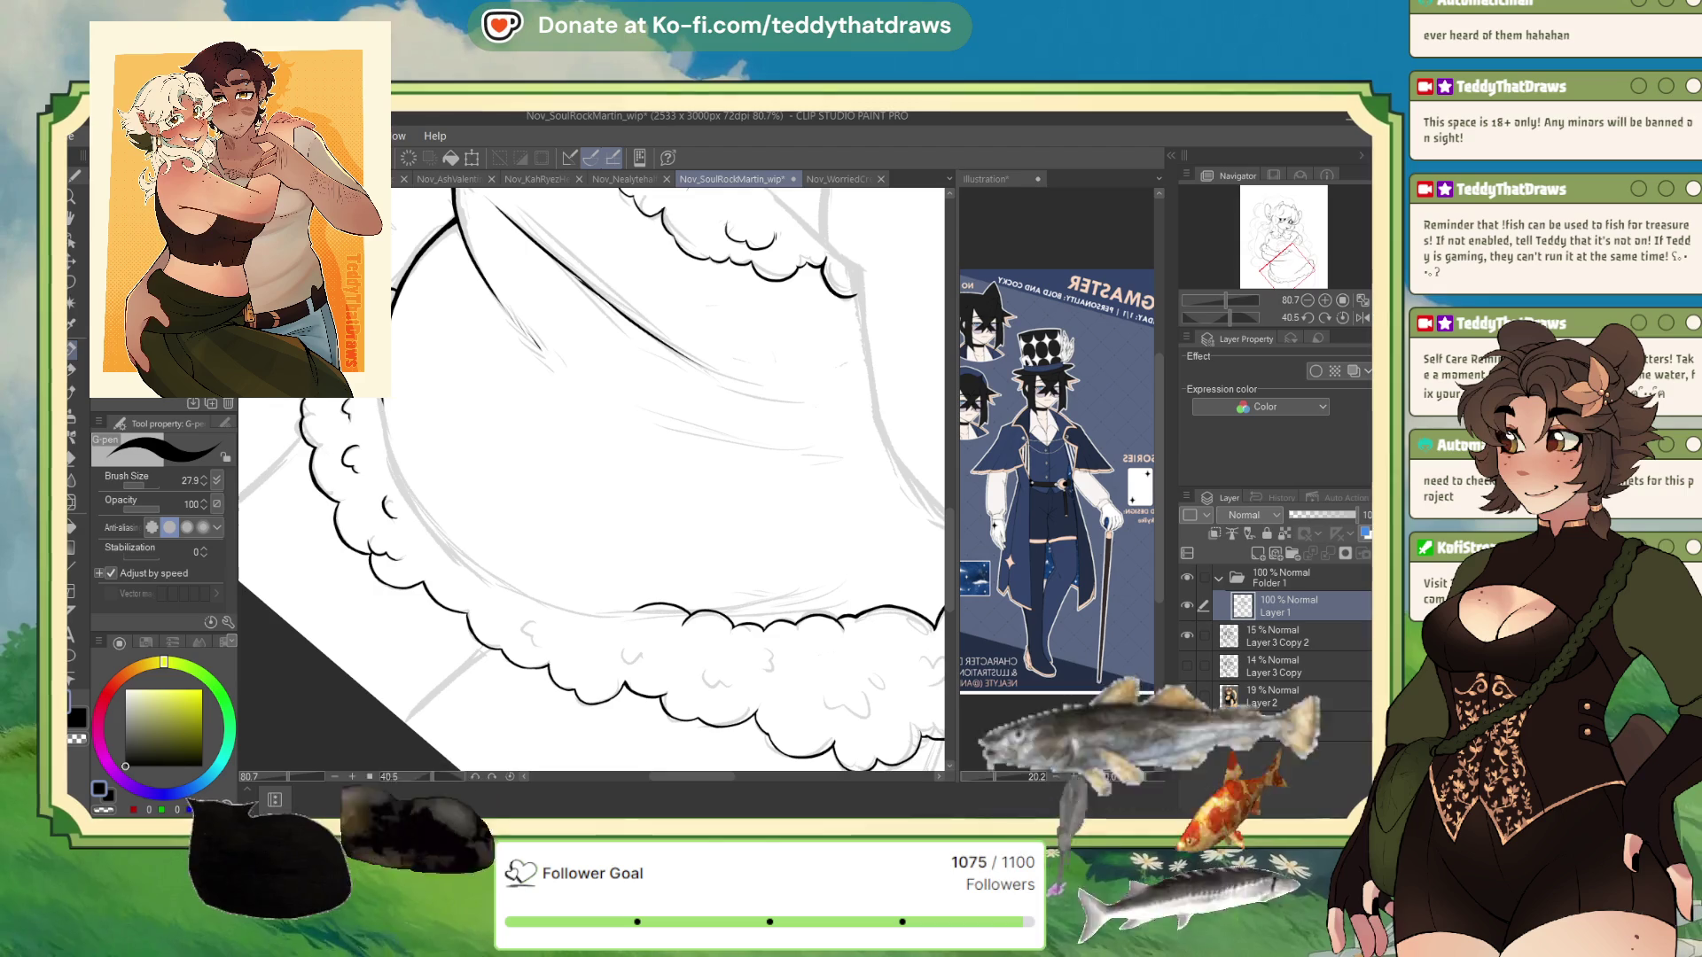
mouse_move(414, 499)
left_mouse_down()
mouse_move(532, 599)
mouse_move(632, 608)
left_mouse_up()
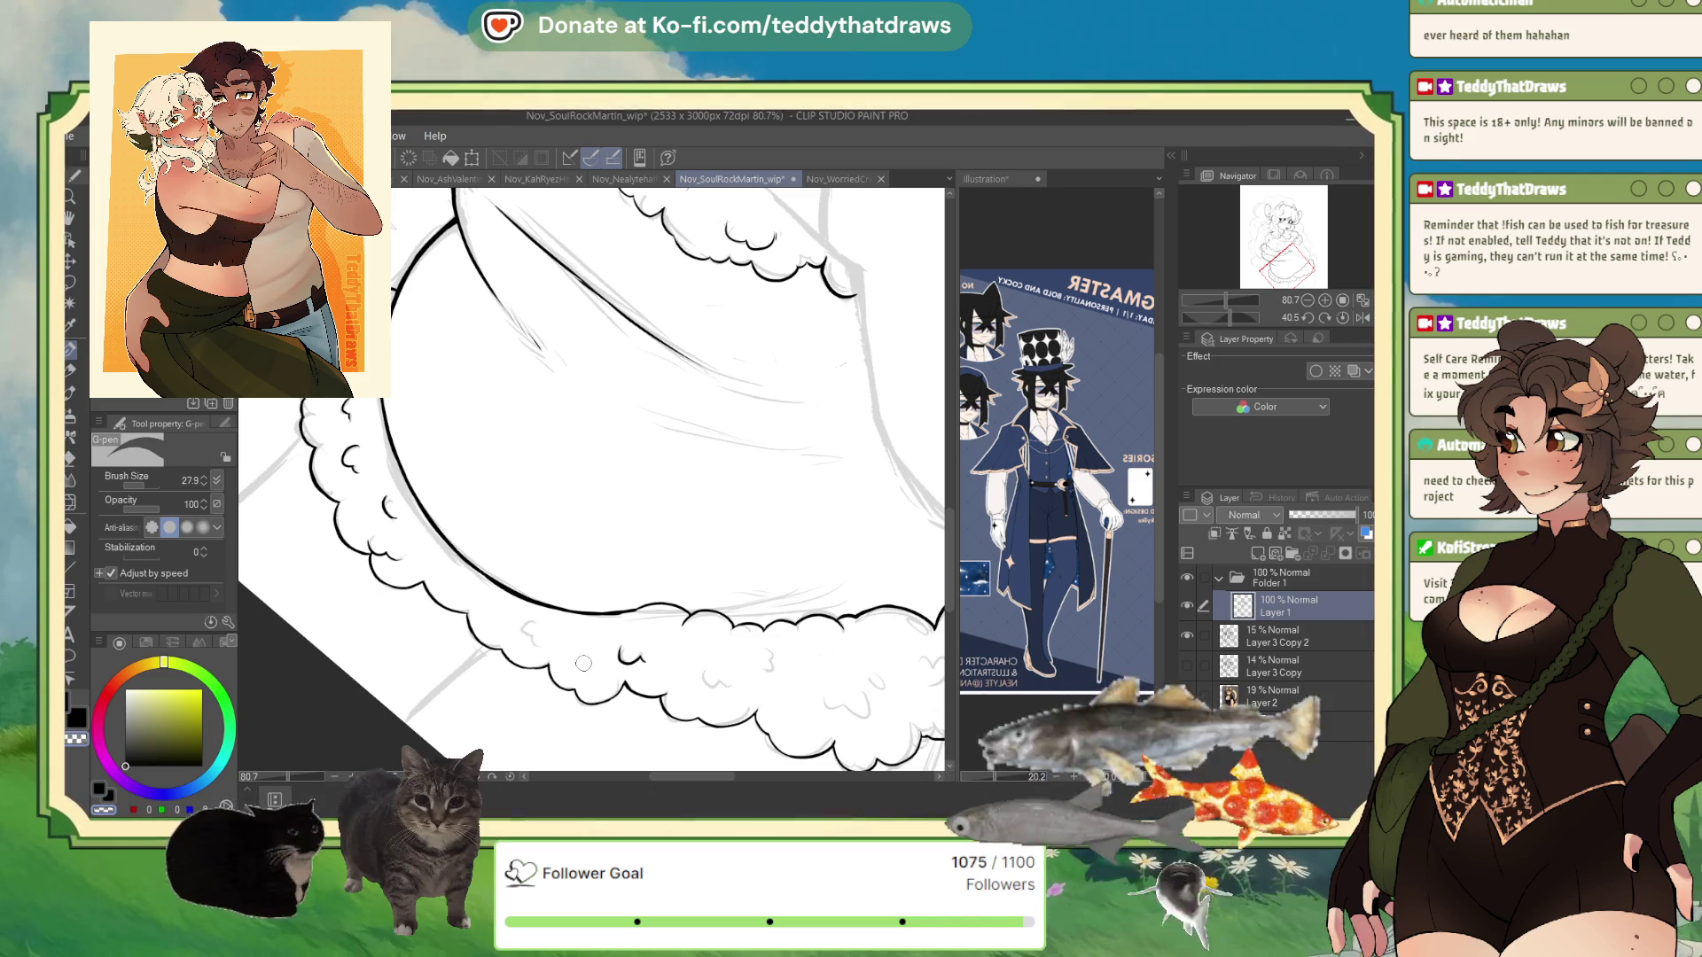
left_click_drag(522, 622, 534, 640)
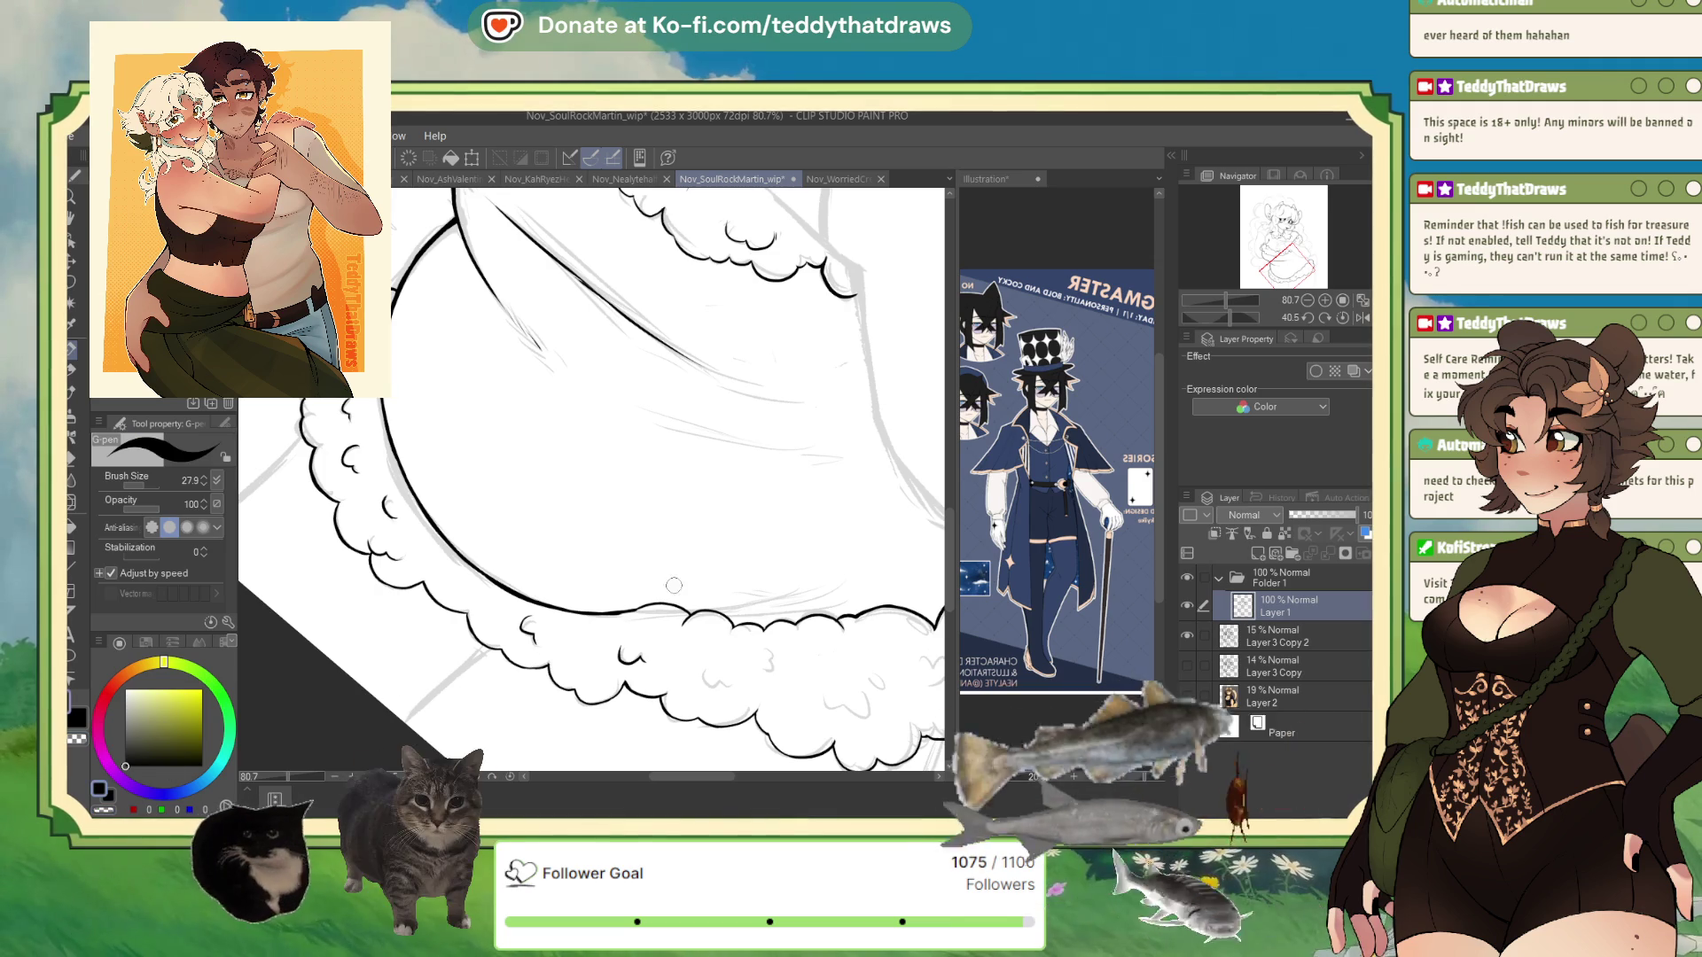
- Zoom out and rotate the canvas back to level in the Navigator
key("ctrl+minus")
scroll(829, 741, "up", 2)
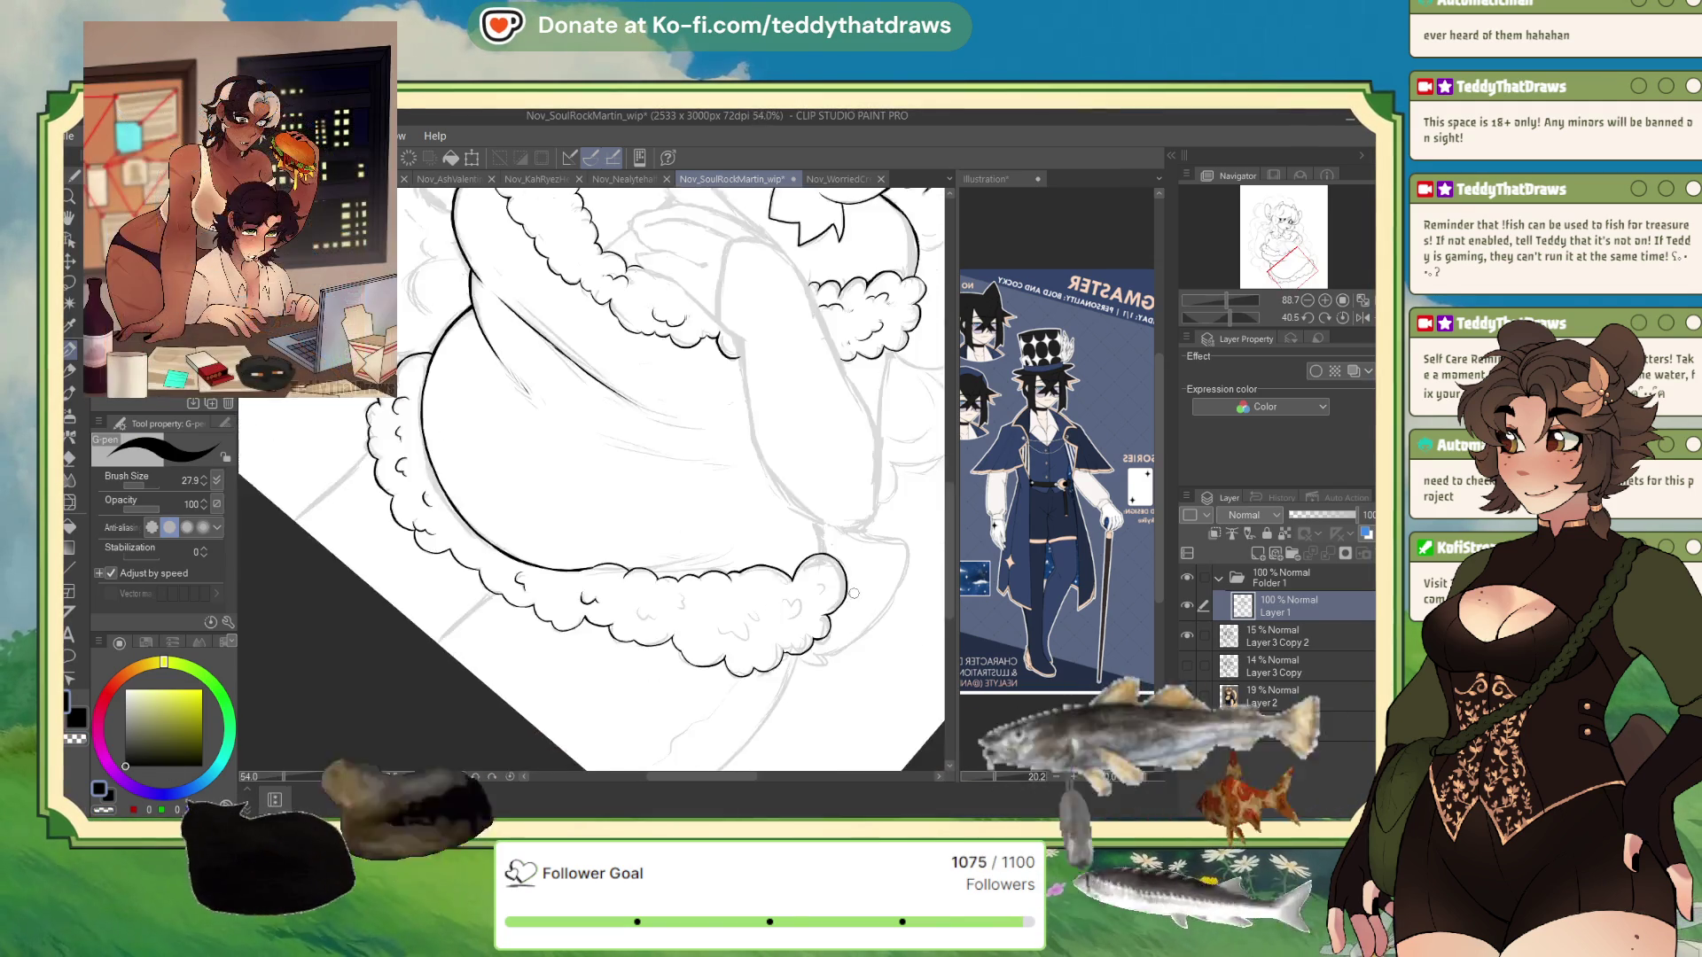
left_click_drag(1236, 319, 1218, 321)
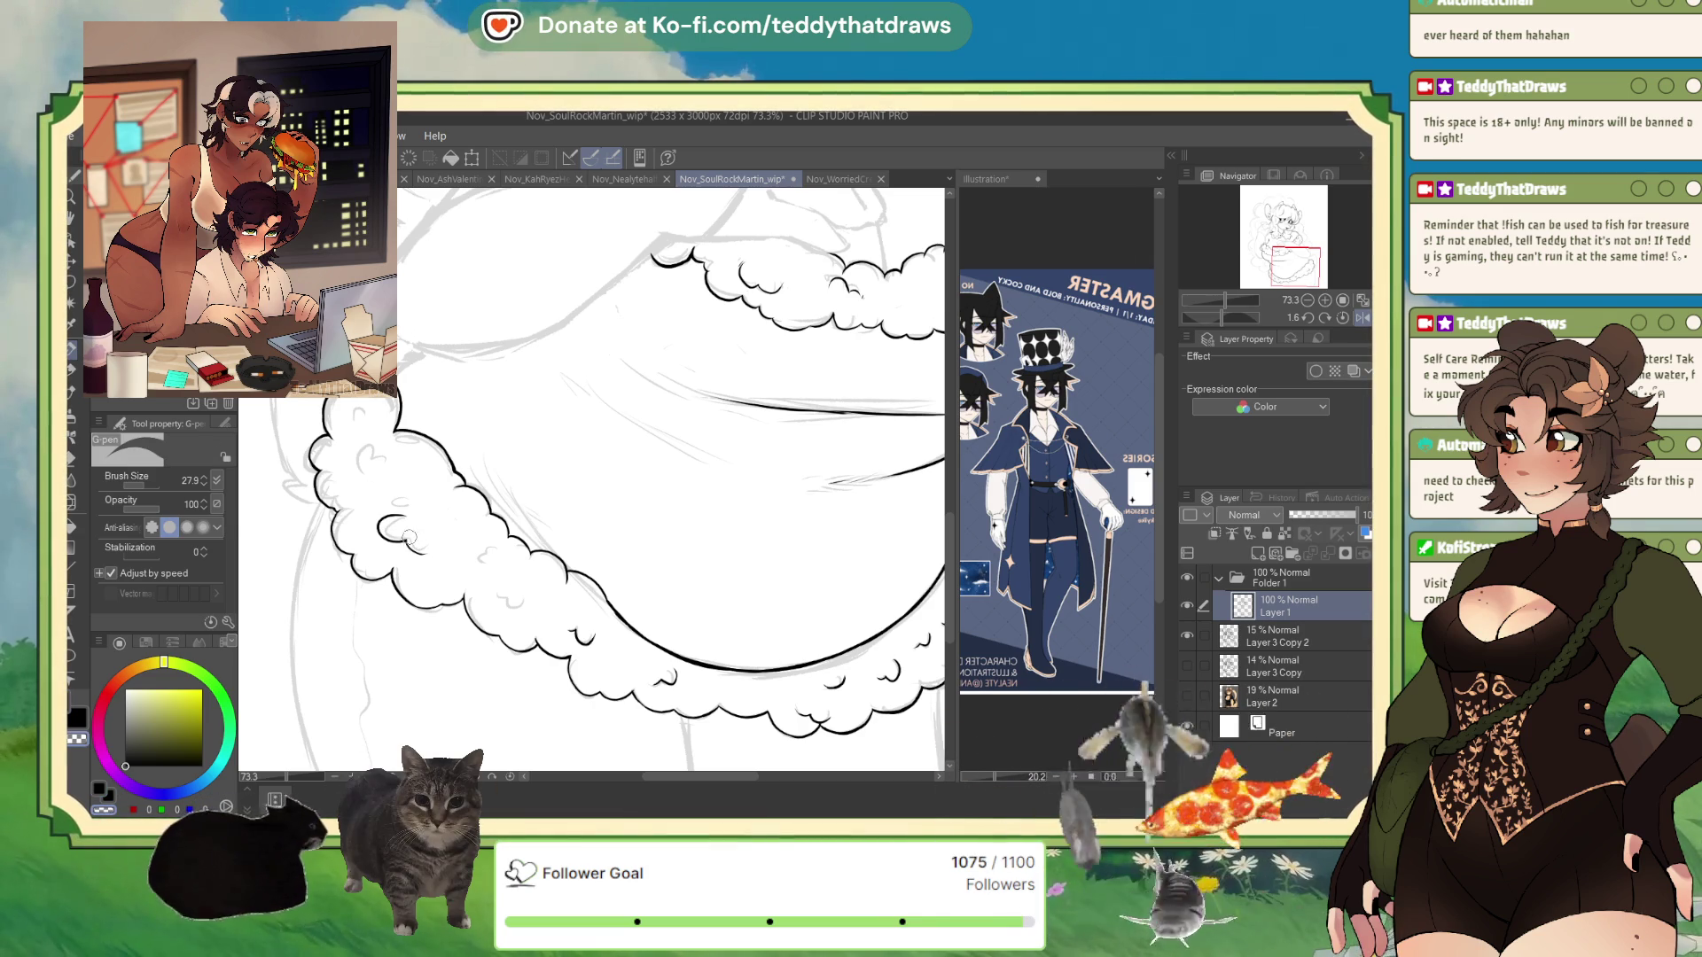
- Swap main and sub colours with X so black is the active G-pen colour
key("x")
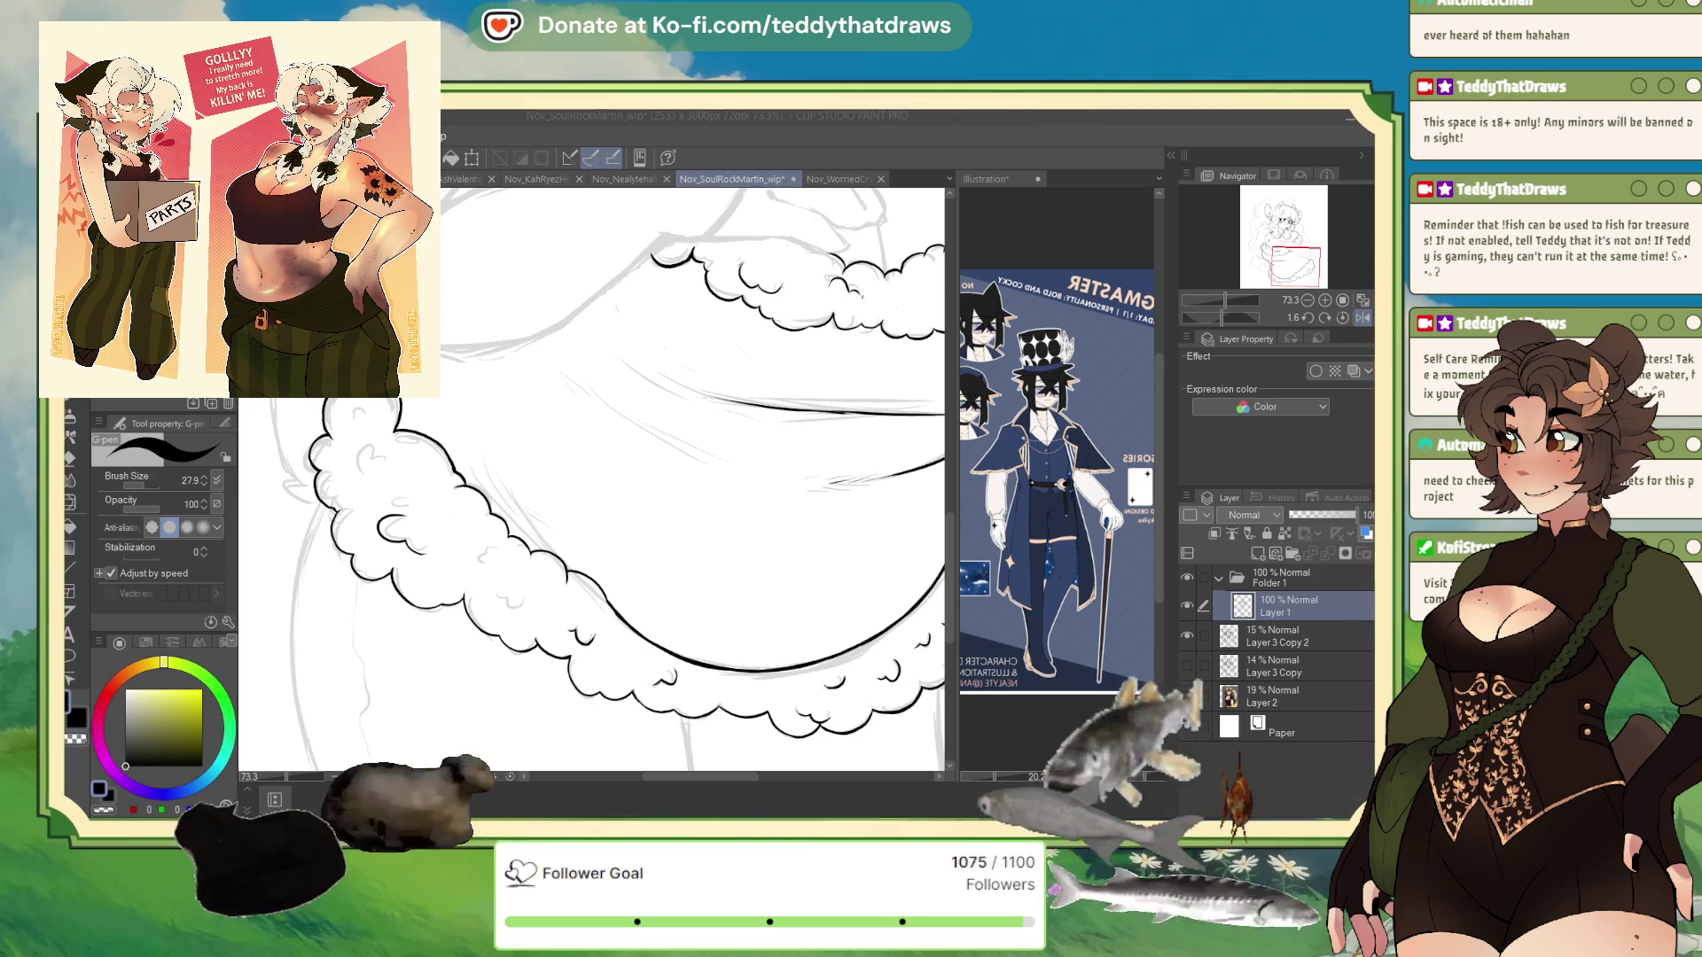
- With the view mirrored, ink a contour line down the figure's left side
scroll(592, 479, "down", 5)
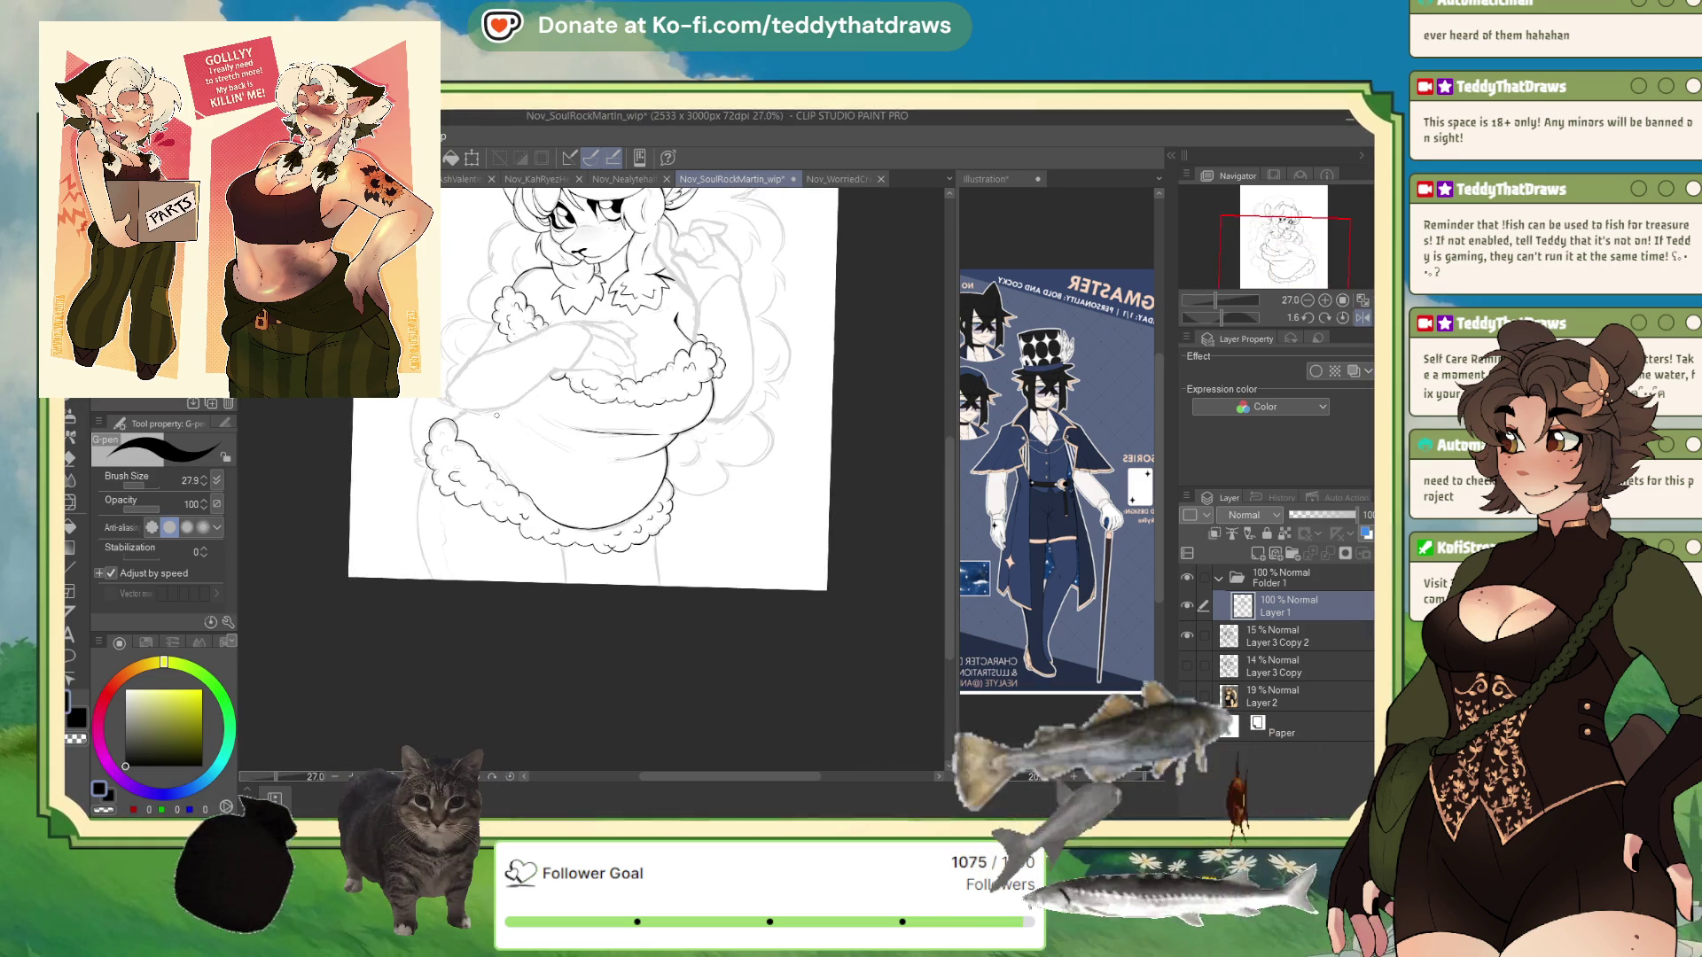
scroll(565, 495, "up", 3)
scroll(565, 494, "down", 2)
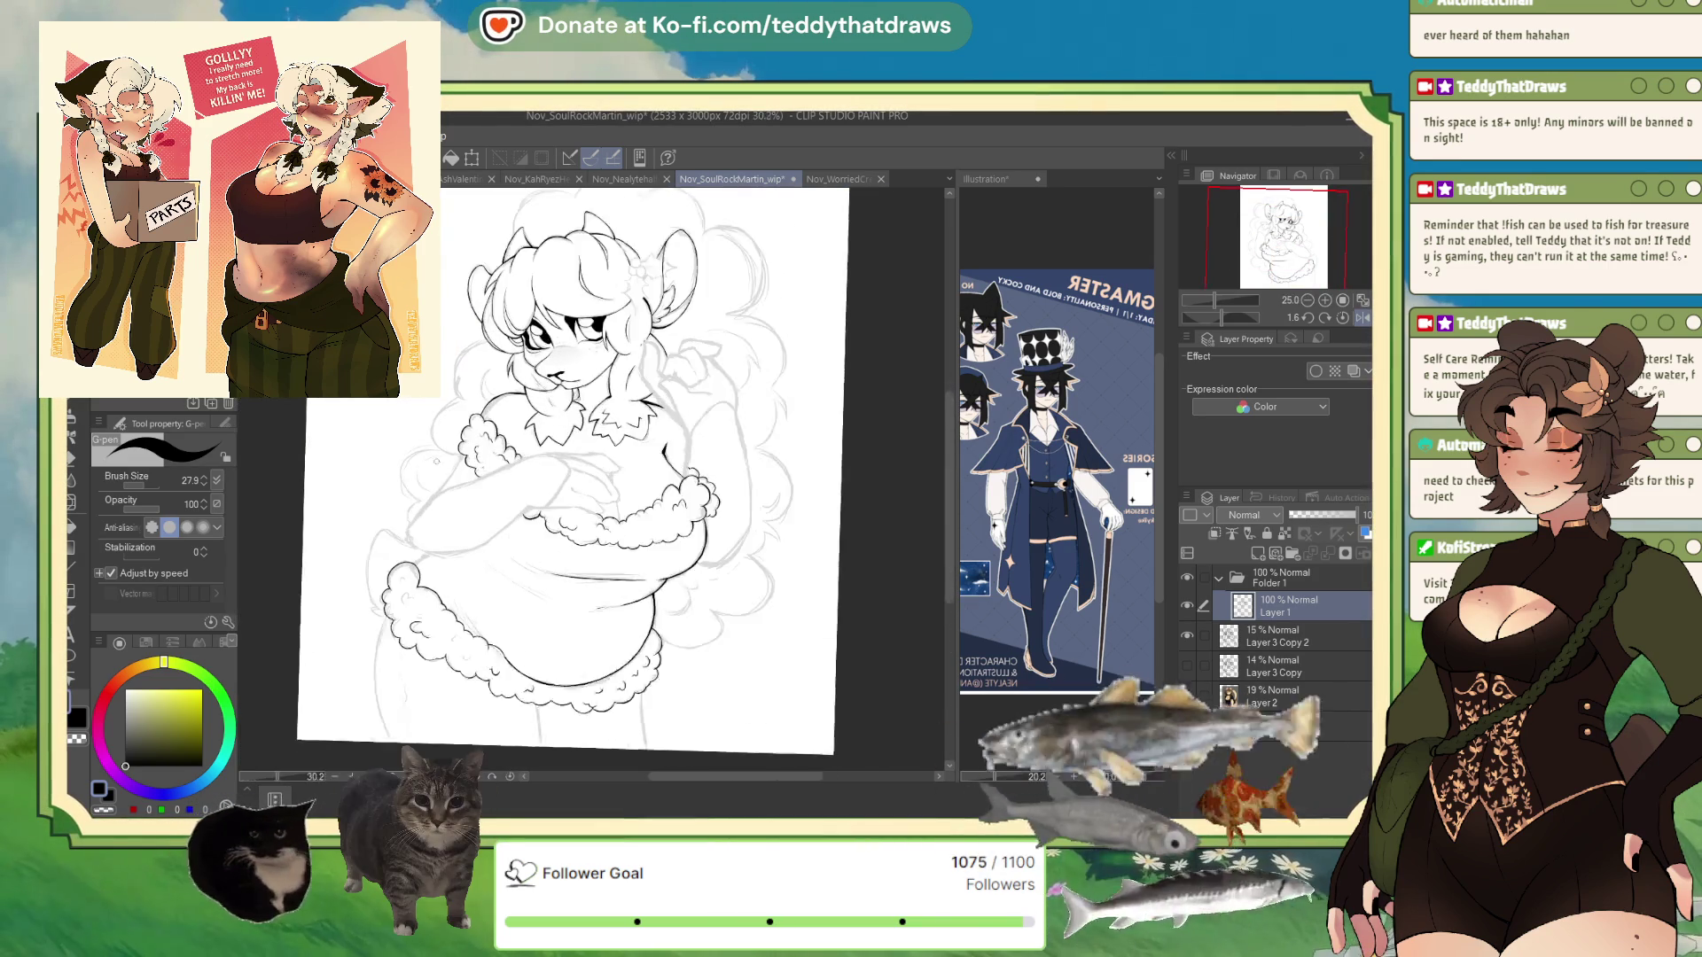
scroll(565, 495, "up", 3)
key("h")
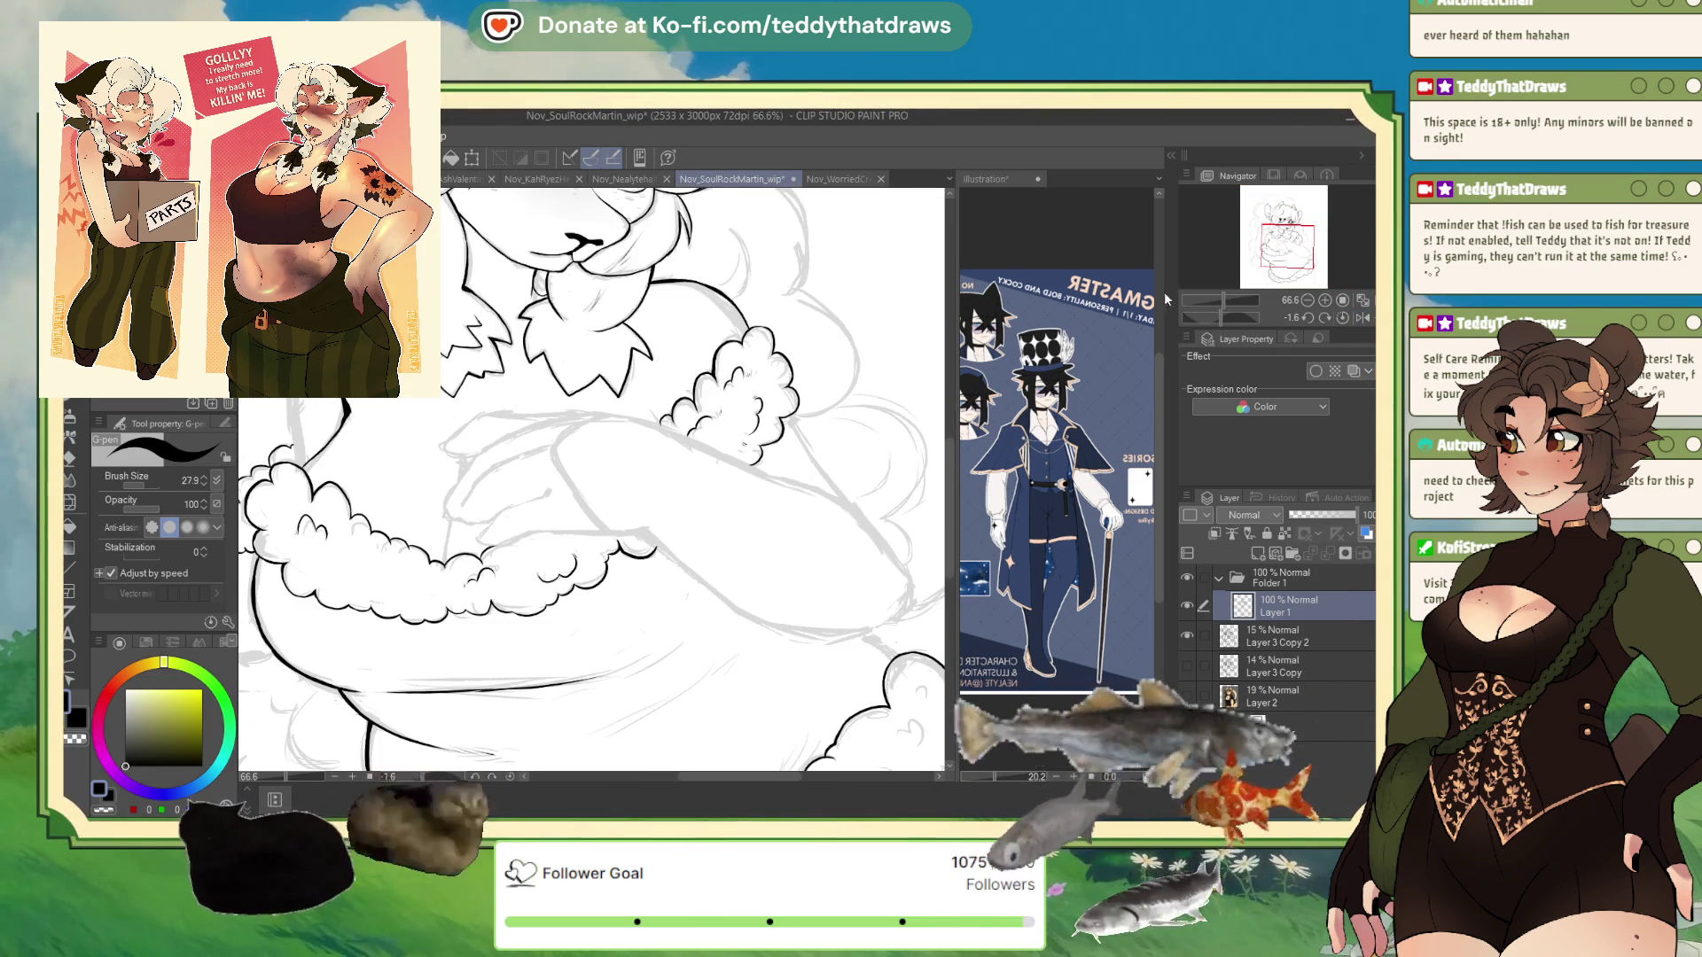
scroll(612, 409, "down", 3)
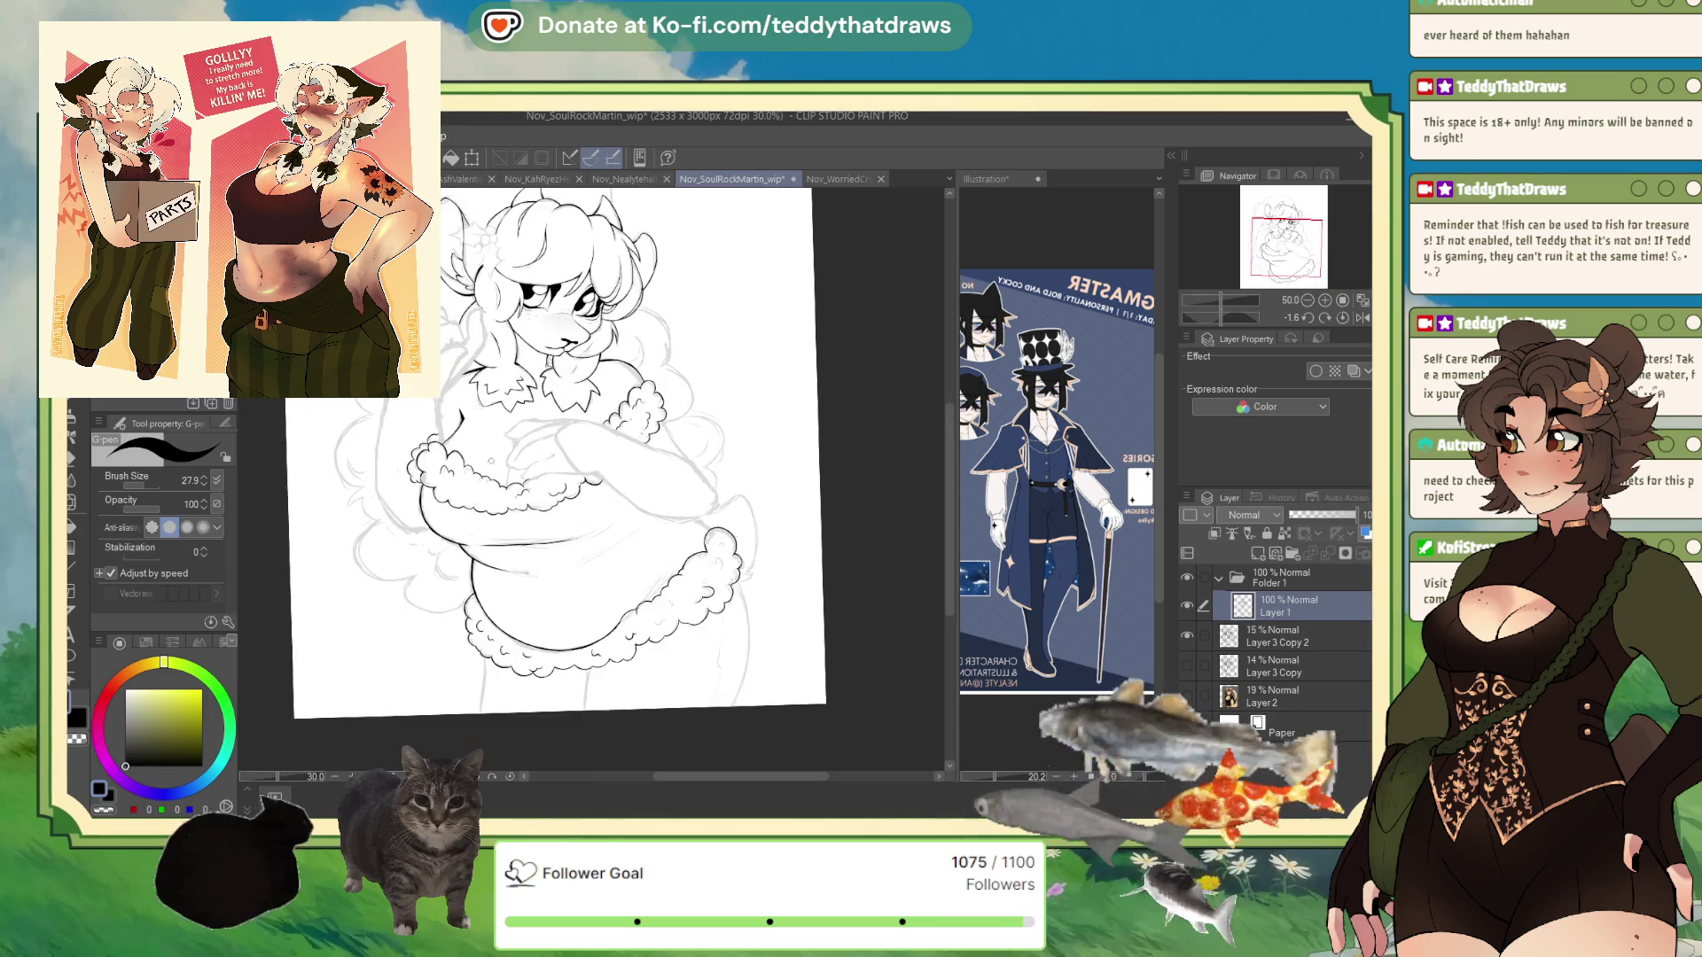
scroll(677, 398, "up", 5)
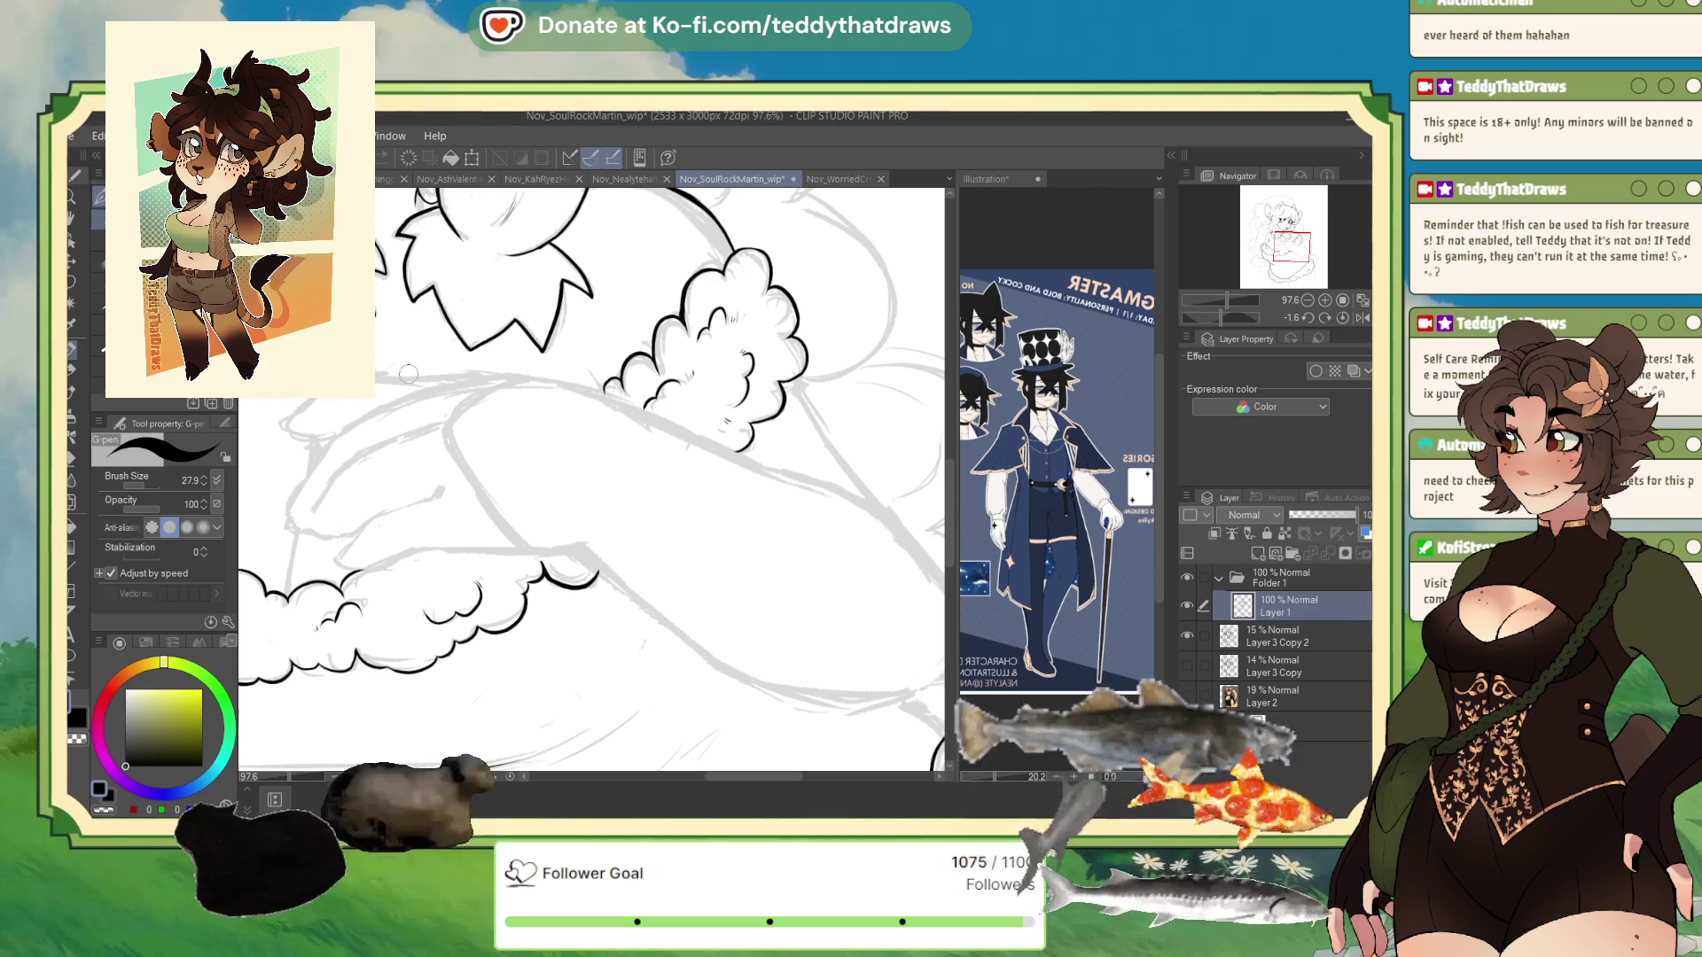
left_click_drag(572, 452, 709, 471)
scroll(709, 471, "down", 3)
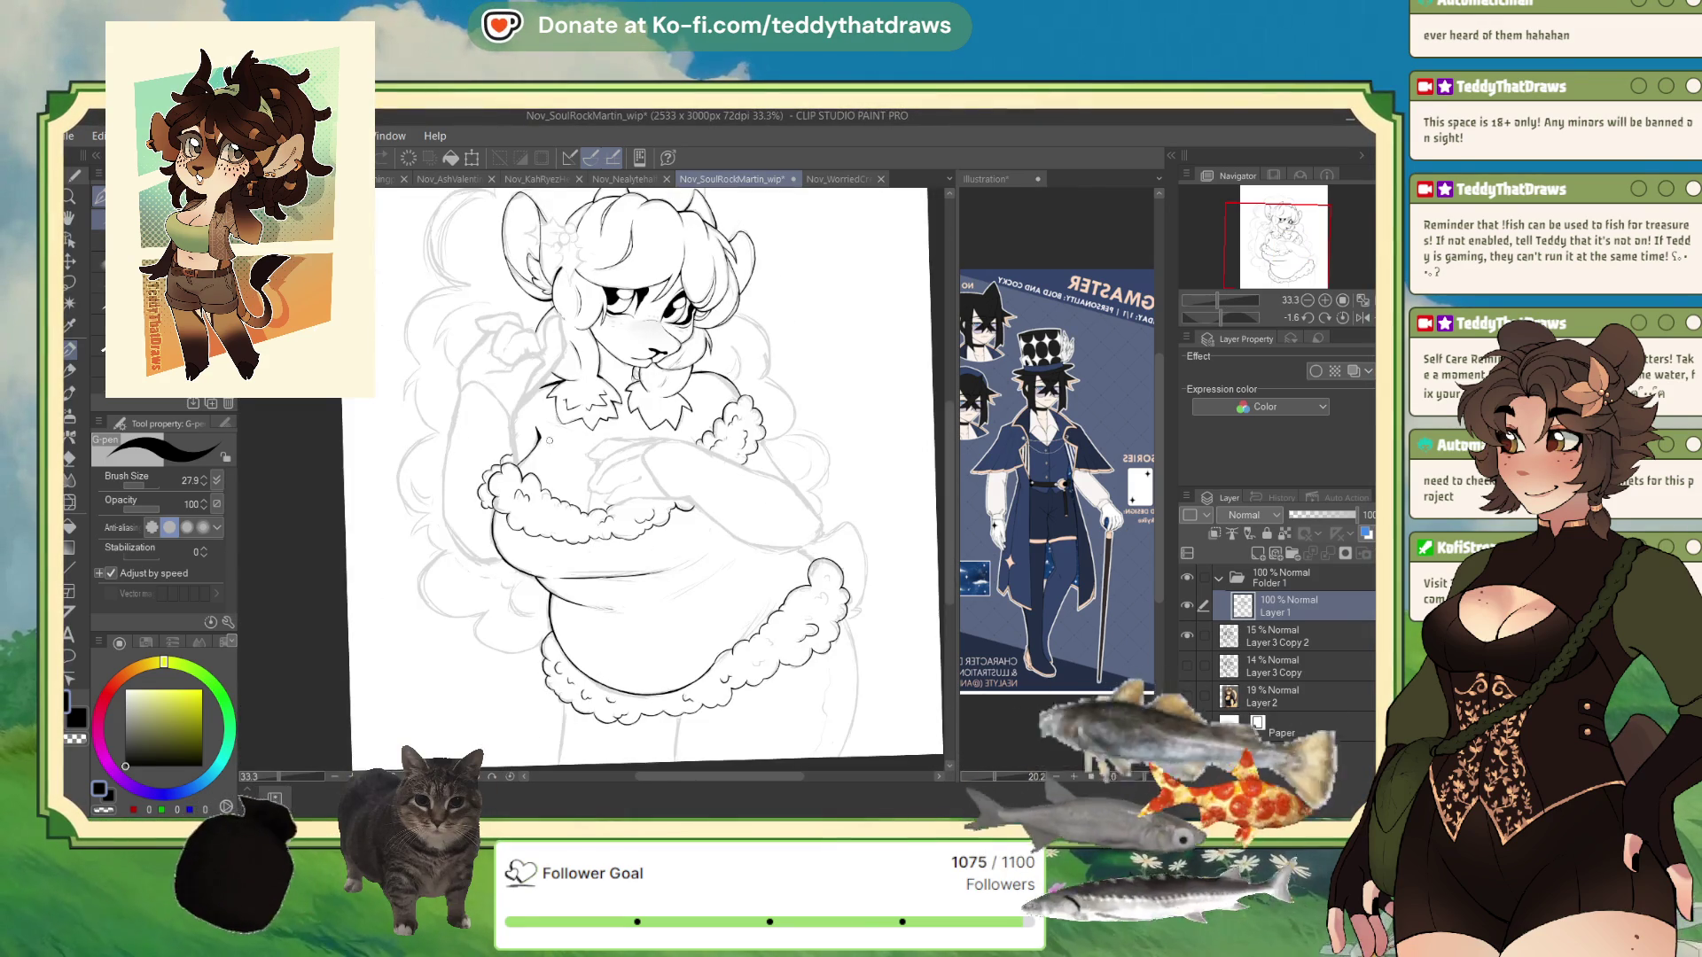
scroll(694, 445, "down", 3)
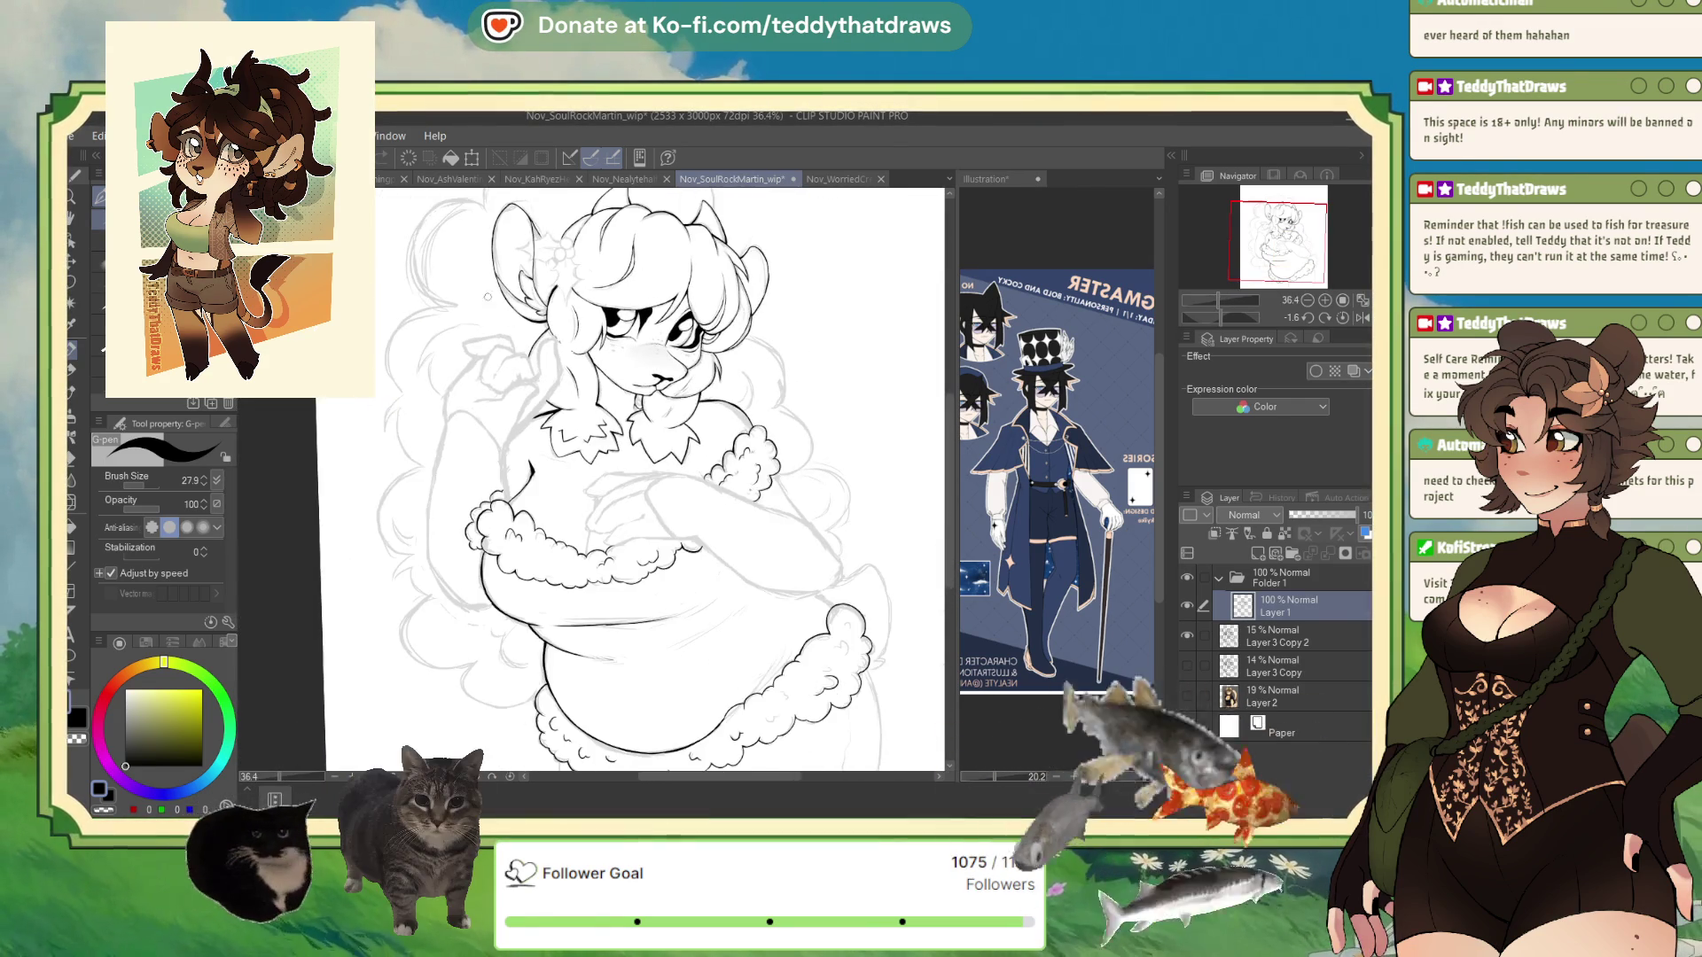
scroll(694, 445, "up", 3)
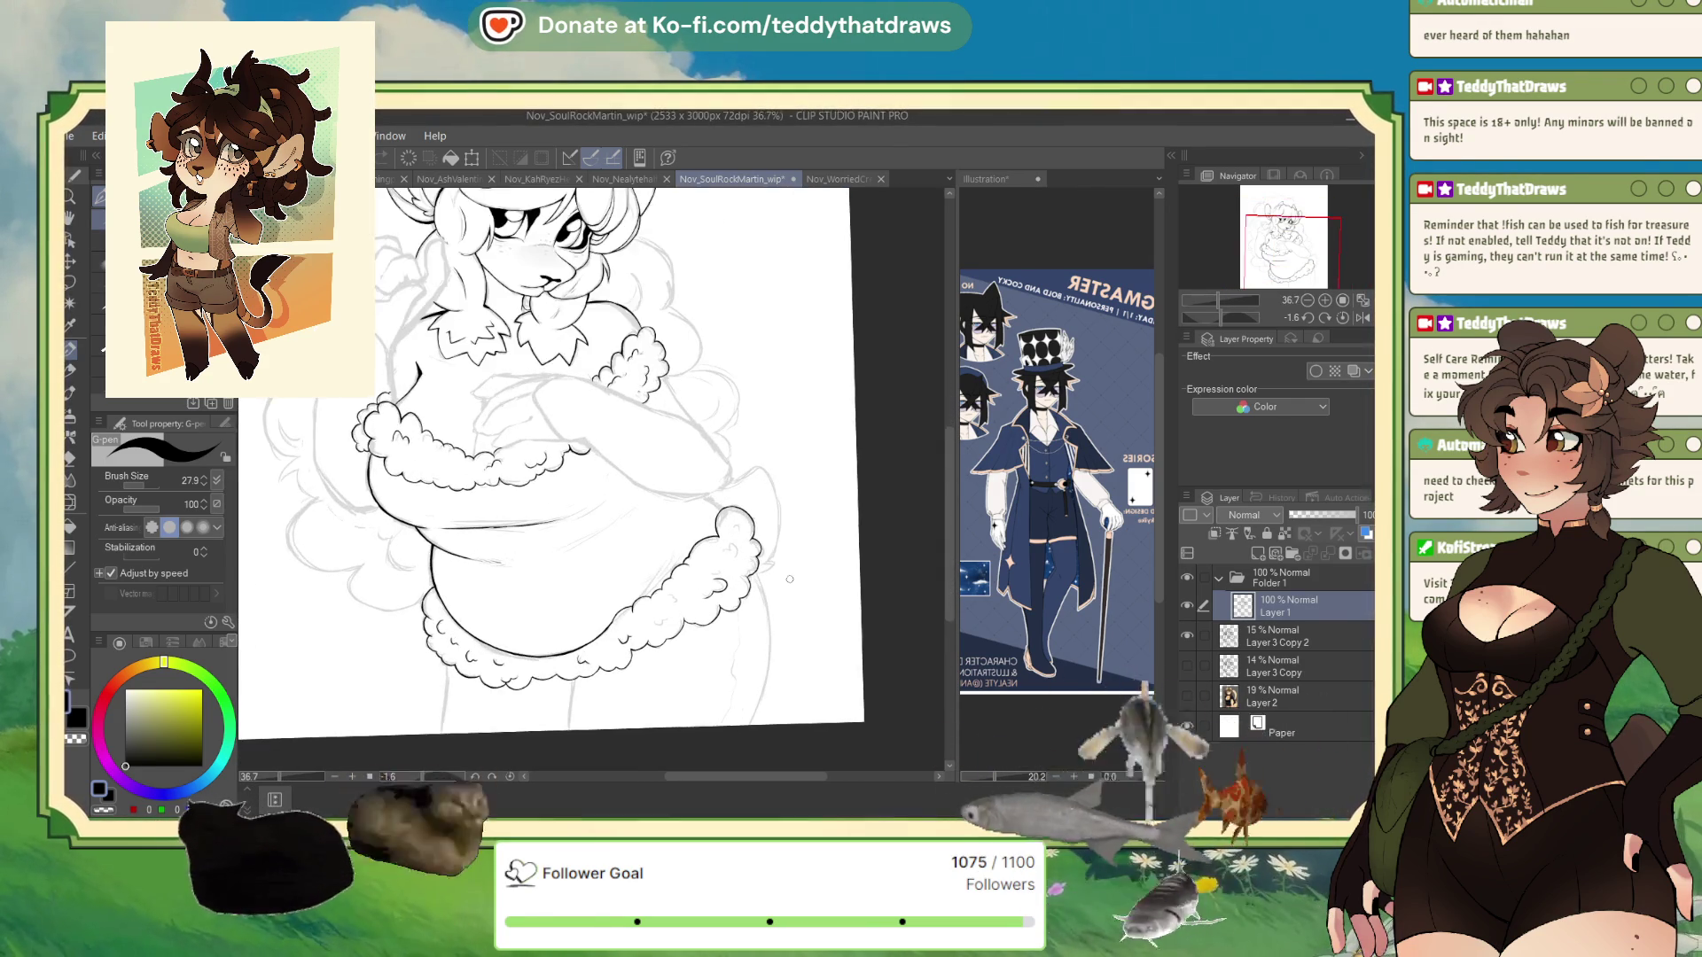
scroll(687, 701, "up", 2)
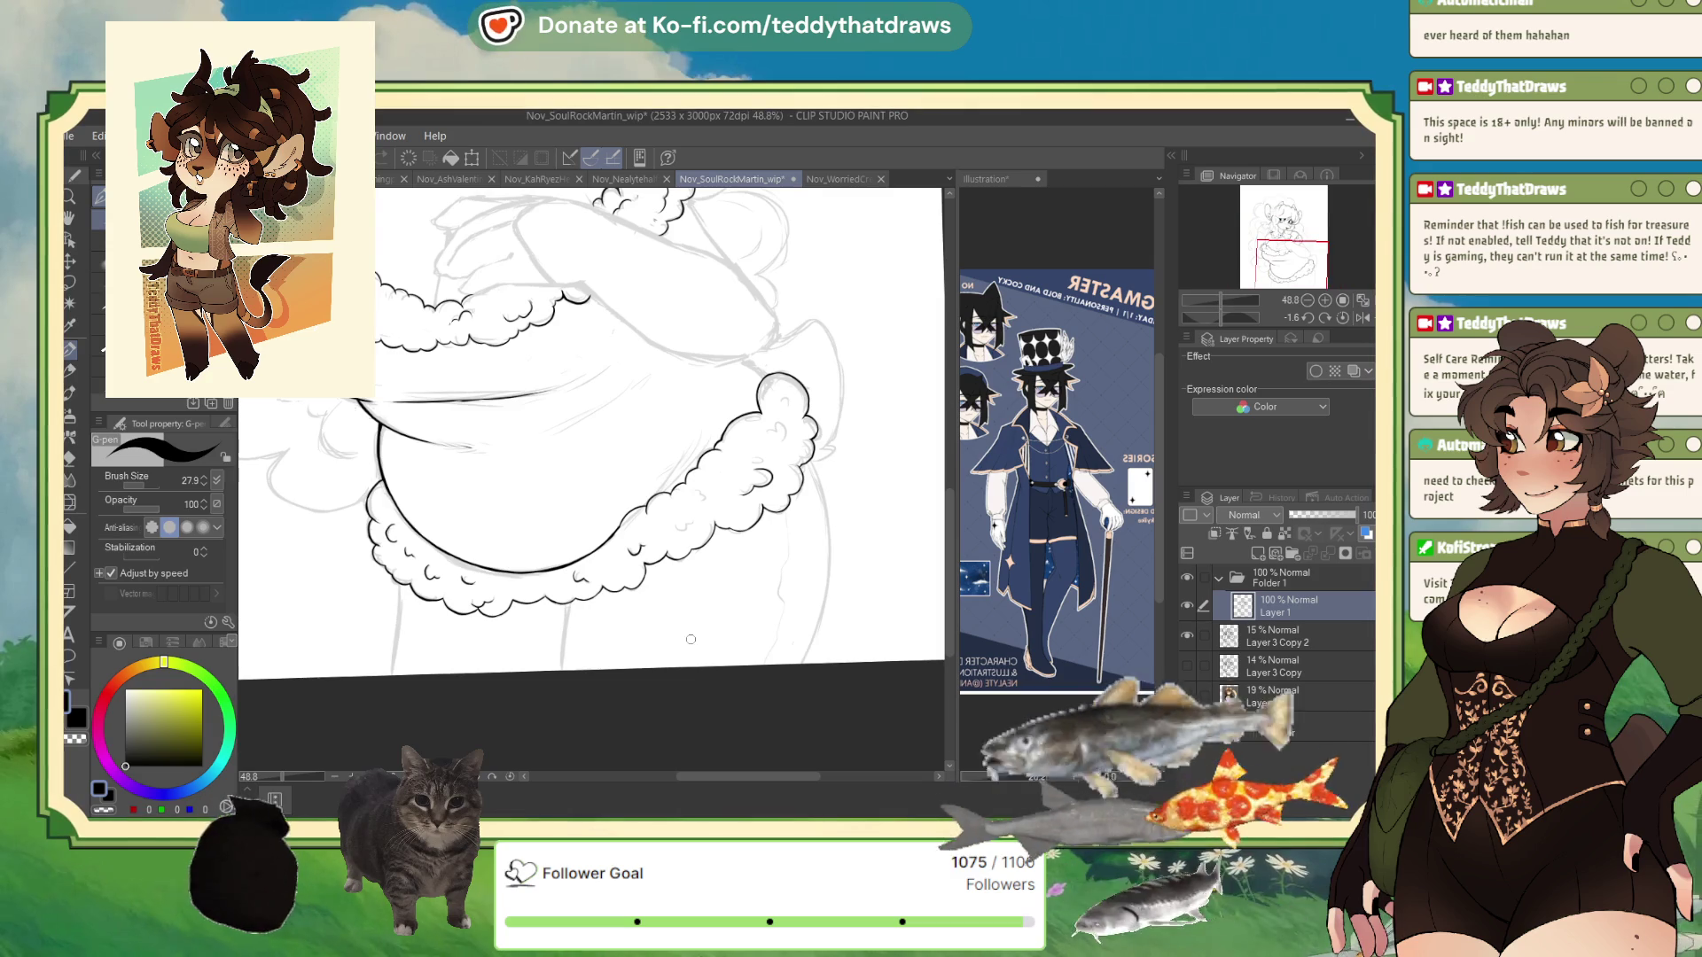
left_click(1362, 318)
mouse_move(371, 464)
left_mouse_down()
mouse_move(354, 558)
mouse_move(381, 663)
left_mouse_up()
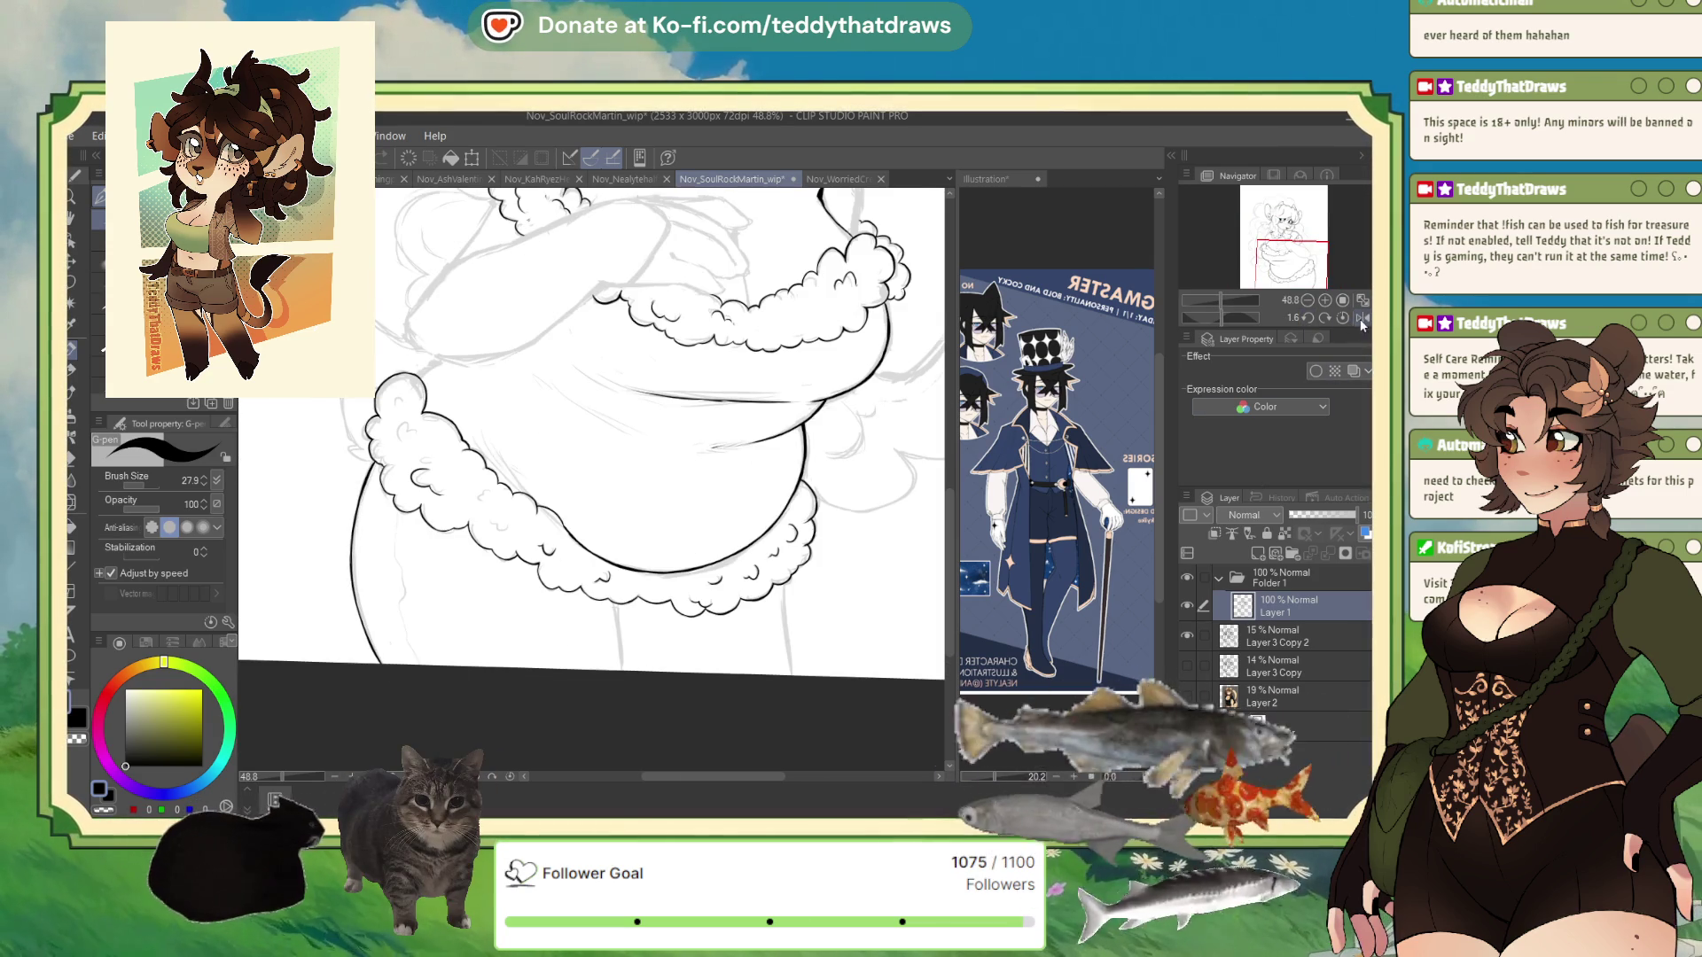
- Un-mirror the view and ink a line down the figure's right leg
key("h")
left_click_drag(568, 605, 564, 669)
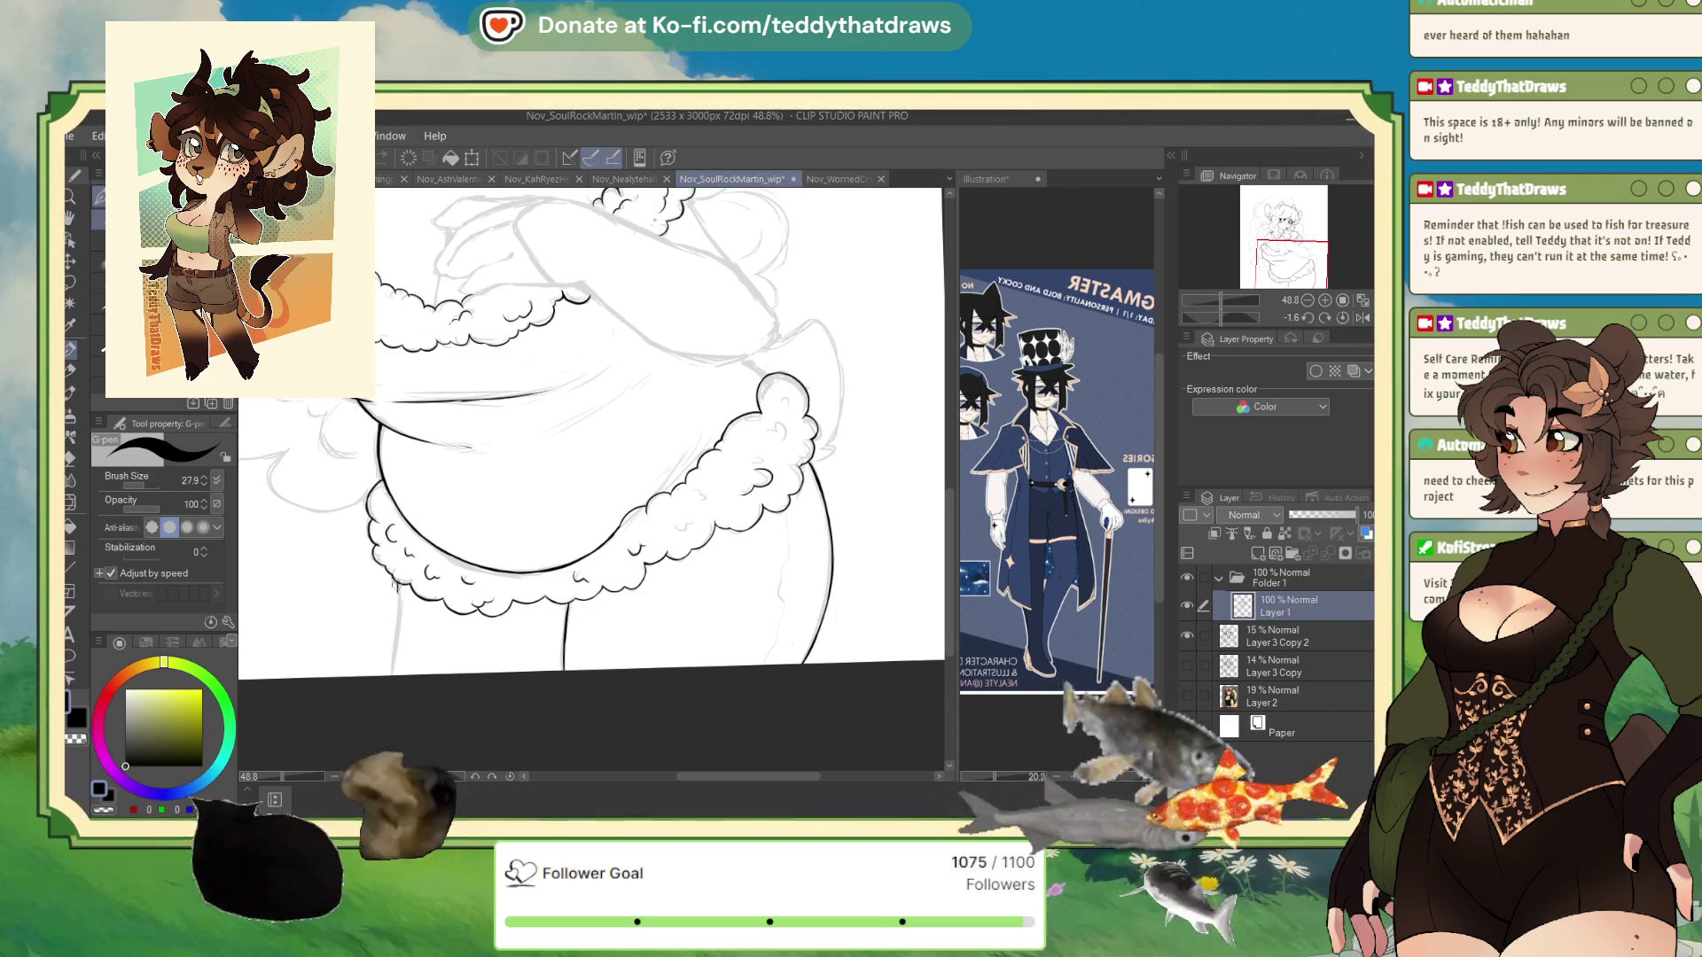
scroll(1228, 281, "down", 5)
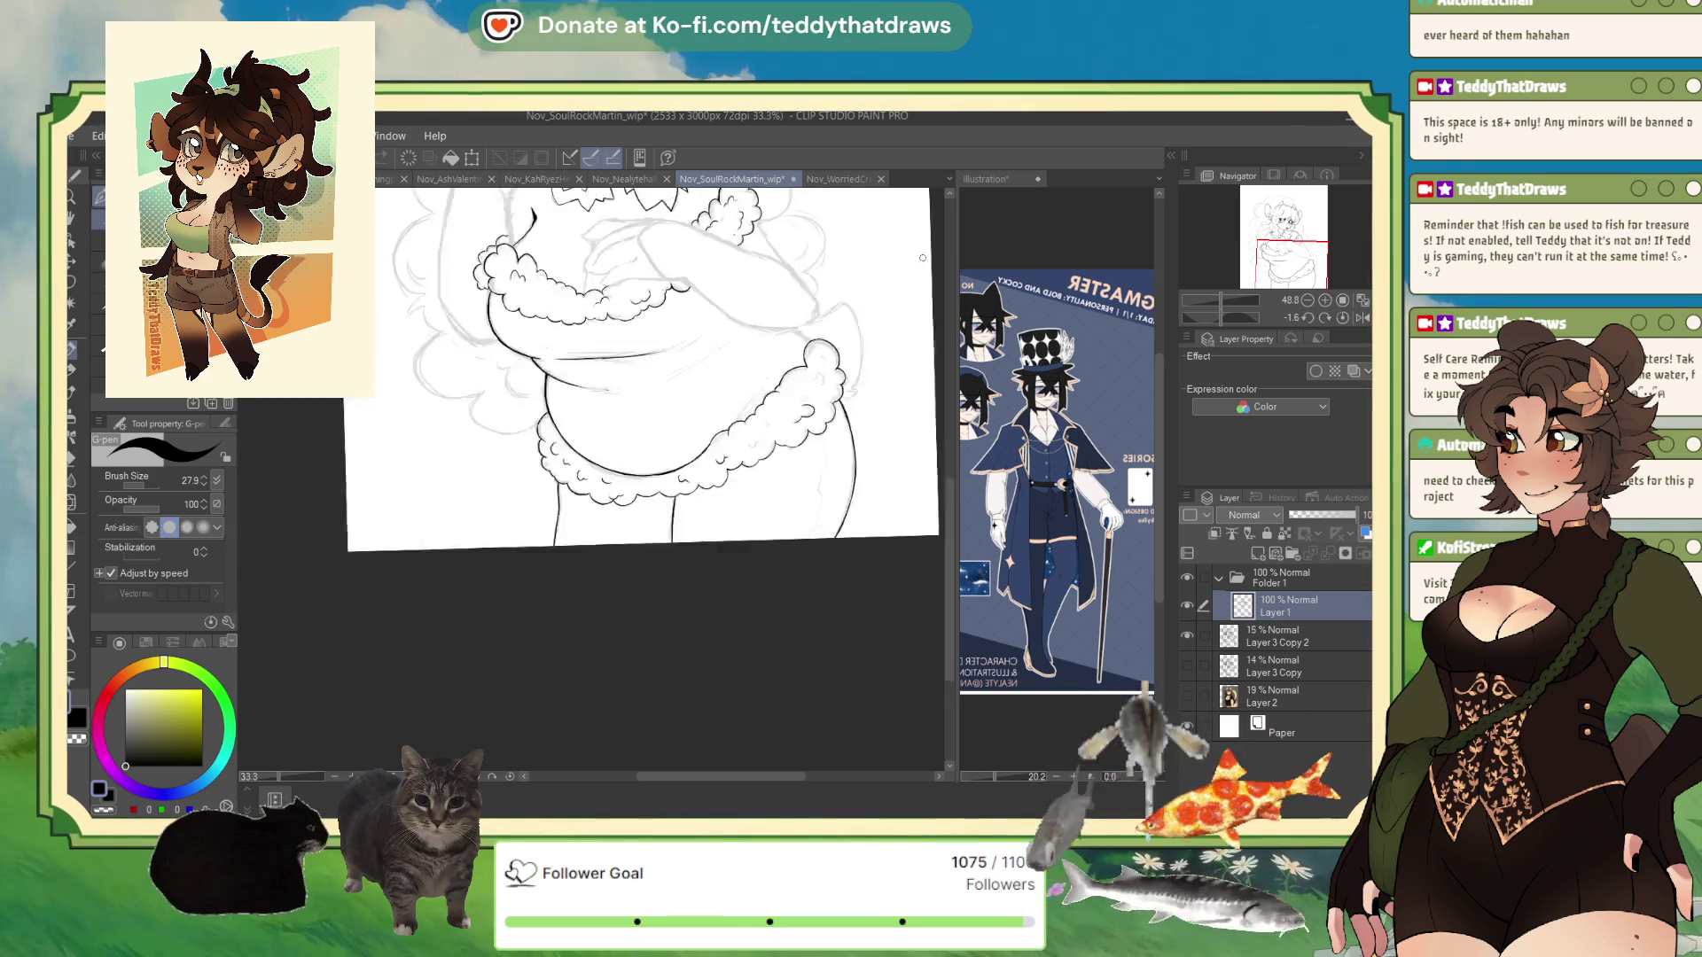
scroll(1228, 280, "up", 5)
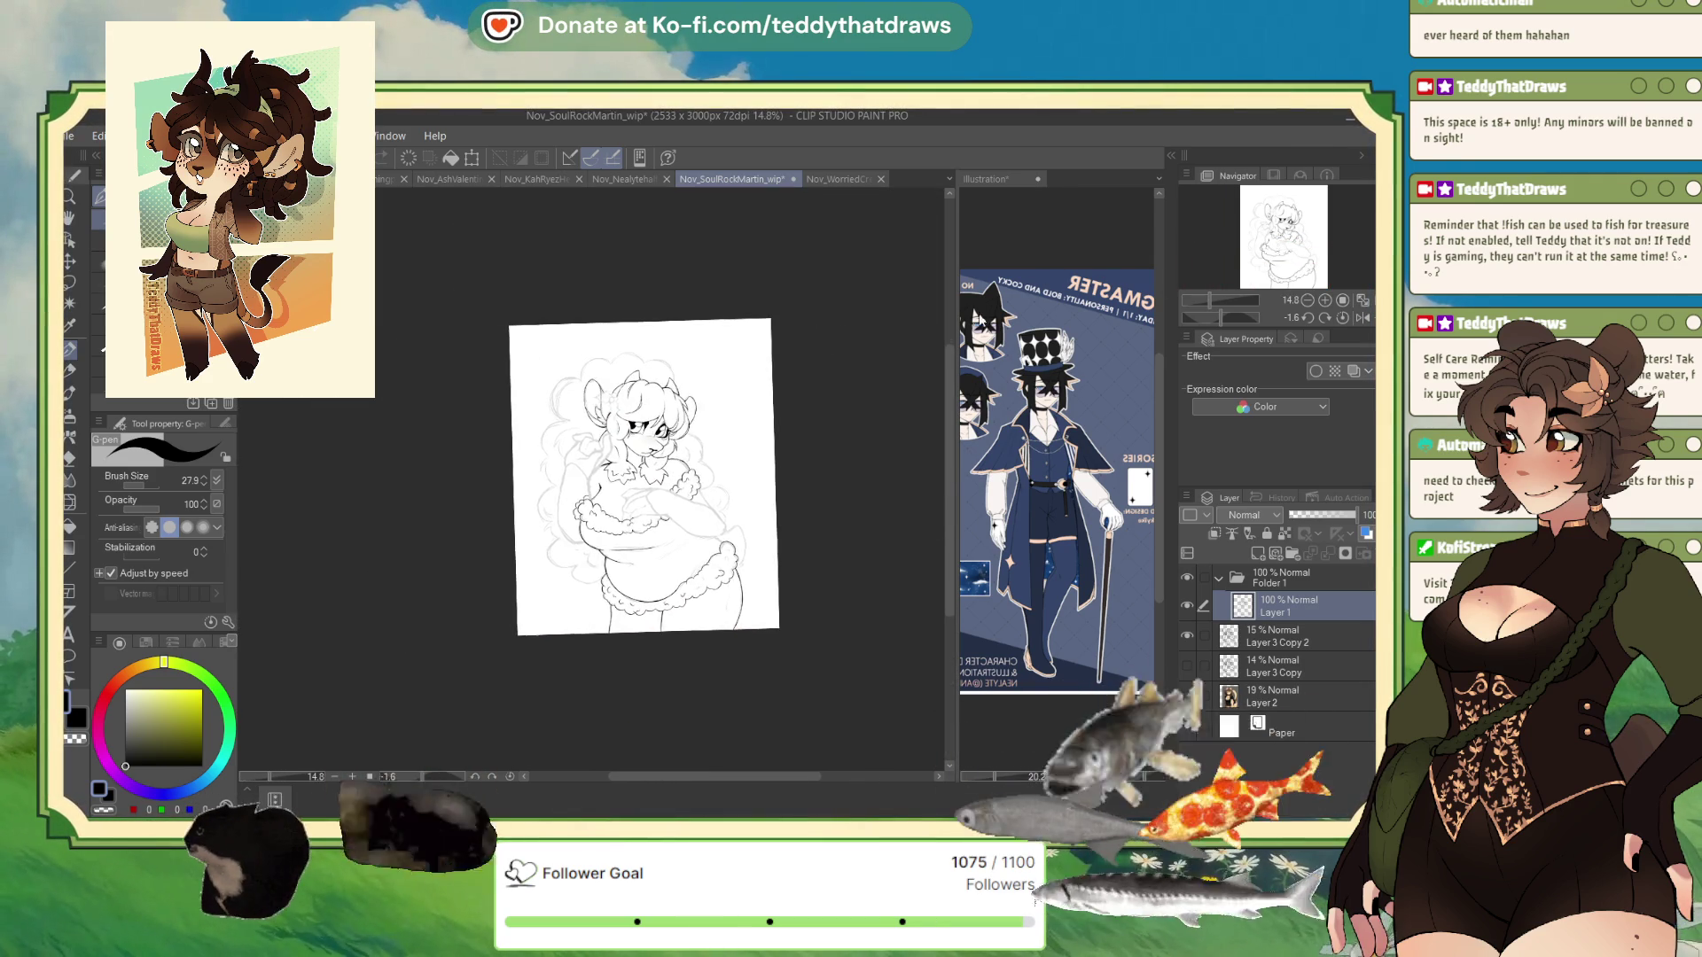
- Drop the character reference image into the Illustration document as a new layer
left_click(1026, 302)
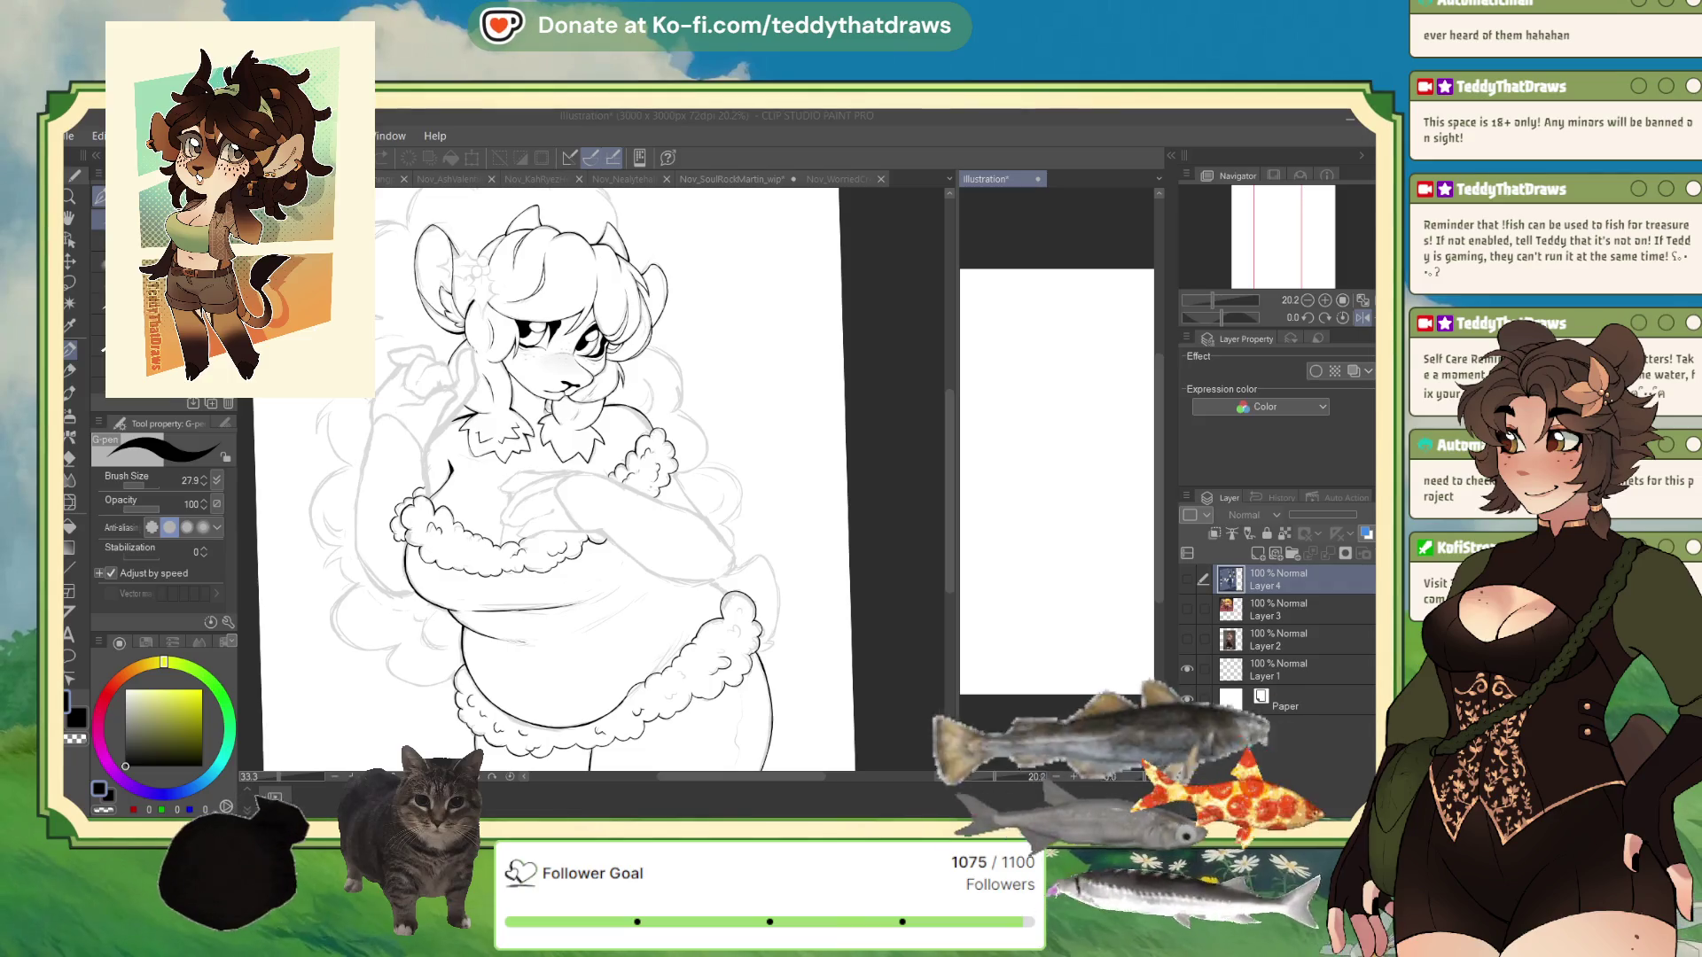
left_click_drag(1020, 237, 1034, 312)
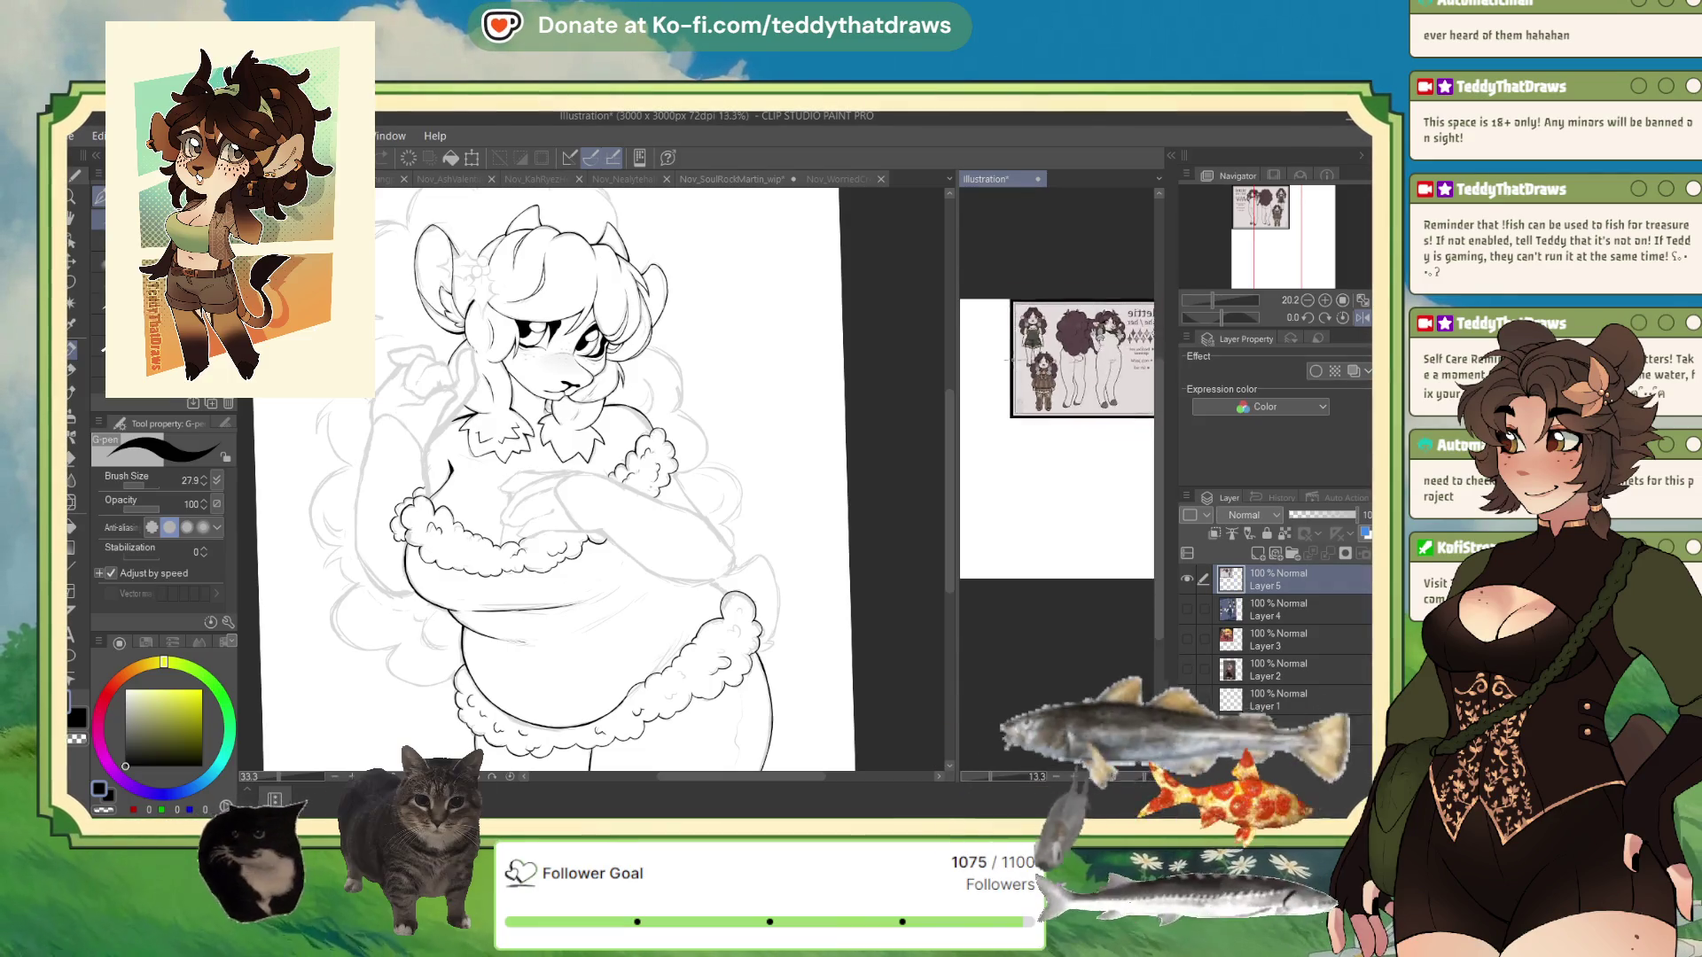
scroll(1034, 312, "down", 3)
- Scale up the reference image with Scale/Rotate and confirm the resize
left_click(471, 157)
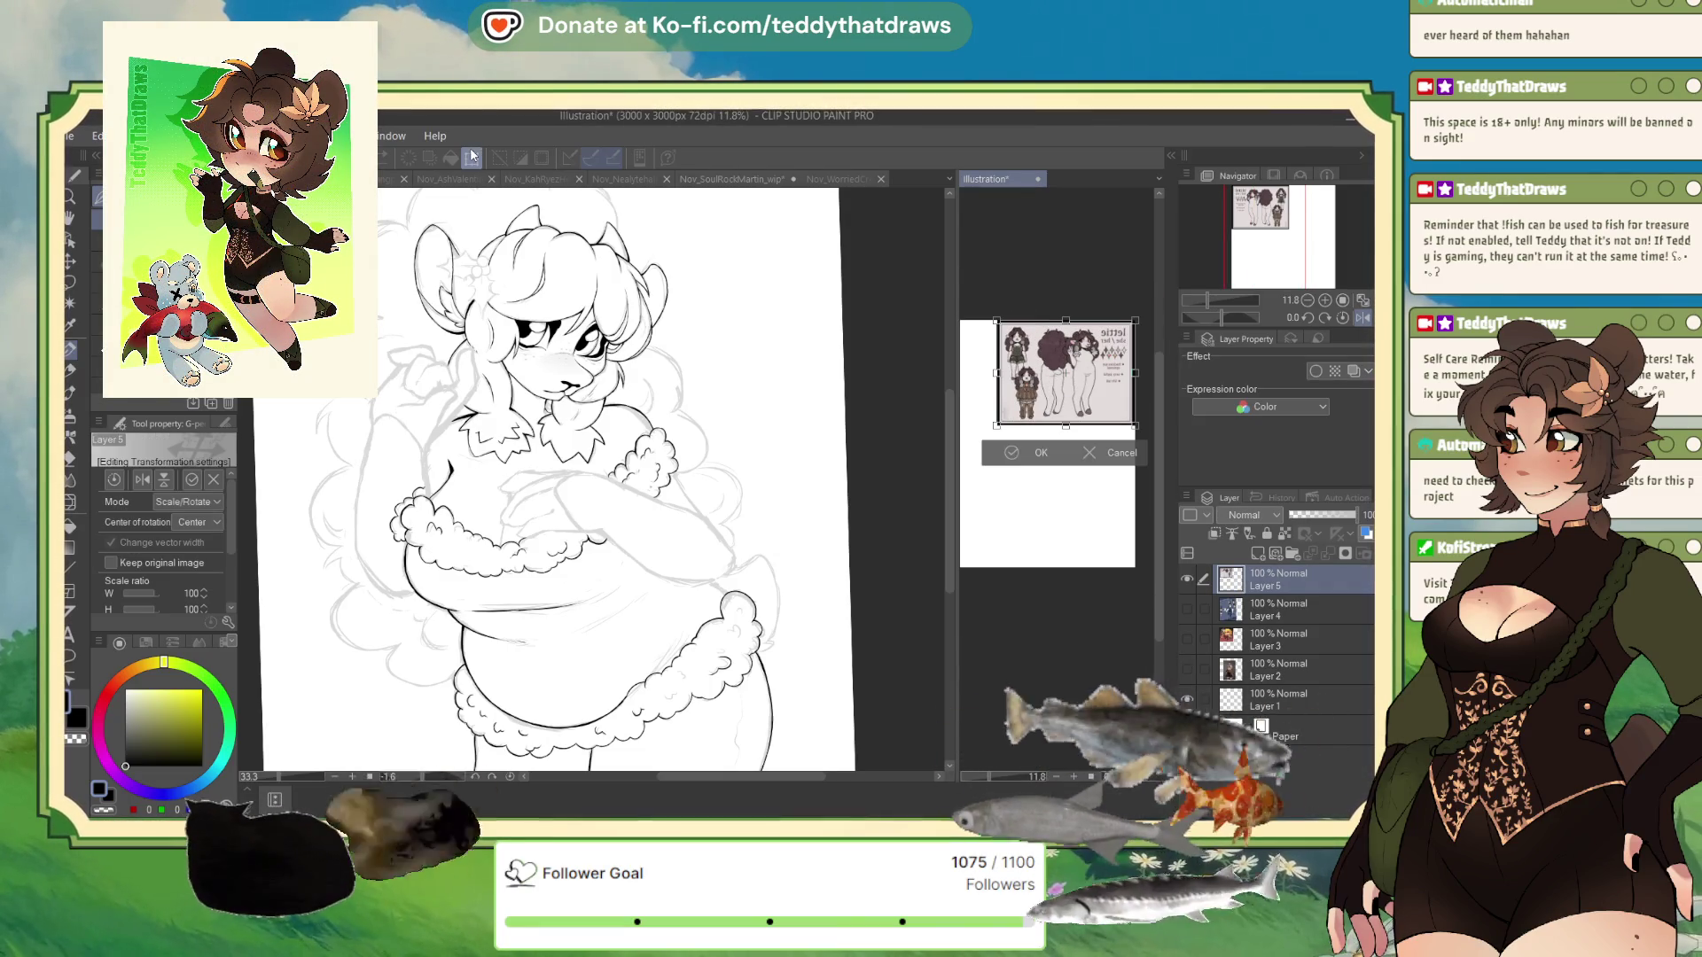
left_click_drag(997, 426, 941, 470)
key("Return")
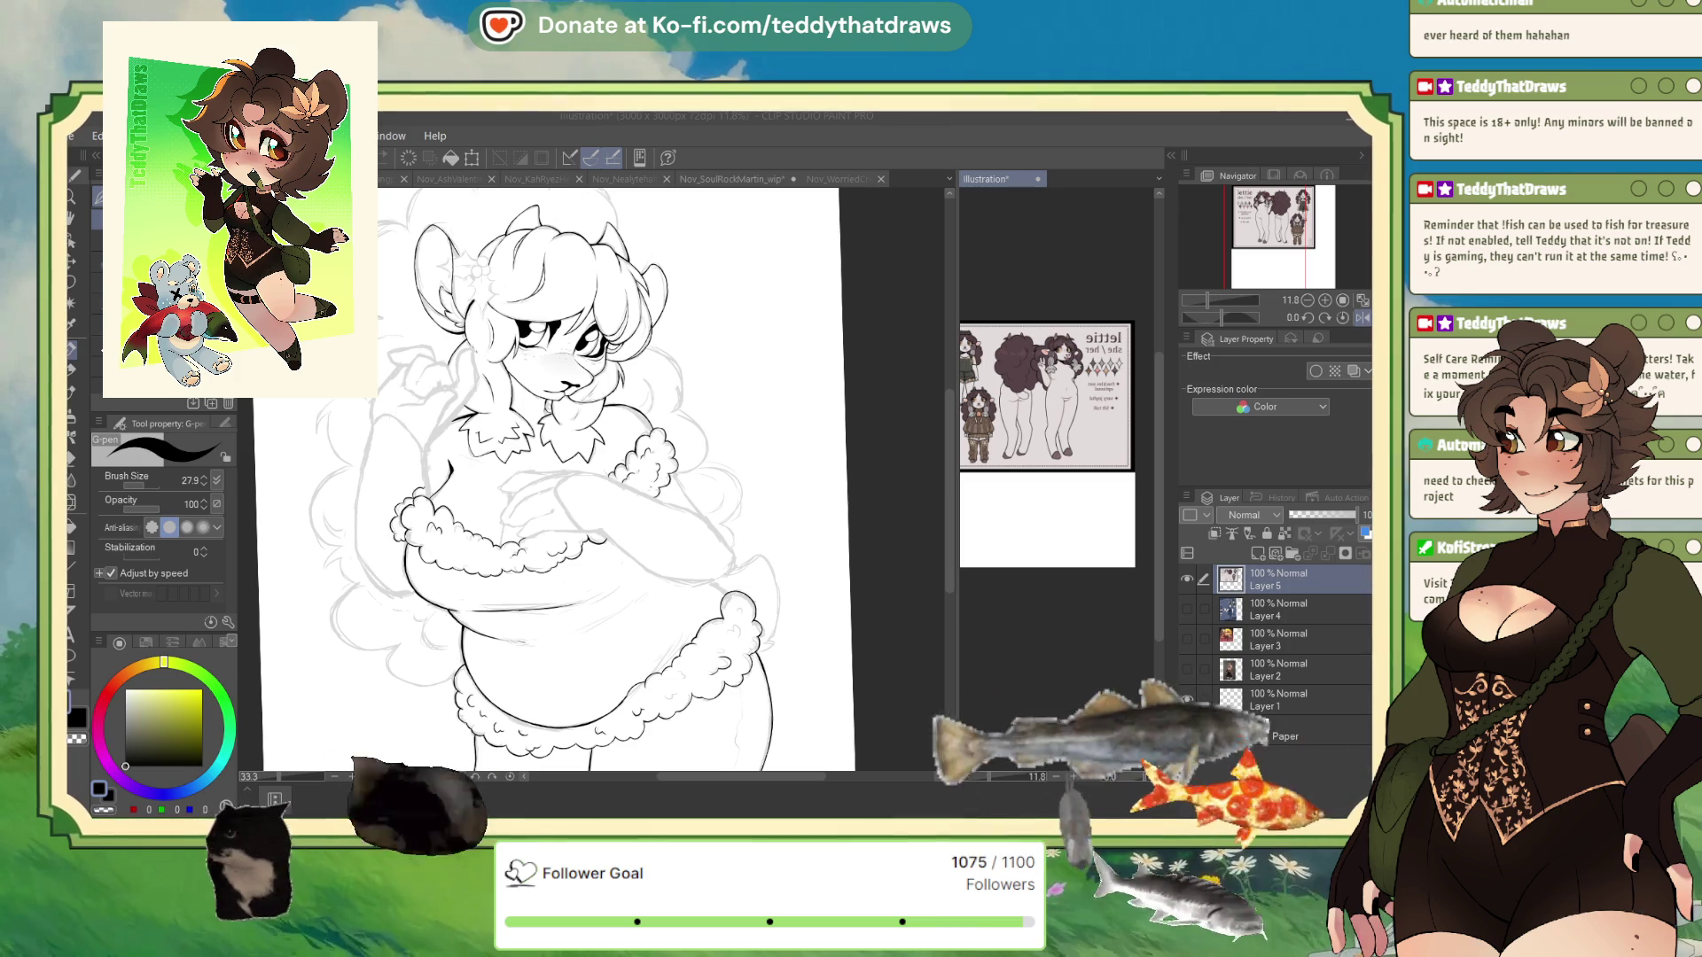
left_click(1283, 248)
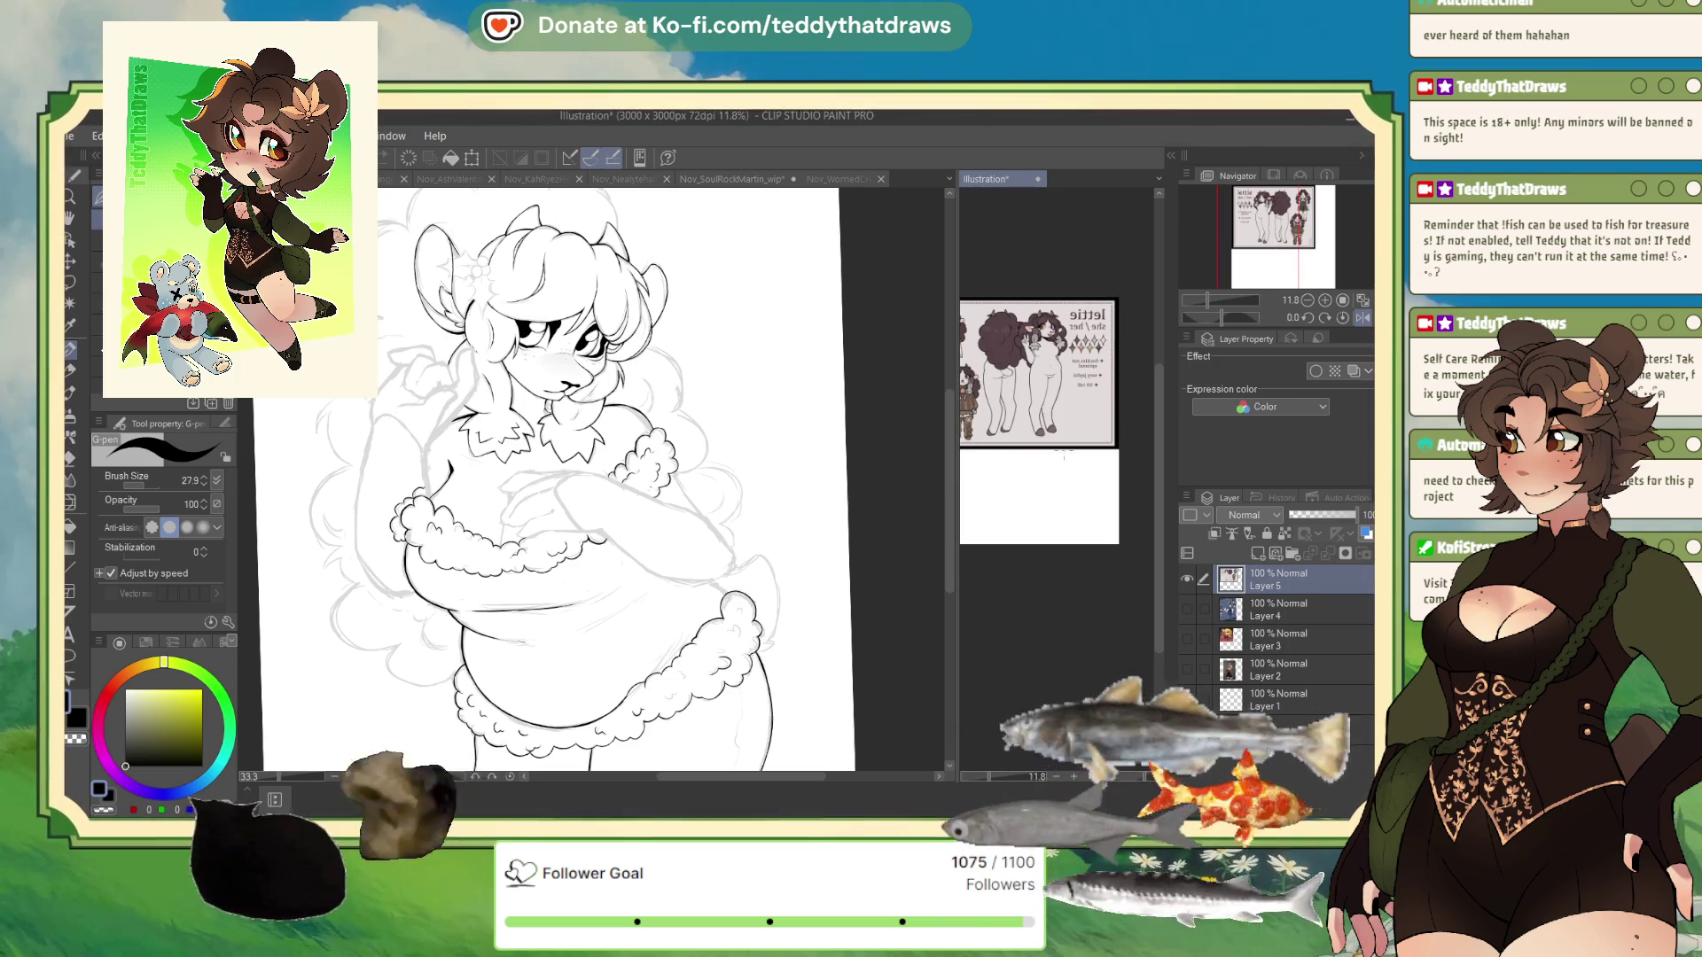
- Zoom the Illustration view in and out to check the enlarged reference beside the drawing
scroll(1051, 359, "up", 2)
scroll(1052, 373, "up", 2)
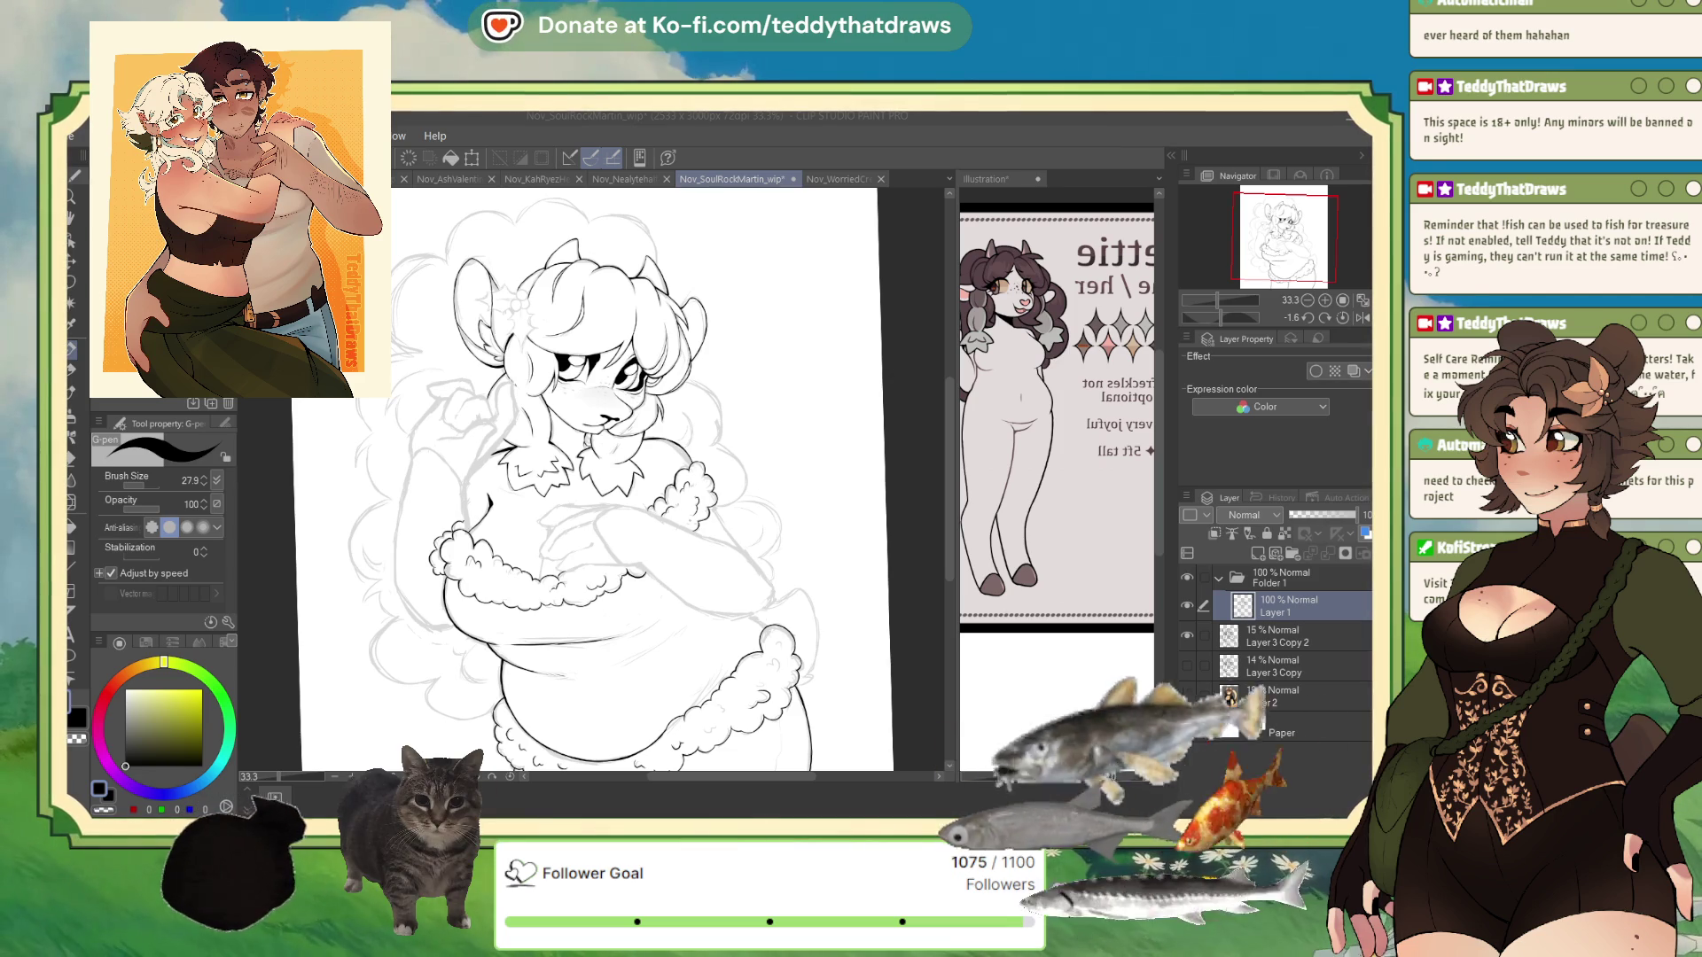
scroll(510, 501, "down", 3)
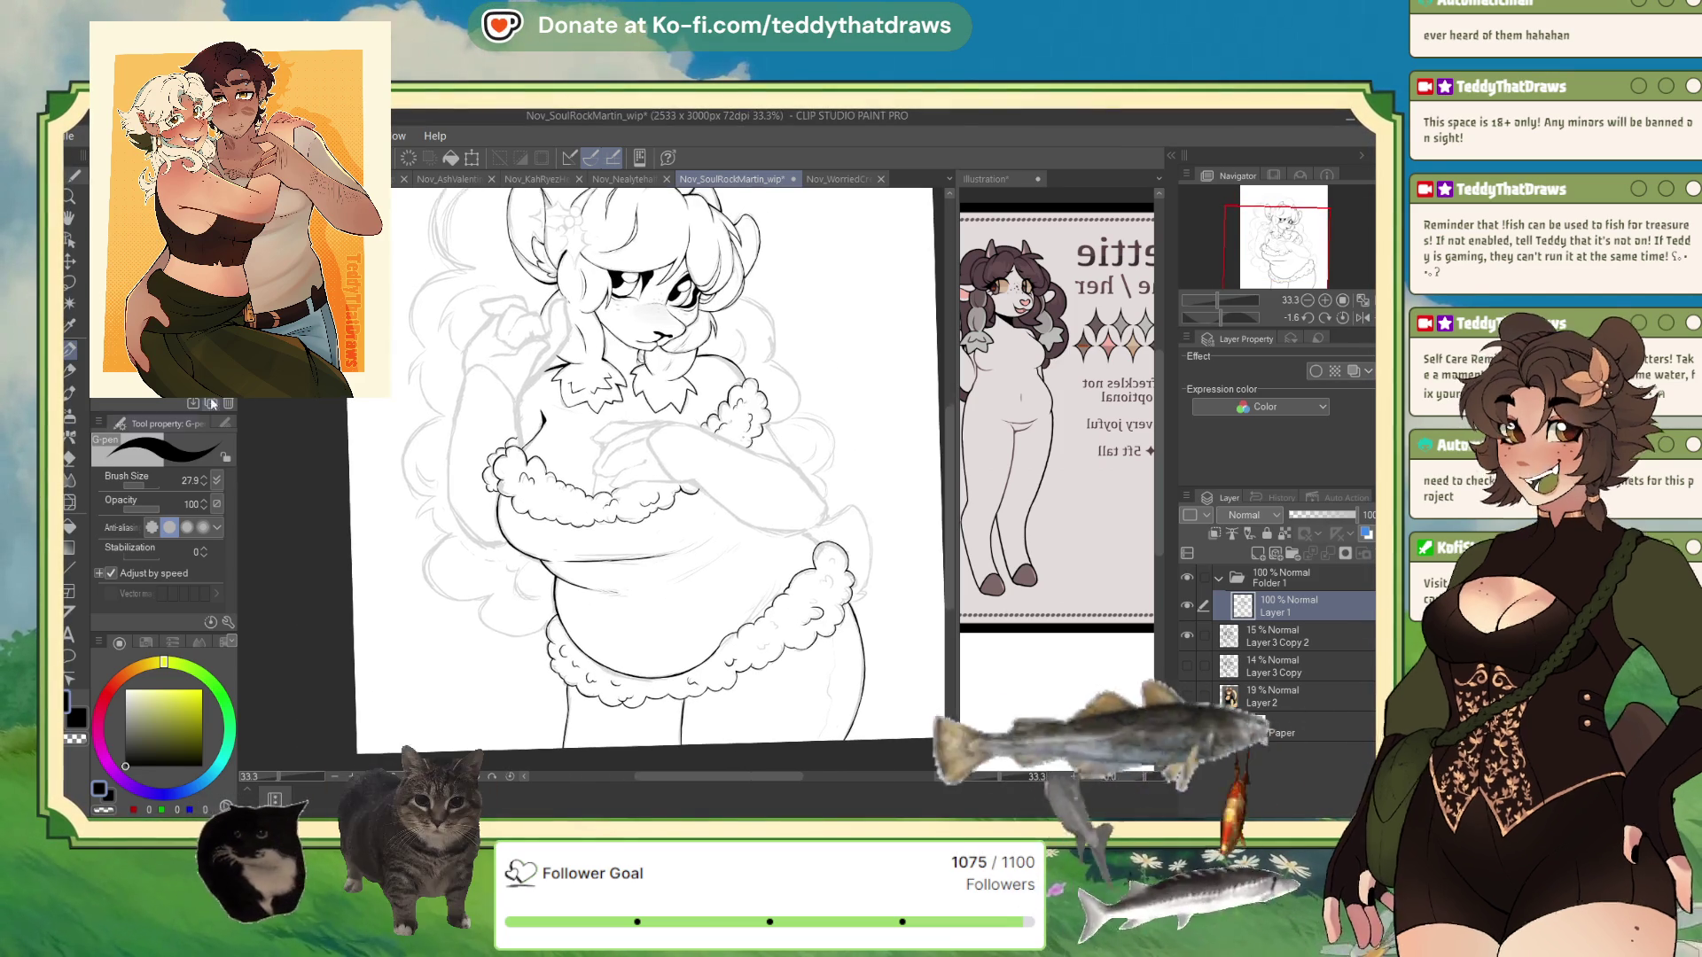
scroll(509, 500, "up", 4)
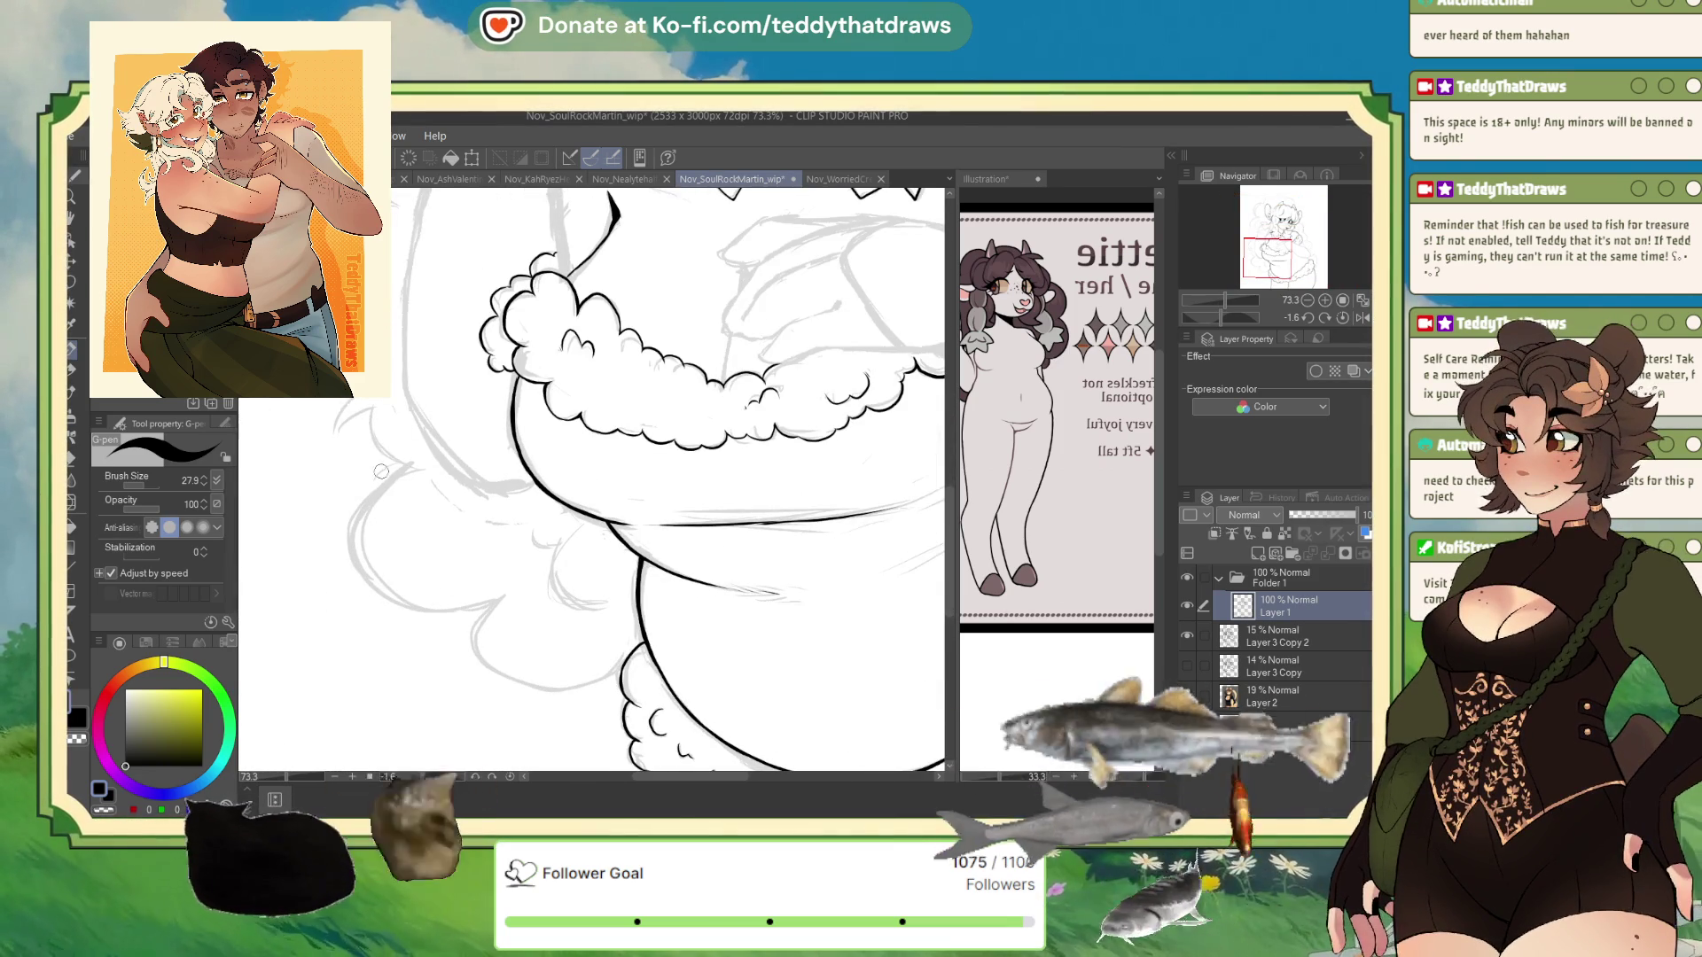
- Ink two curves down the fur band's sides, rotating and mirroring the canvas as needed
mouse_move(385, 470)
left_mouse_down()
mouse_move(356, 548)
mouse_move(370, 581)
left_mouse_up()
mouse_move(524, 608)
left_mouse_down()
mouse_move(620, 638)
mouse_move(754, 603)
mouse_move(886, 496)
mouse_move(1068, 398)
left_mouse_up()
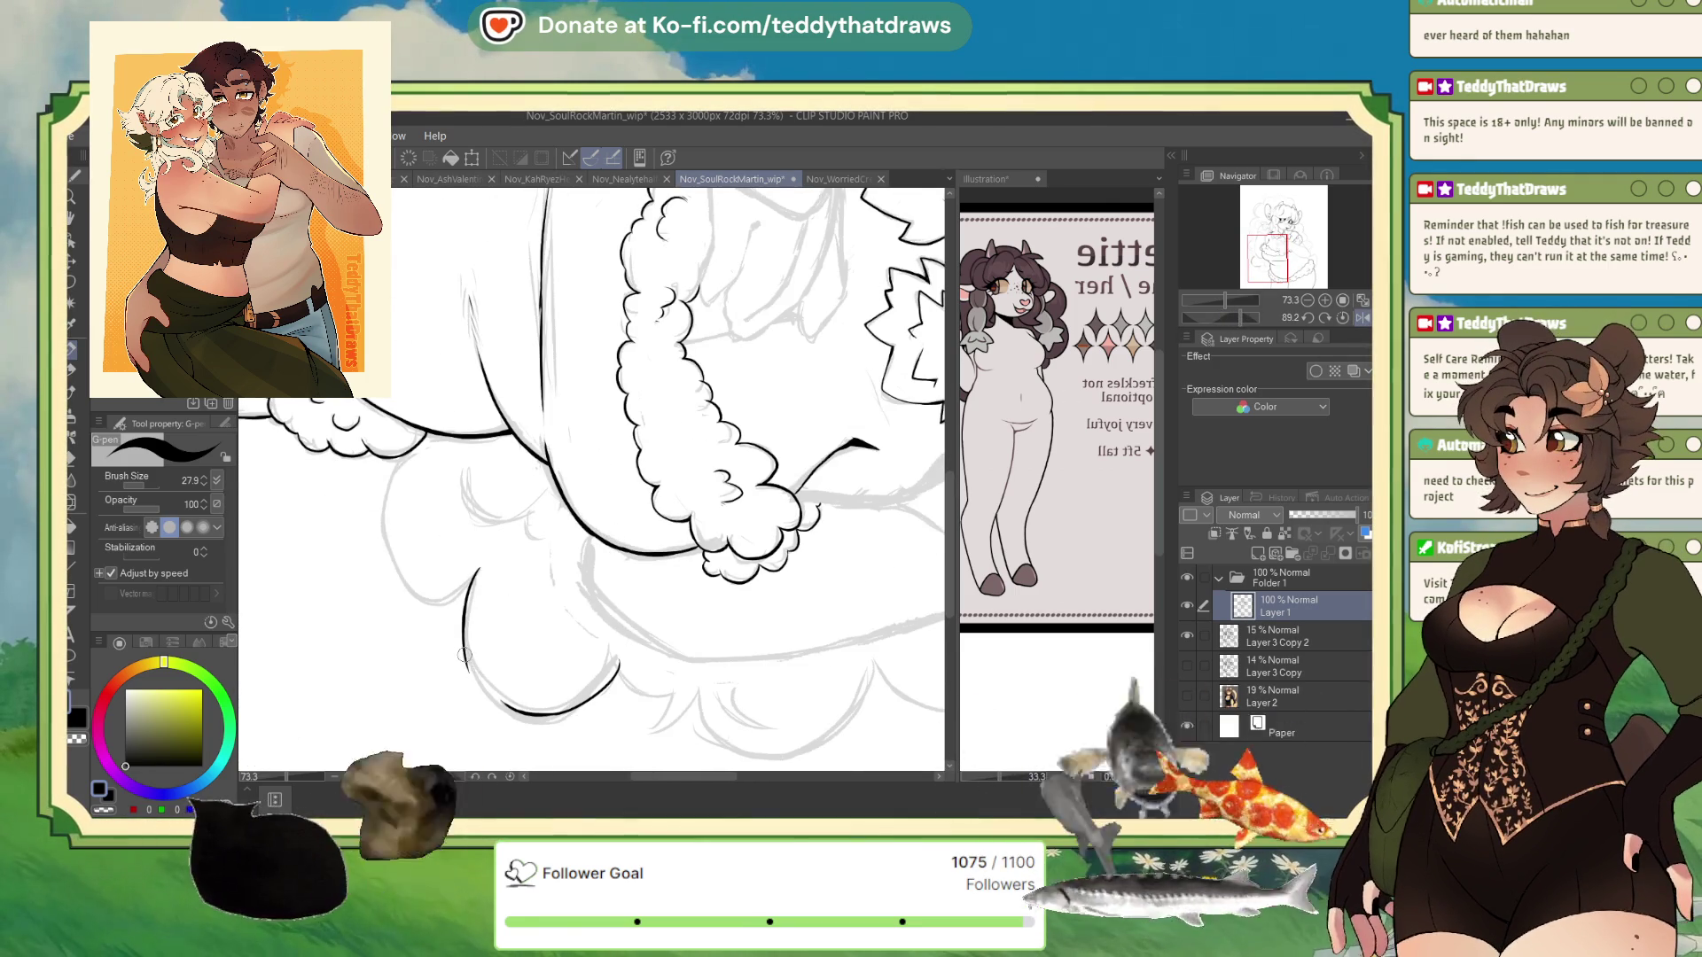
mouse_move(479, 568)
left_mouse_down()
mouse_move(488, 684)
mouse_move(468, 674)
mouse_move(486, 694)
left_mouse_up()
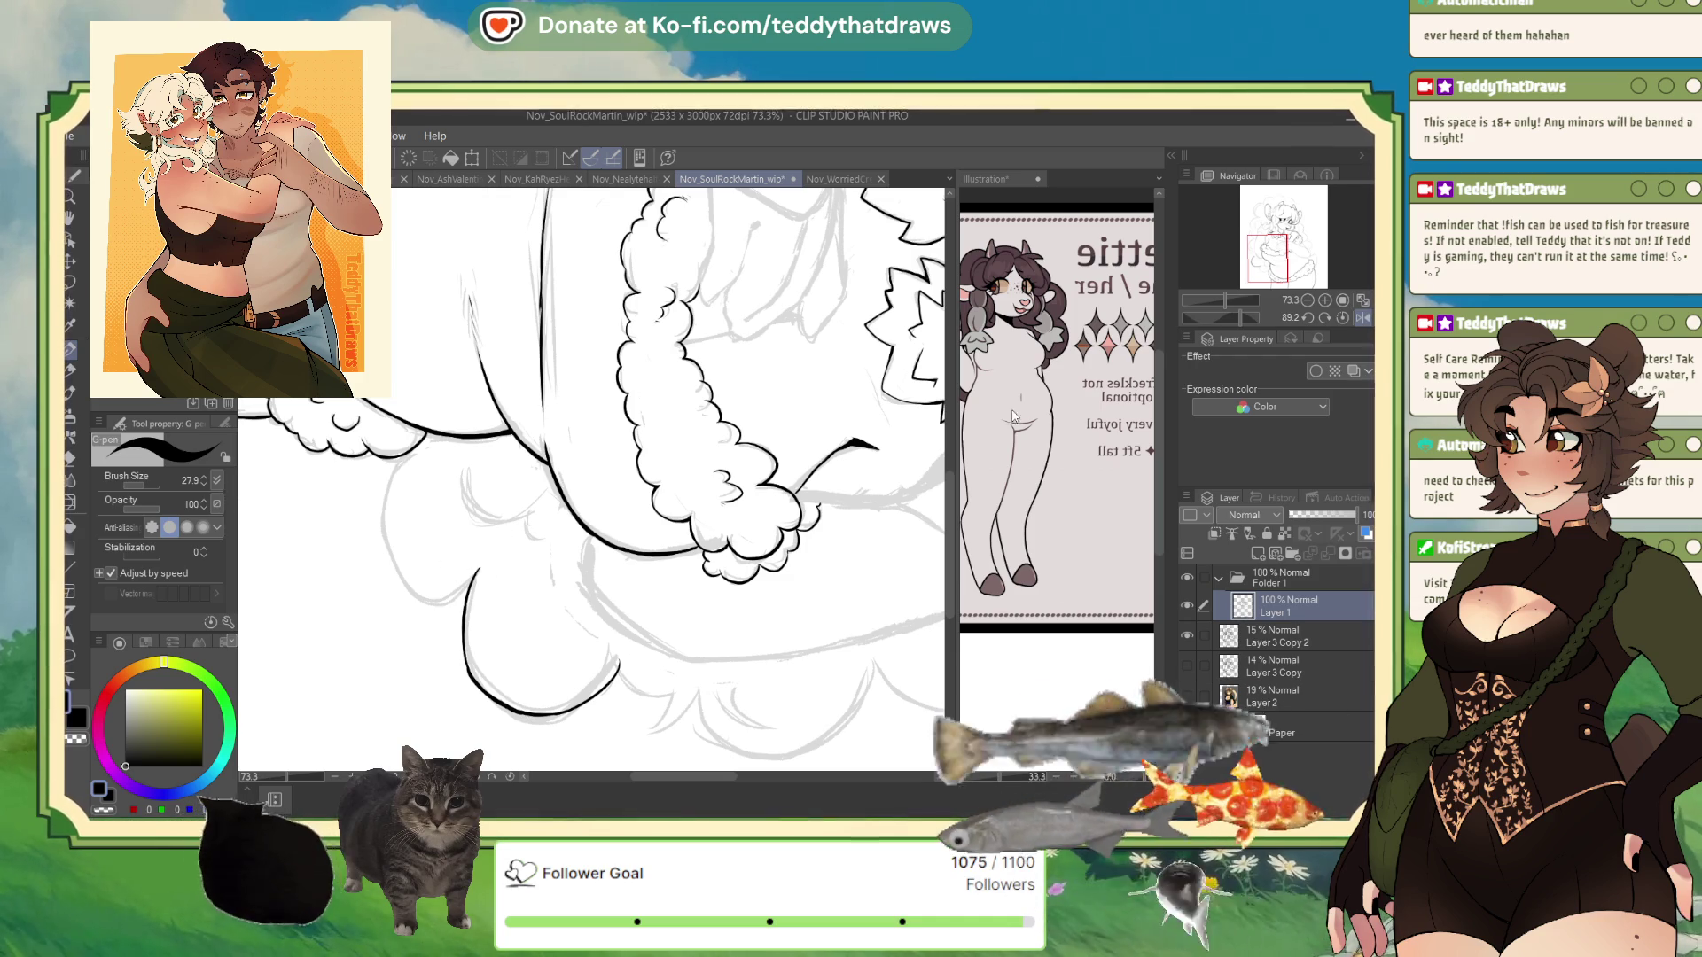
mouse_move(475, 567)
left_mouse_down()
mouse_move(461, 600)
mouse_move(434, 596)
mouse_move(450, 626)
mouse_move(485, 663)
mouse_move(536, 674)
left_mouse_up()
key("h")
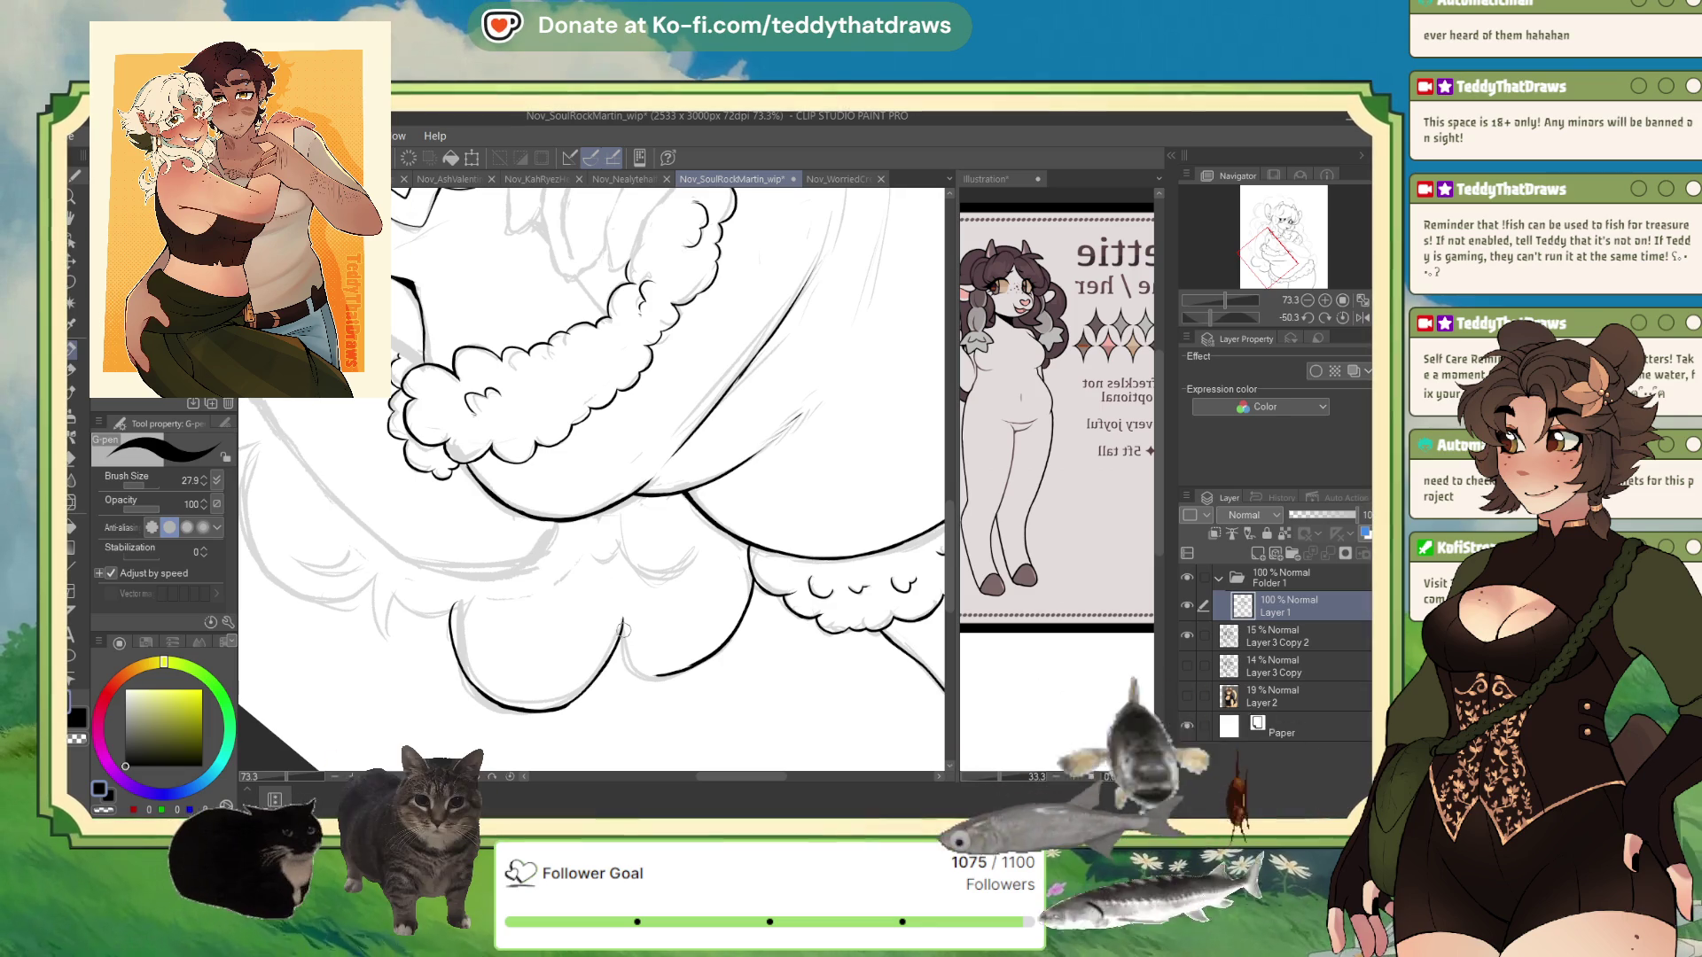
- Ink a short G-pen stroke linking the lower cloud-shaped fur curves
mouse_move(620, 623)
left_mouse_down()
mouse_move(629, 661)
mouse_move(678, 671)
left_mouse_up()
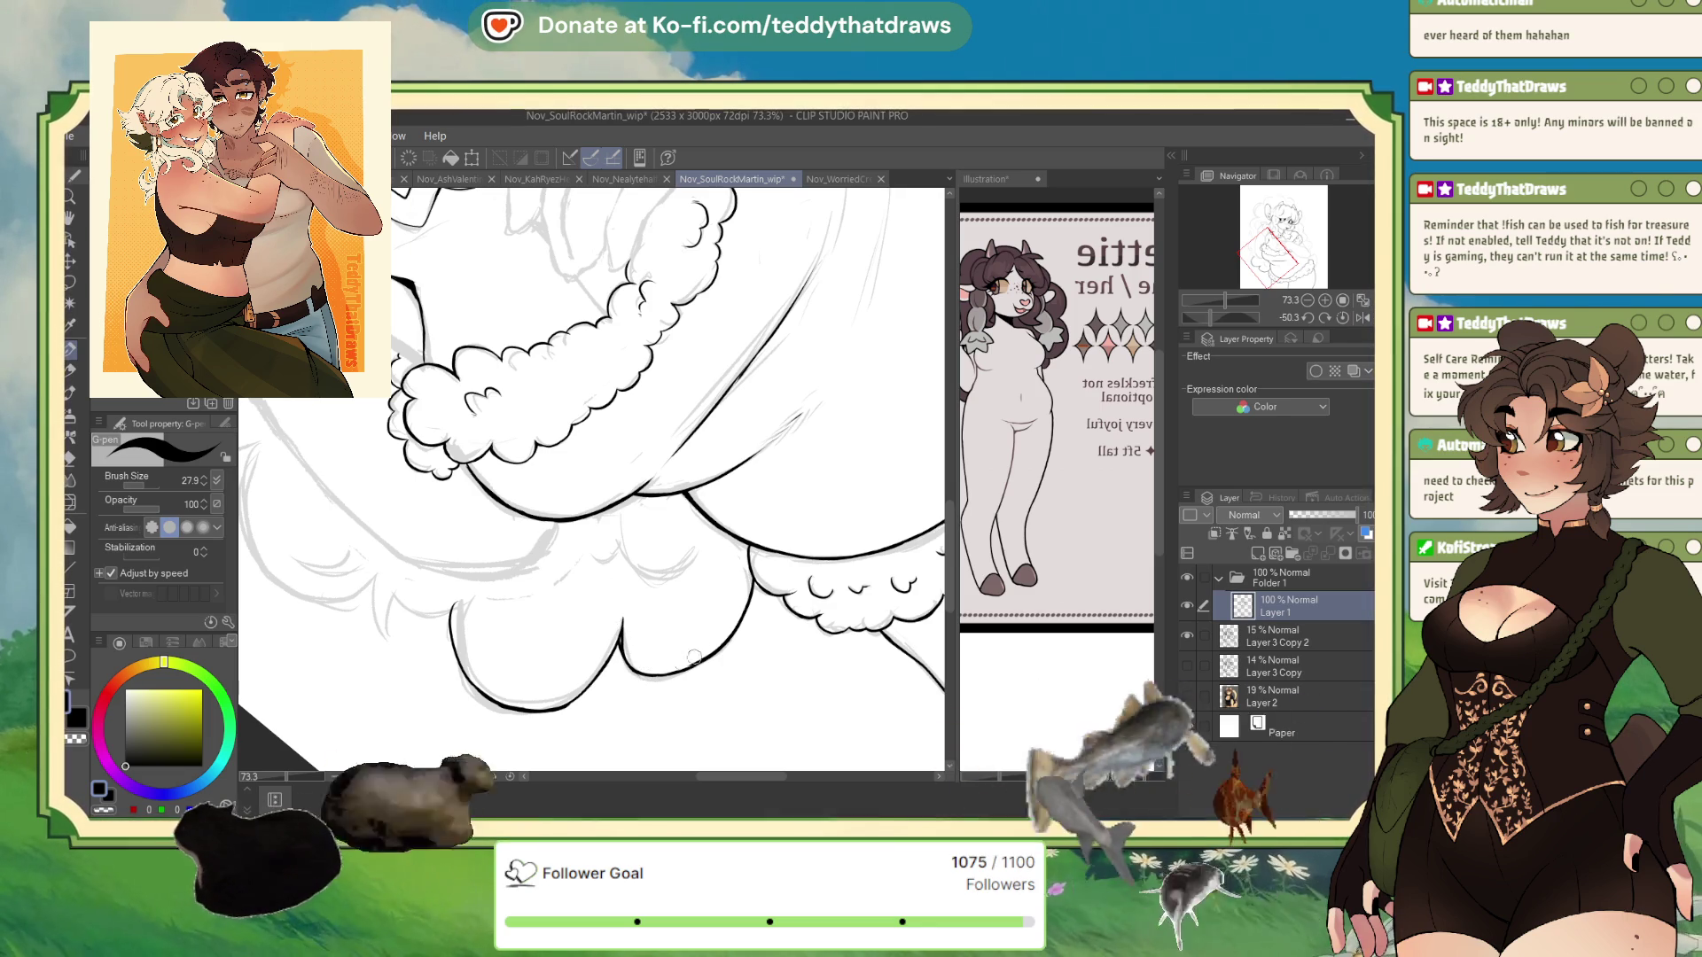
key("alt+Tab")
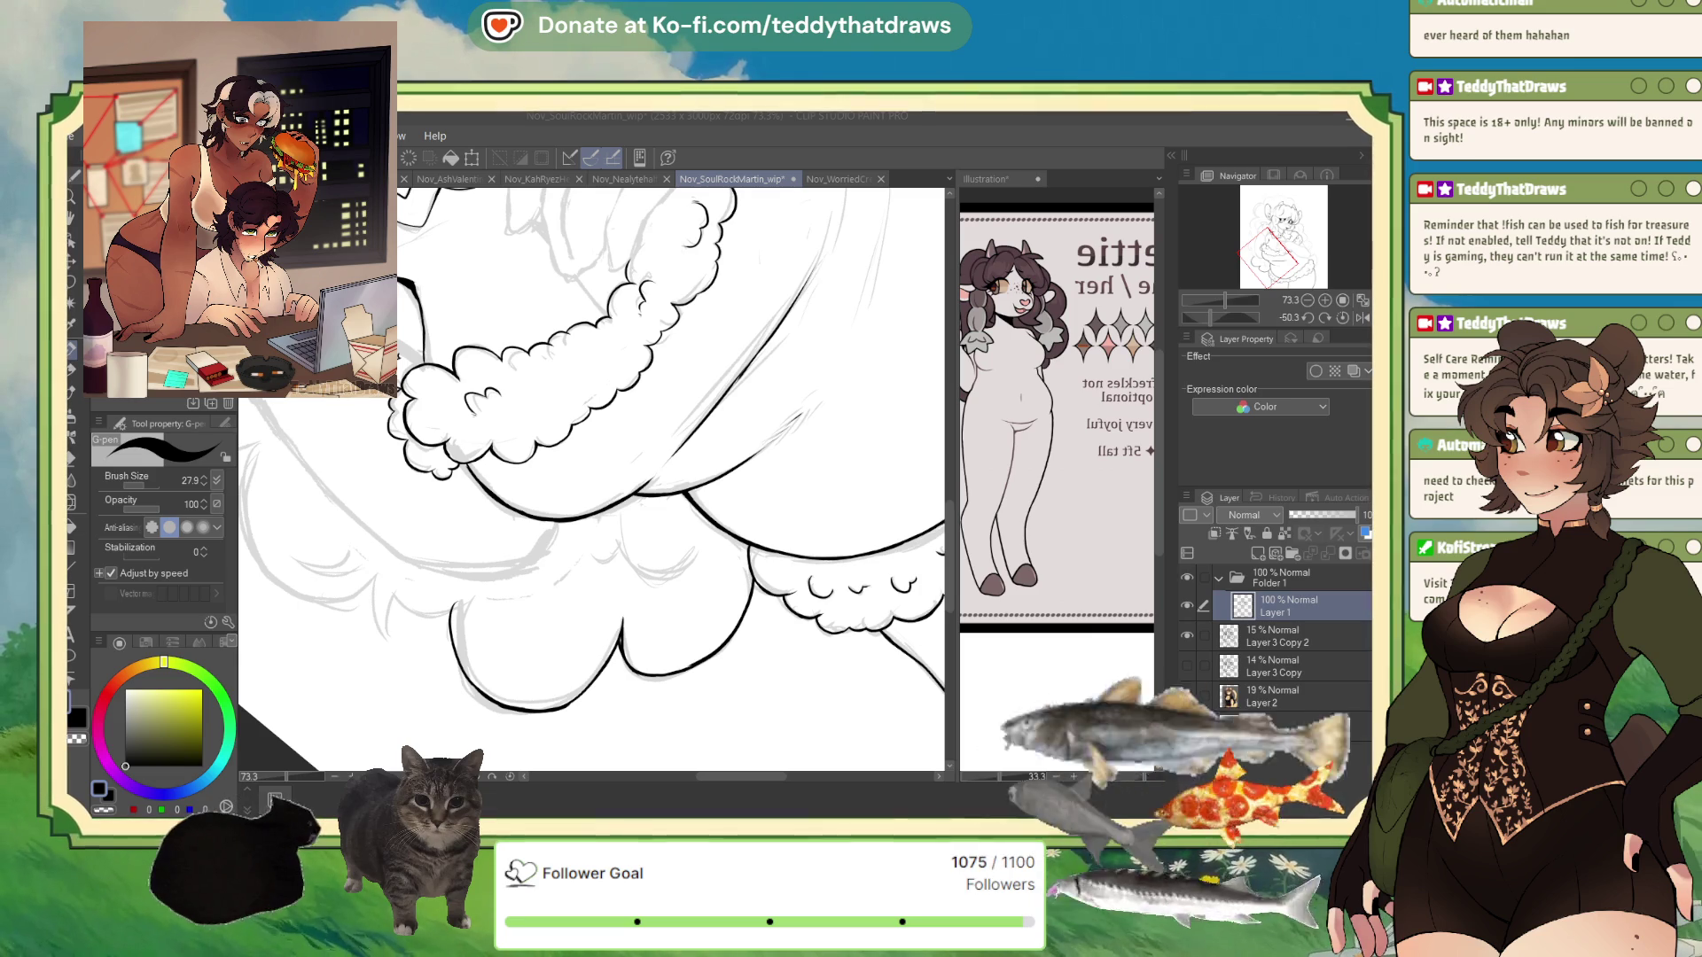
- Unflip the view, extend the ink curve rightward, and add a small scallop on the lower fur edge
mouse_move(612, 538)
left_mouse_down()
mouse_move(533, 501)
mouse_move(549, 525)
mouse_move(621, 528)
left_mouse_up()
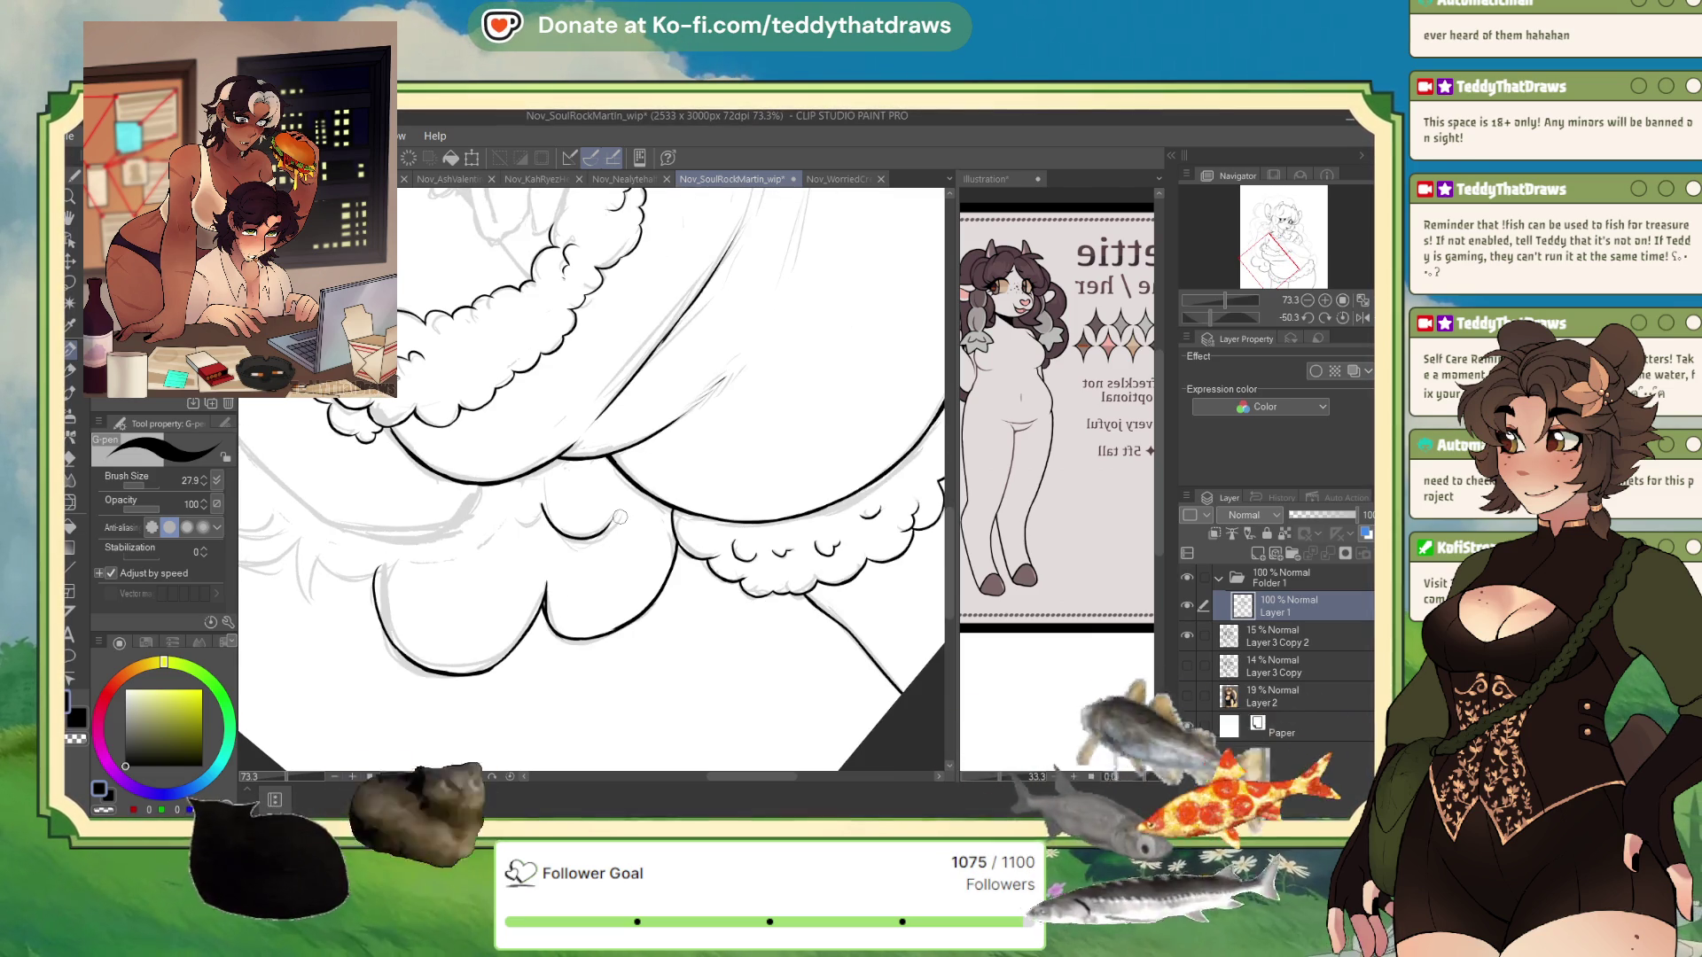
left_click(1360, 317)
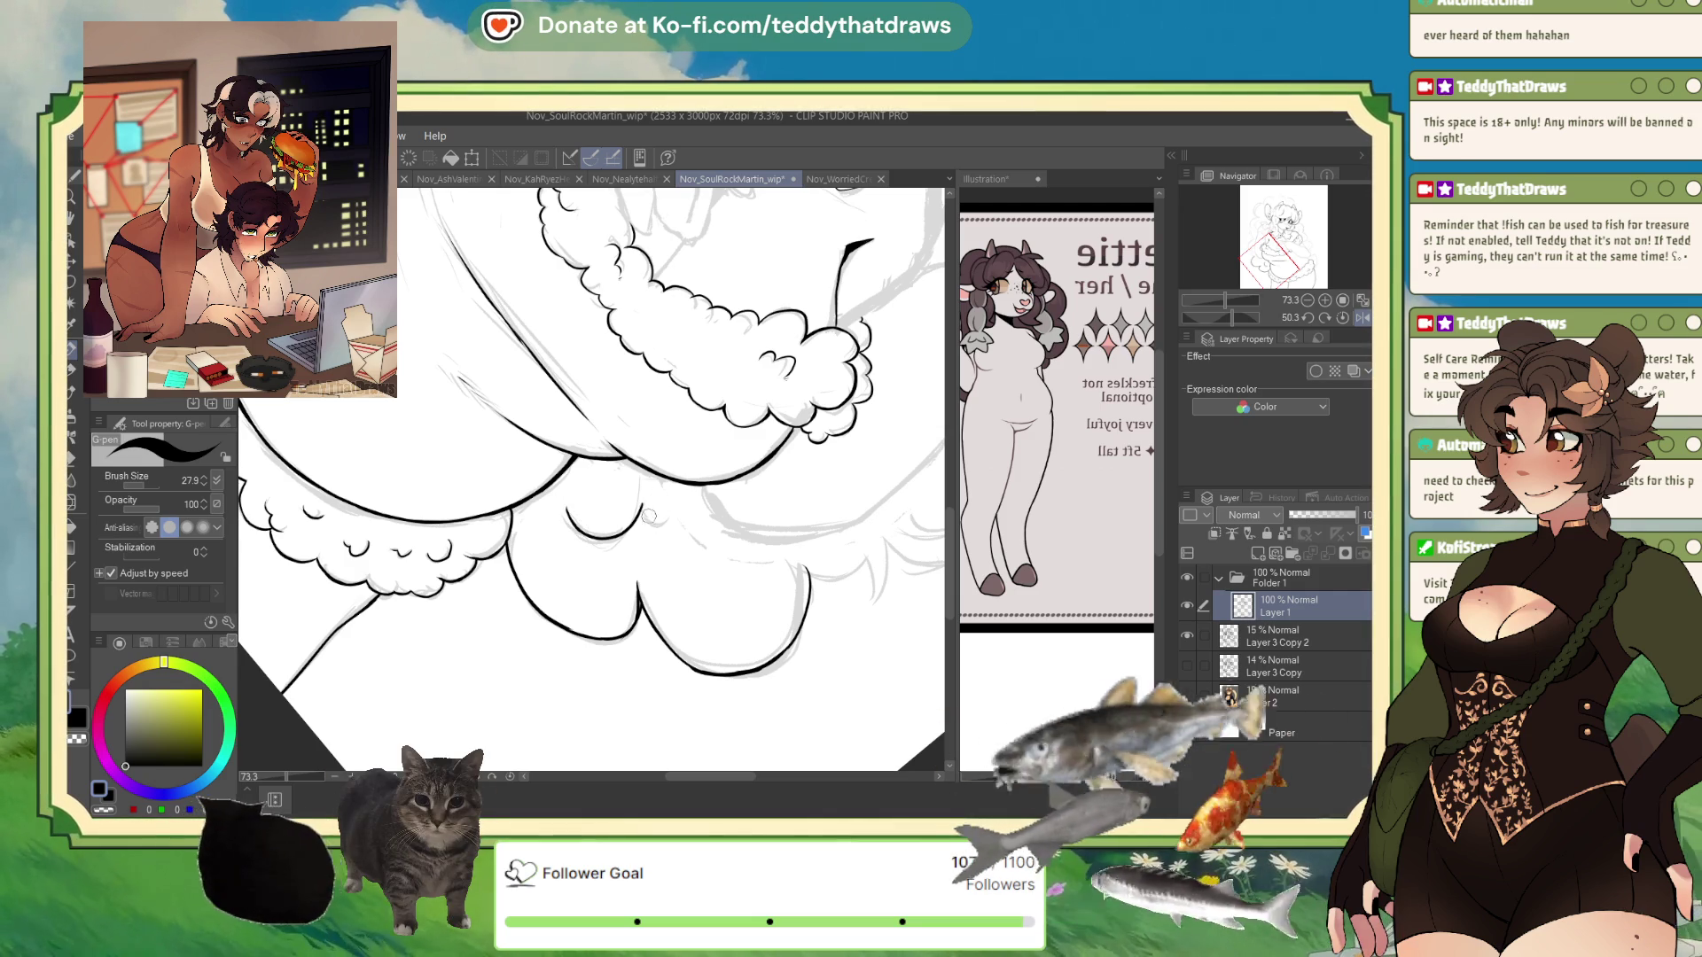
left_click_drag(649, 516, 675, 502)
left_click_drag(425, 548, 463, 554)
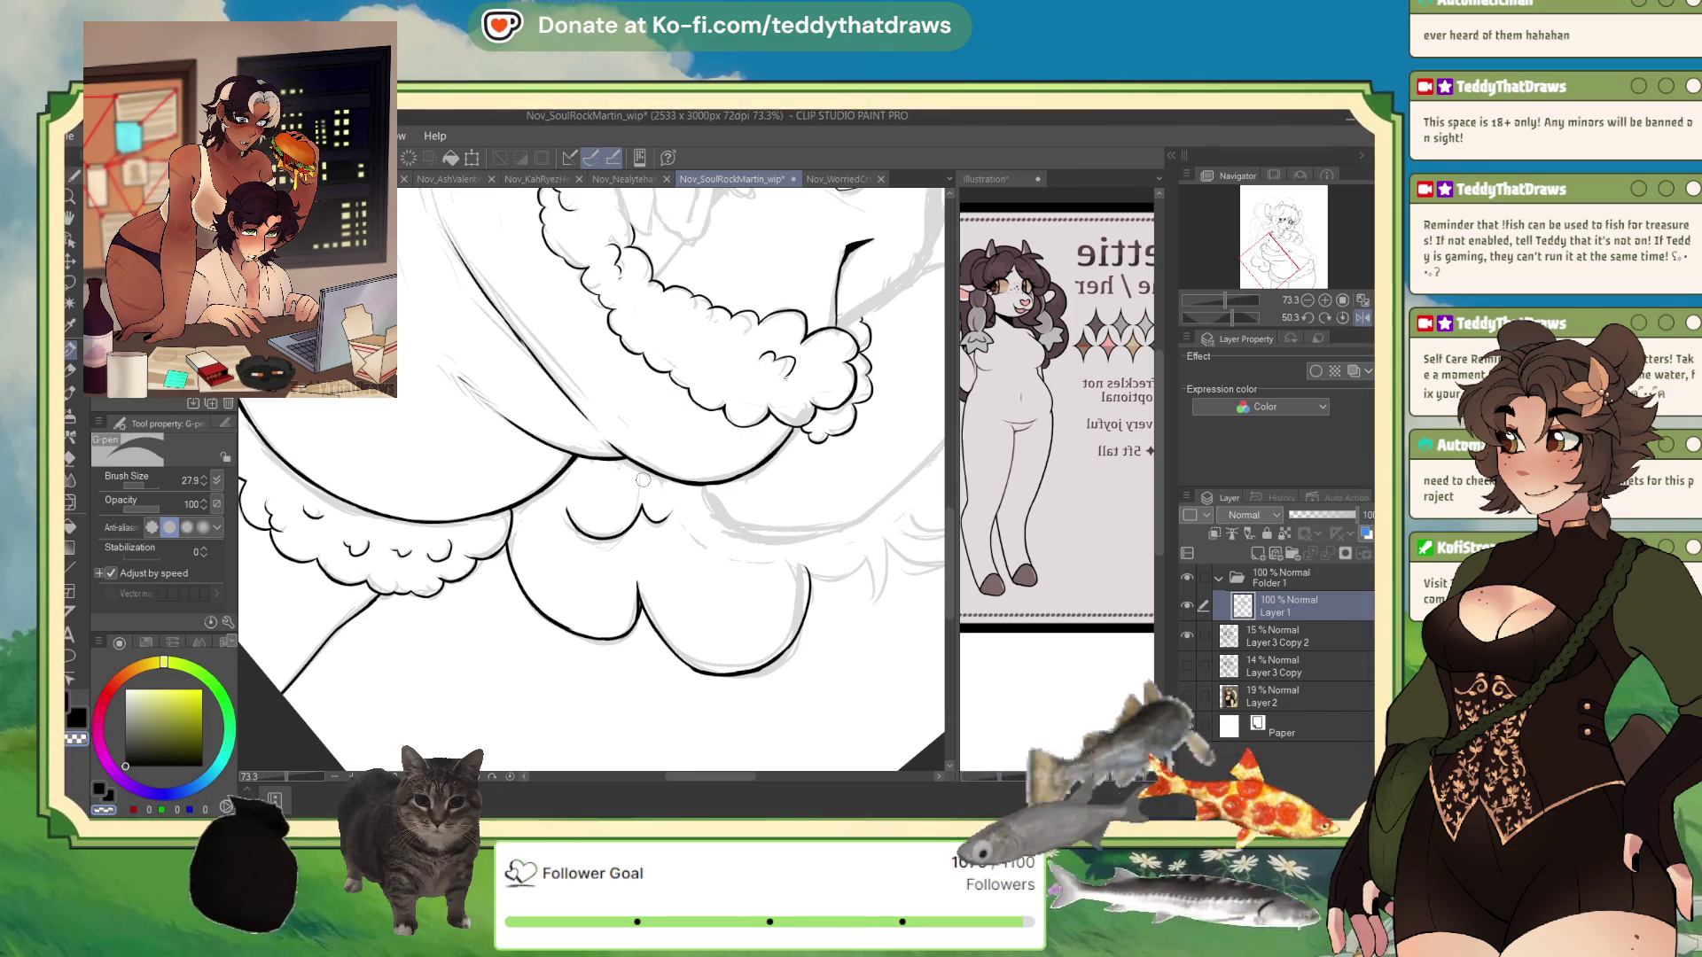
scroll(519, 453, "up", 3)
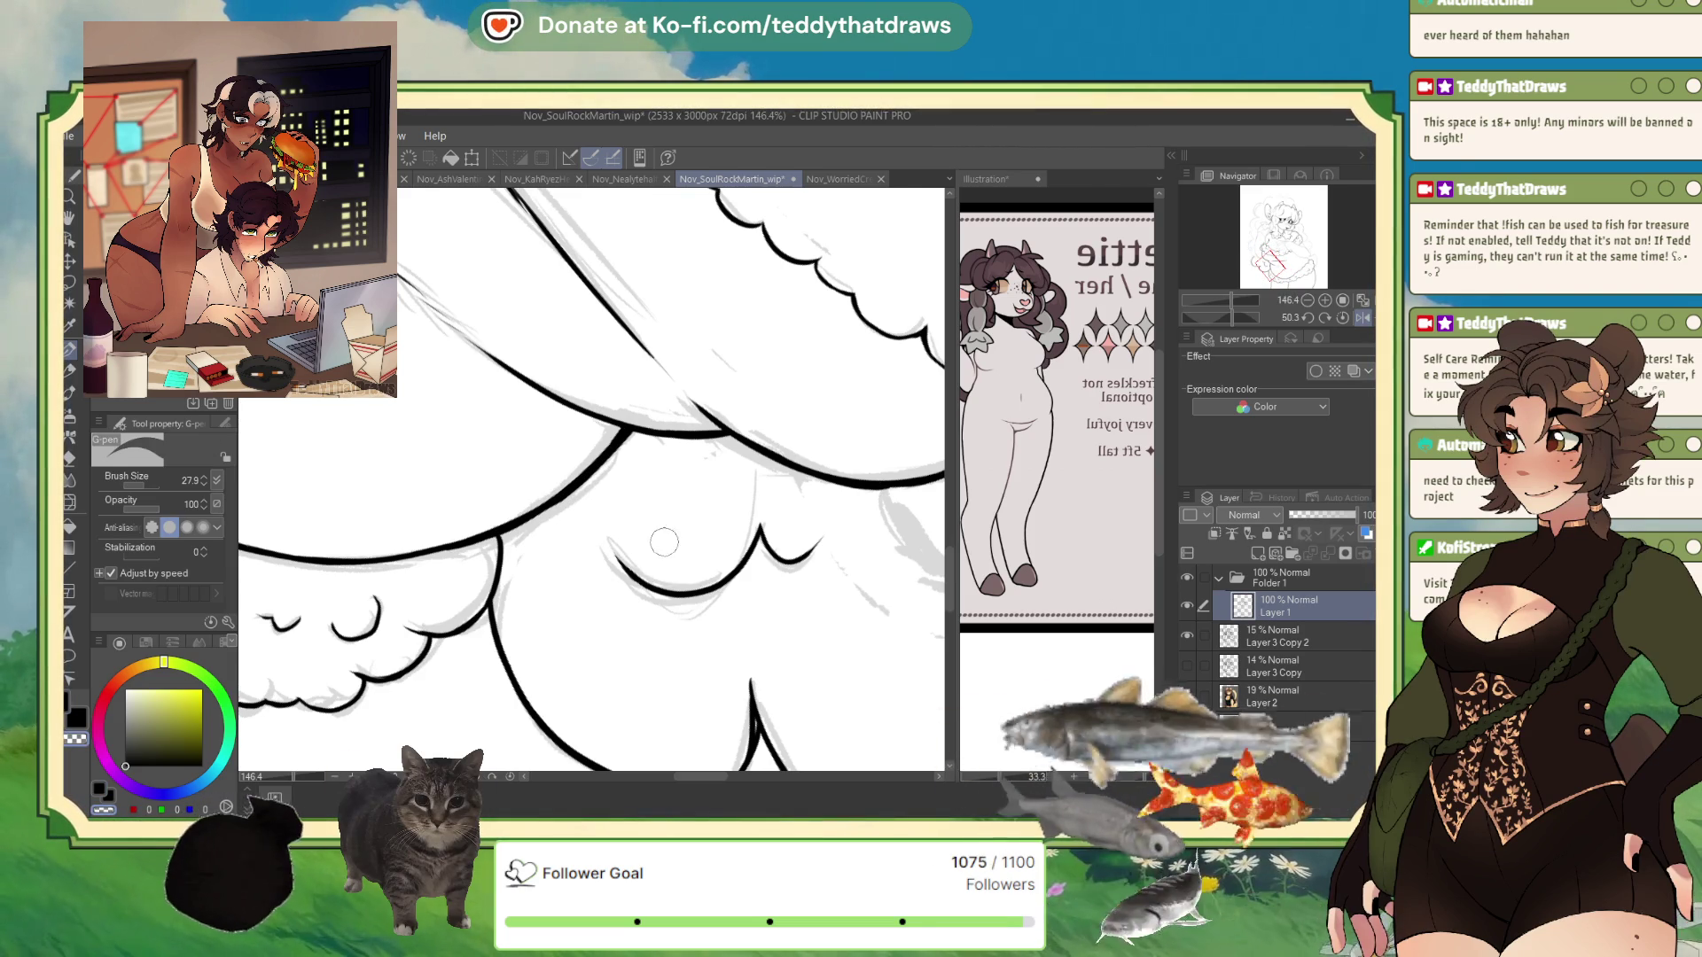
- Switch back to black and re-ink the wing's left outline thicker and darker with the G-pen
left_click(138, 751)
left_click(125, 766)
left_click_drag(486, 603, 510, 685)
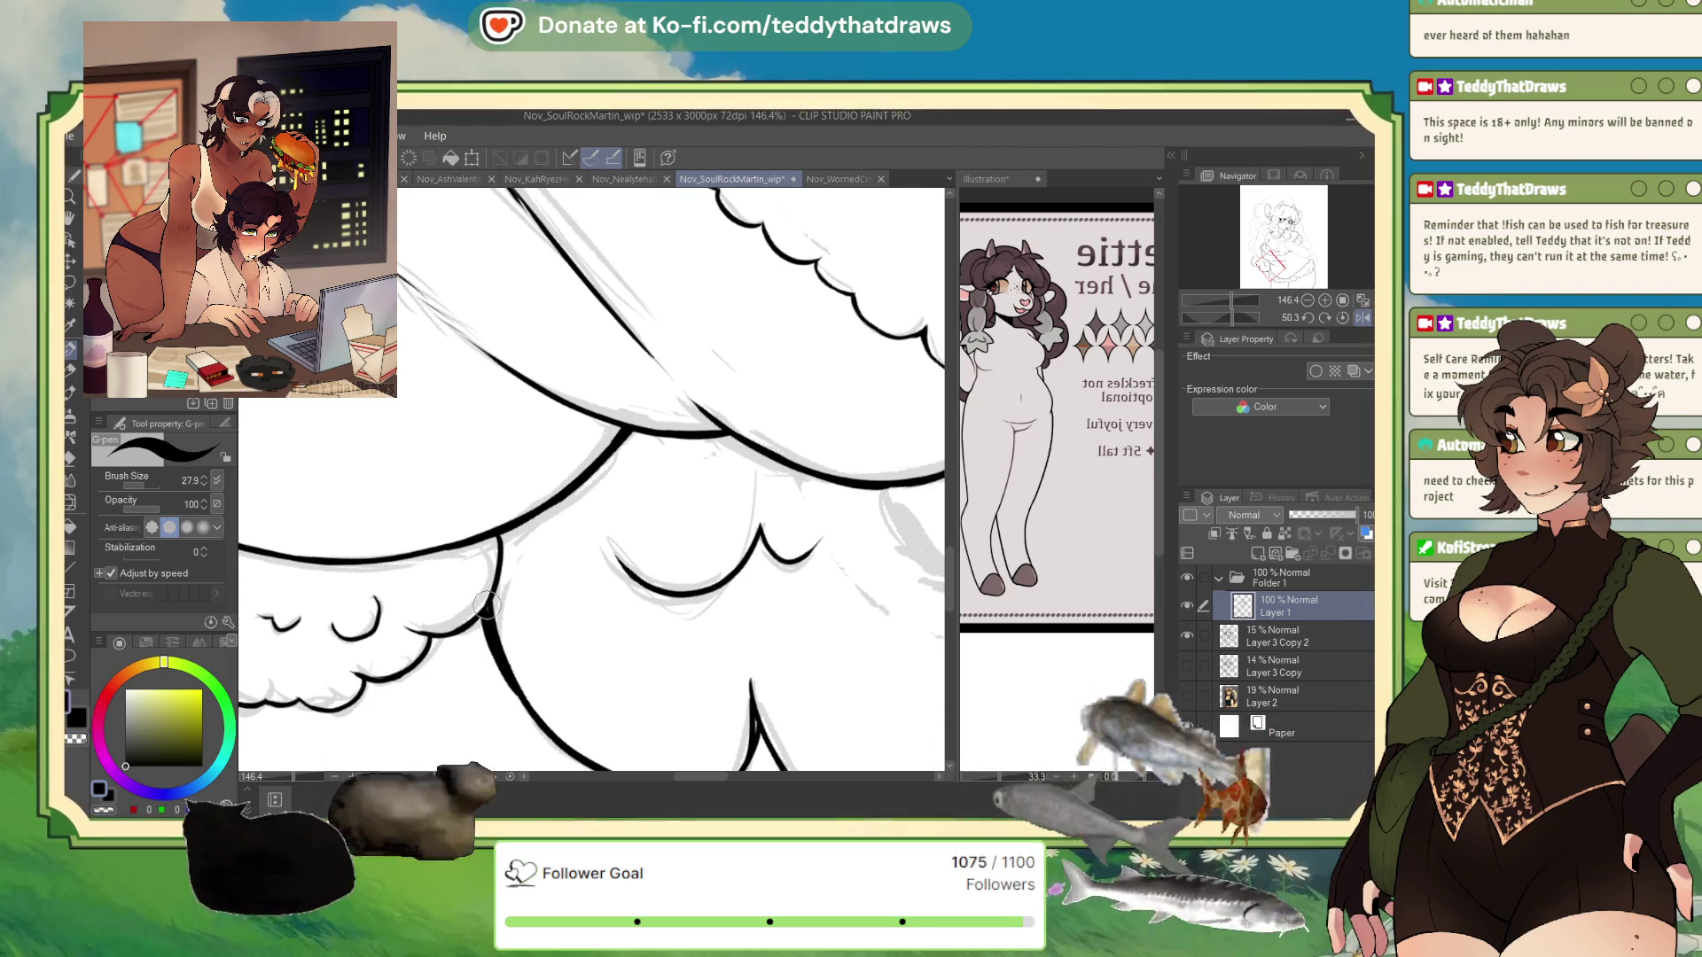
mouse_move(483, 621)
left_mouse_down()
mouse_move(530, 723)
mouse_move(524, 710)
left_mouse_up()
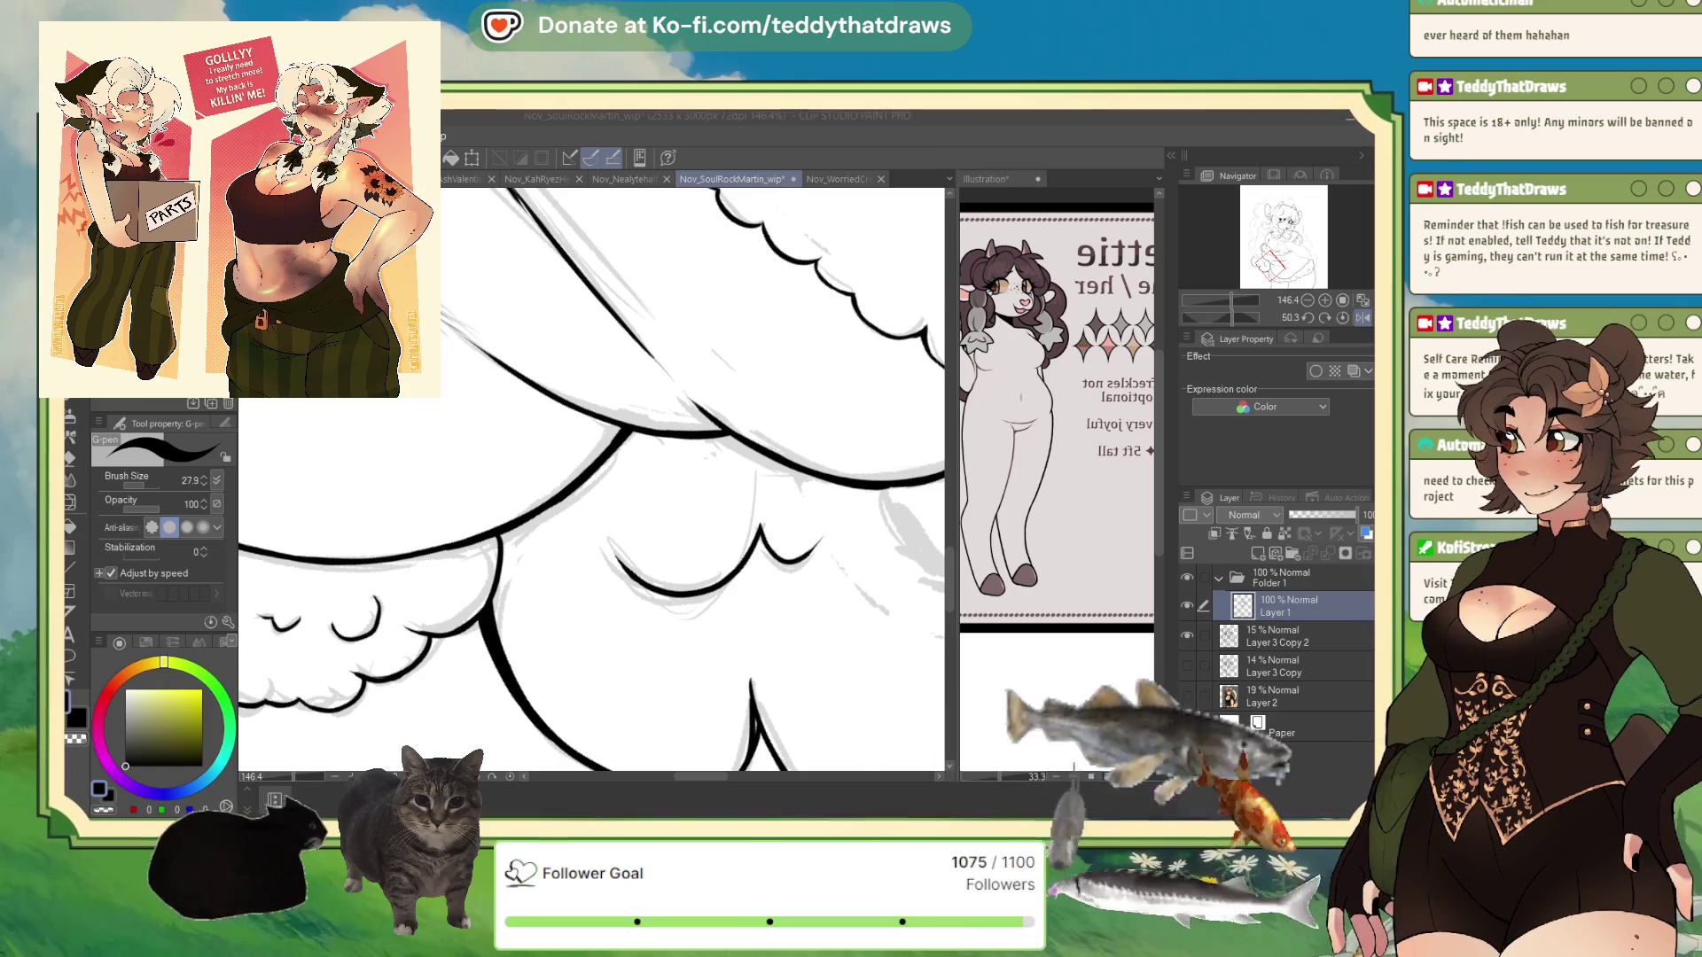
- Mirror the view over the fur area and ink a short stroke on the lower fur
left_click_drag(591, 479, 631, 430)
scroll(726, 491, "down", 3)
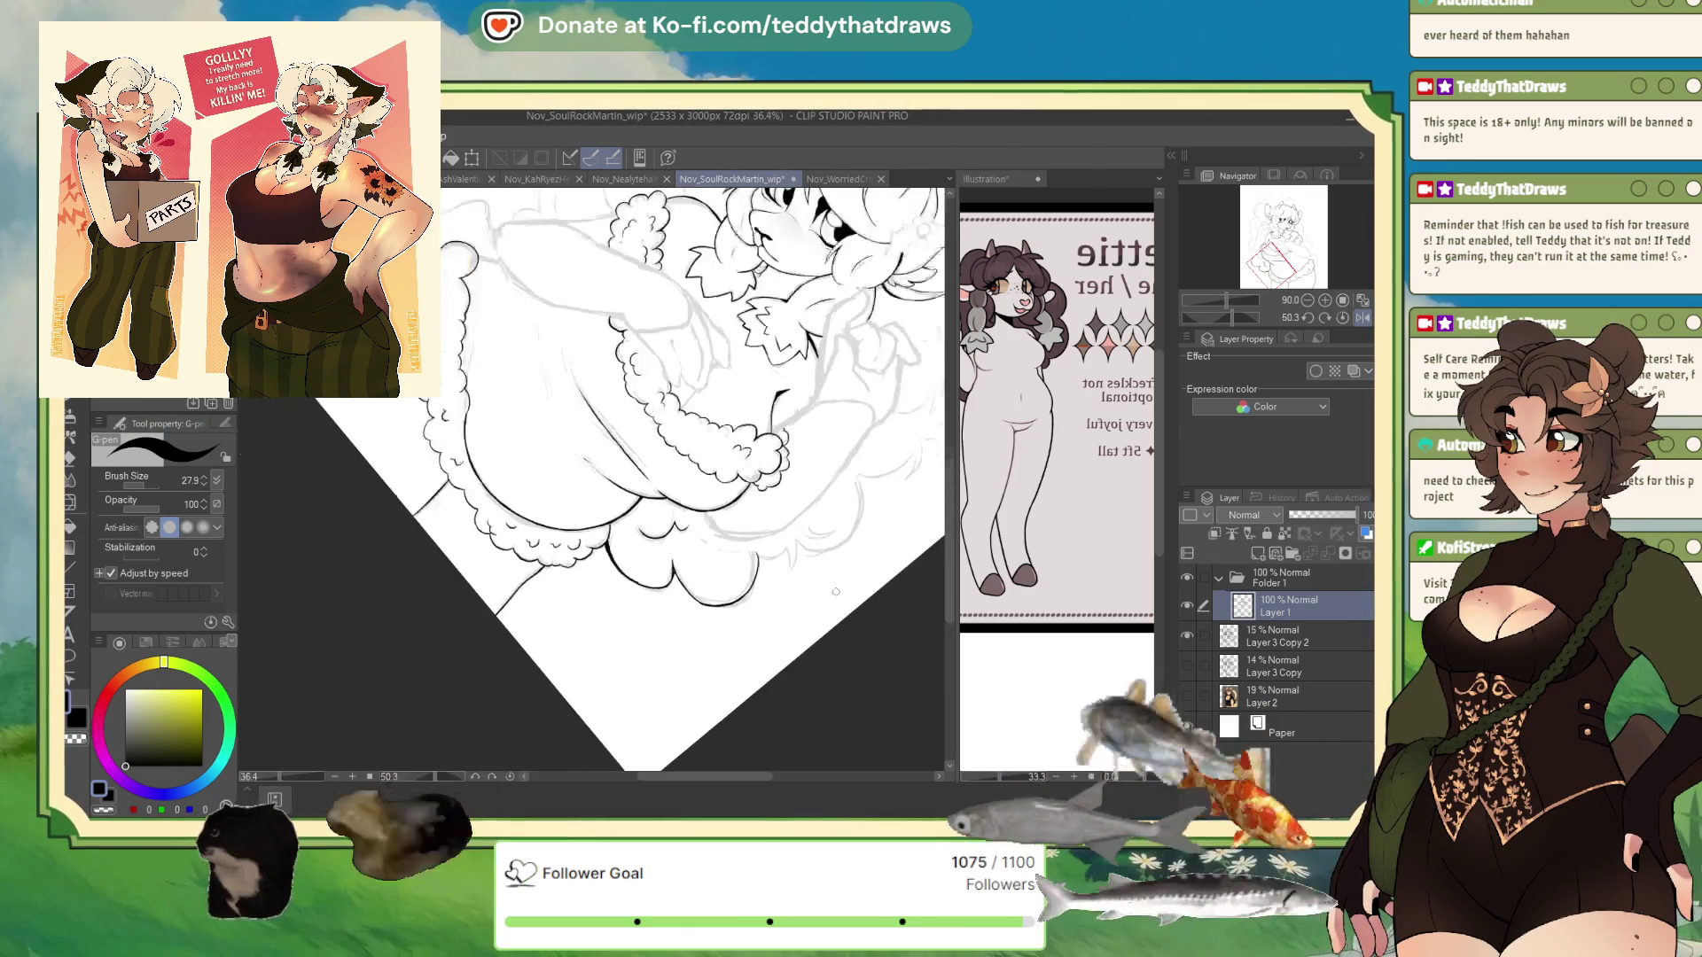
key("h")
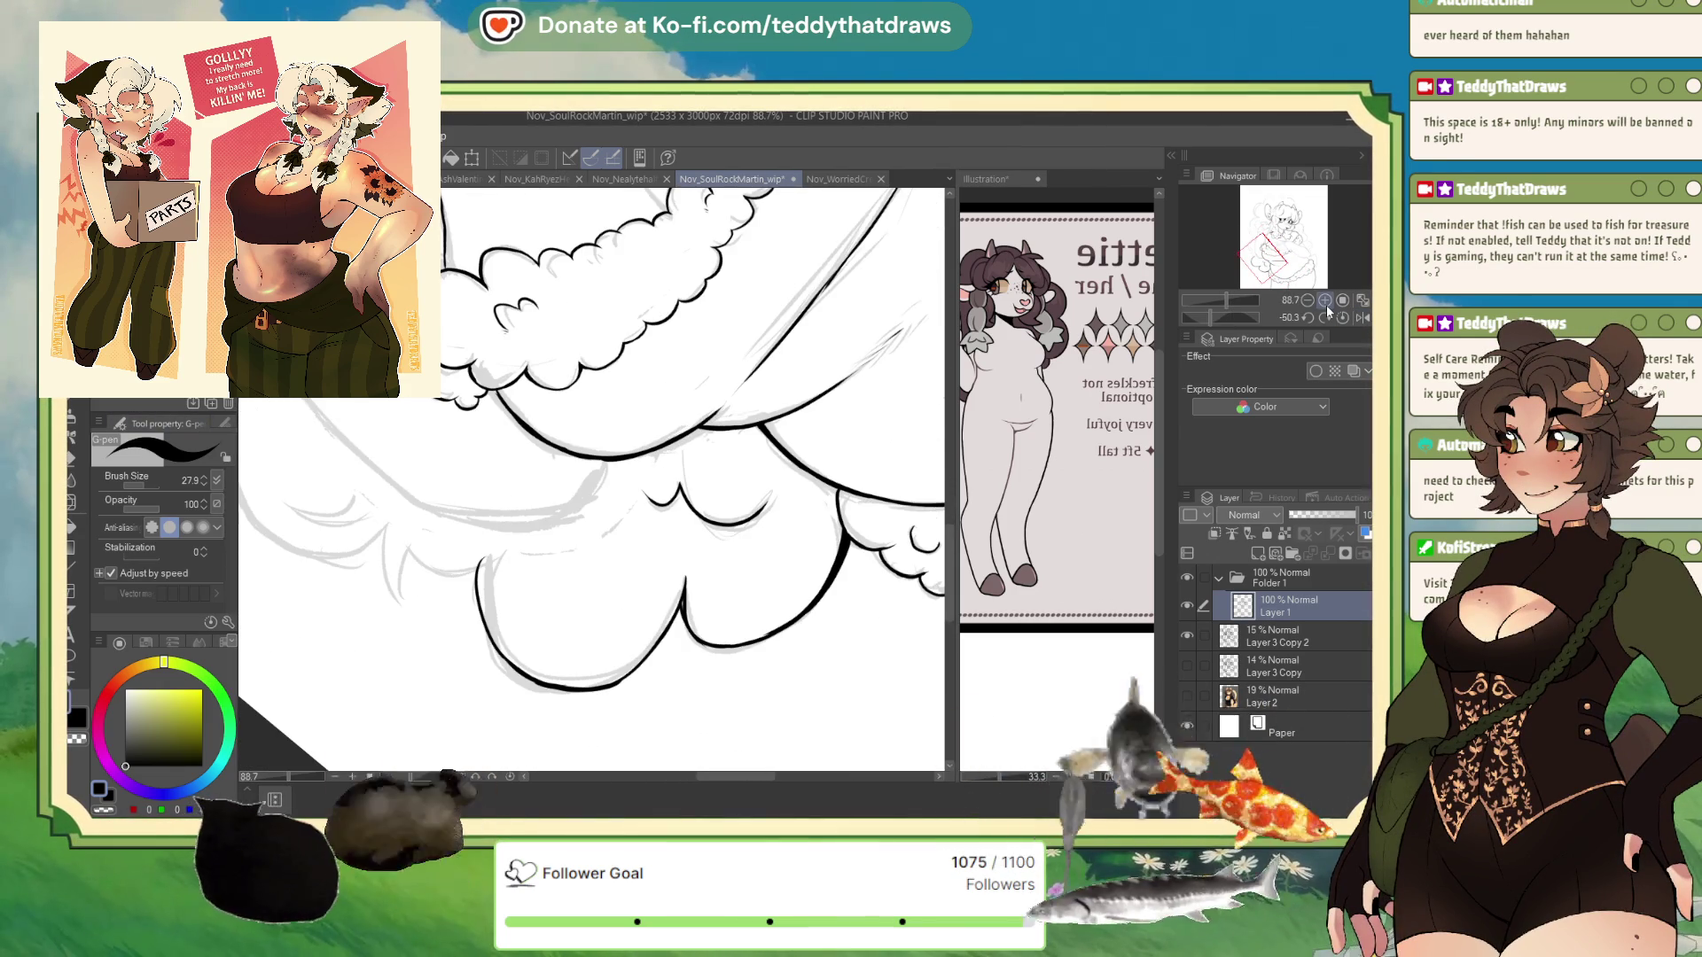
left_click_drag(404, 538, 449, 568)
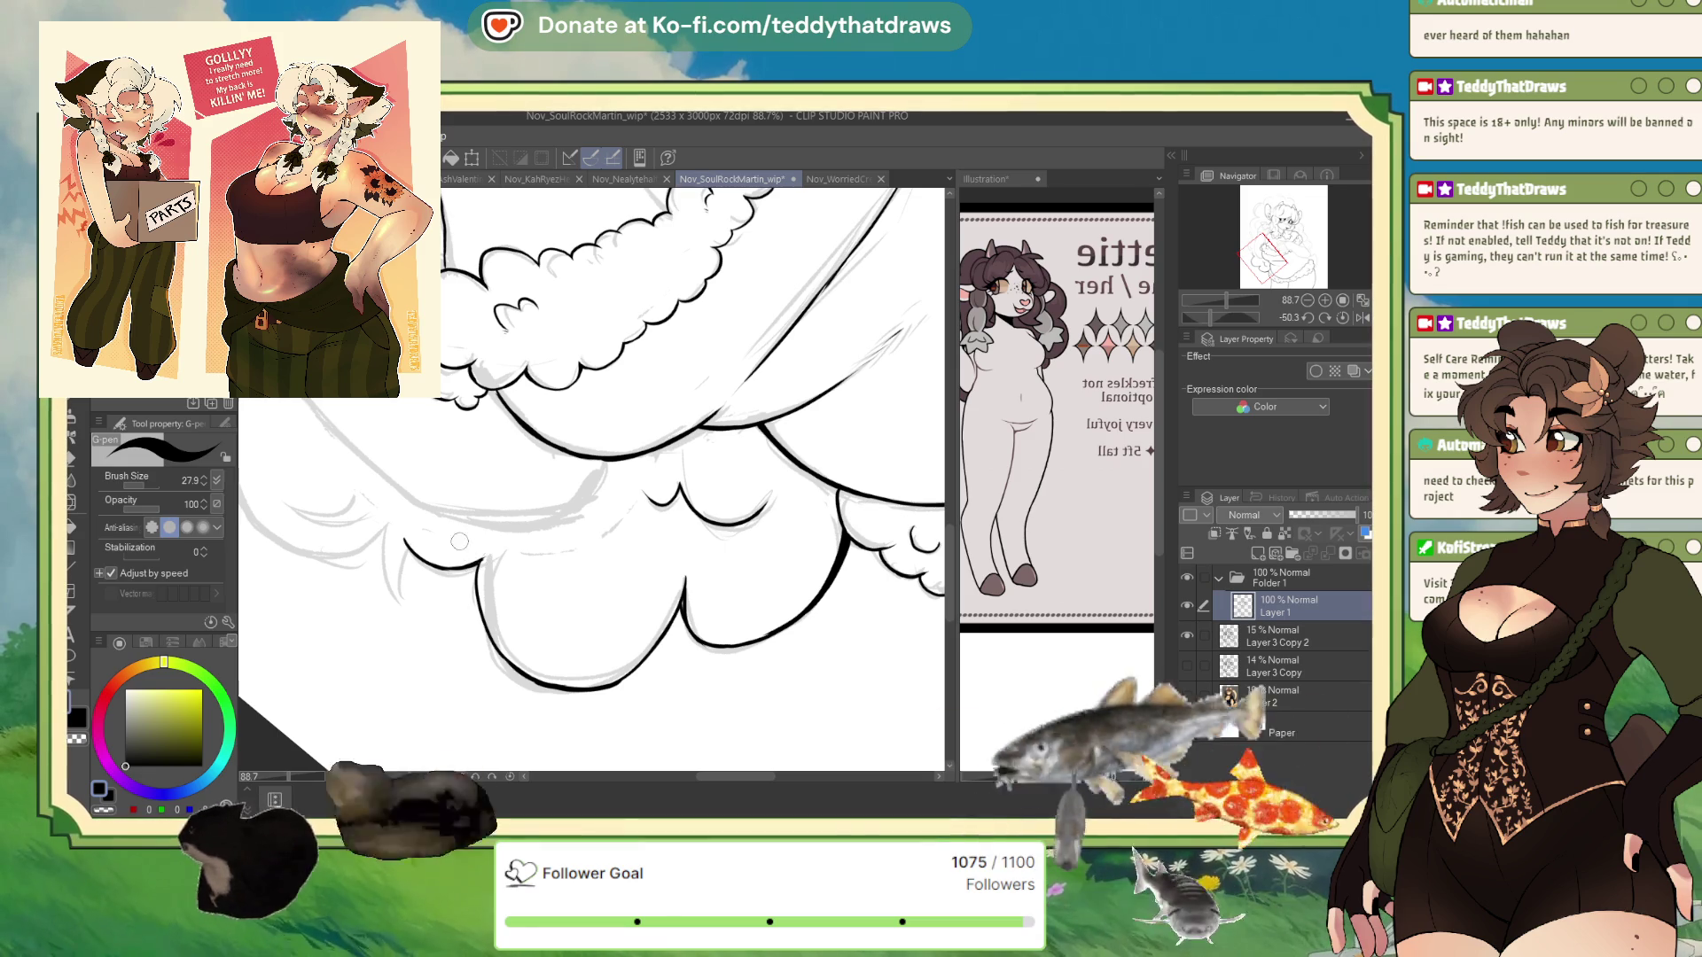
- Draw two short downward strokes side by side on the scalloped fluffy outline
key("c")
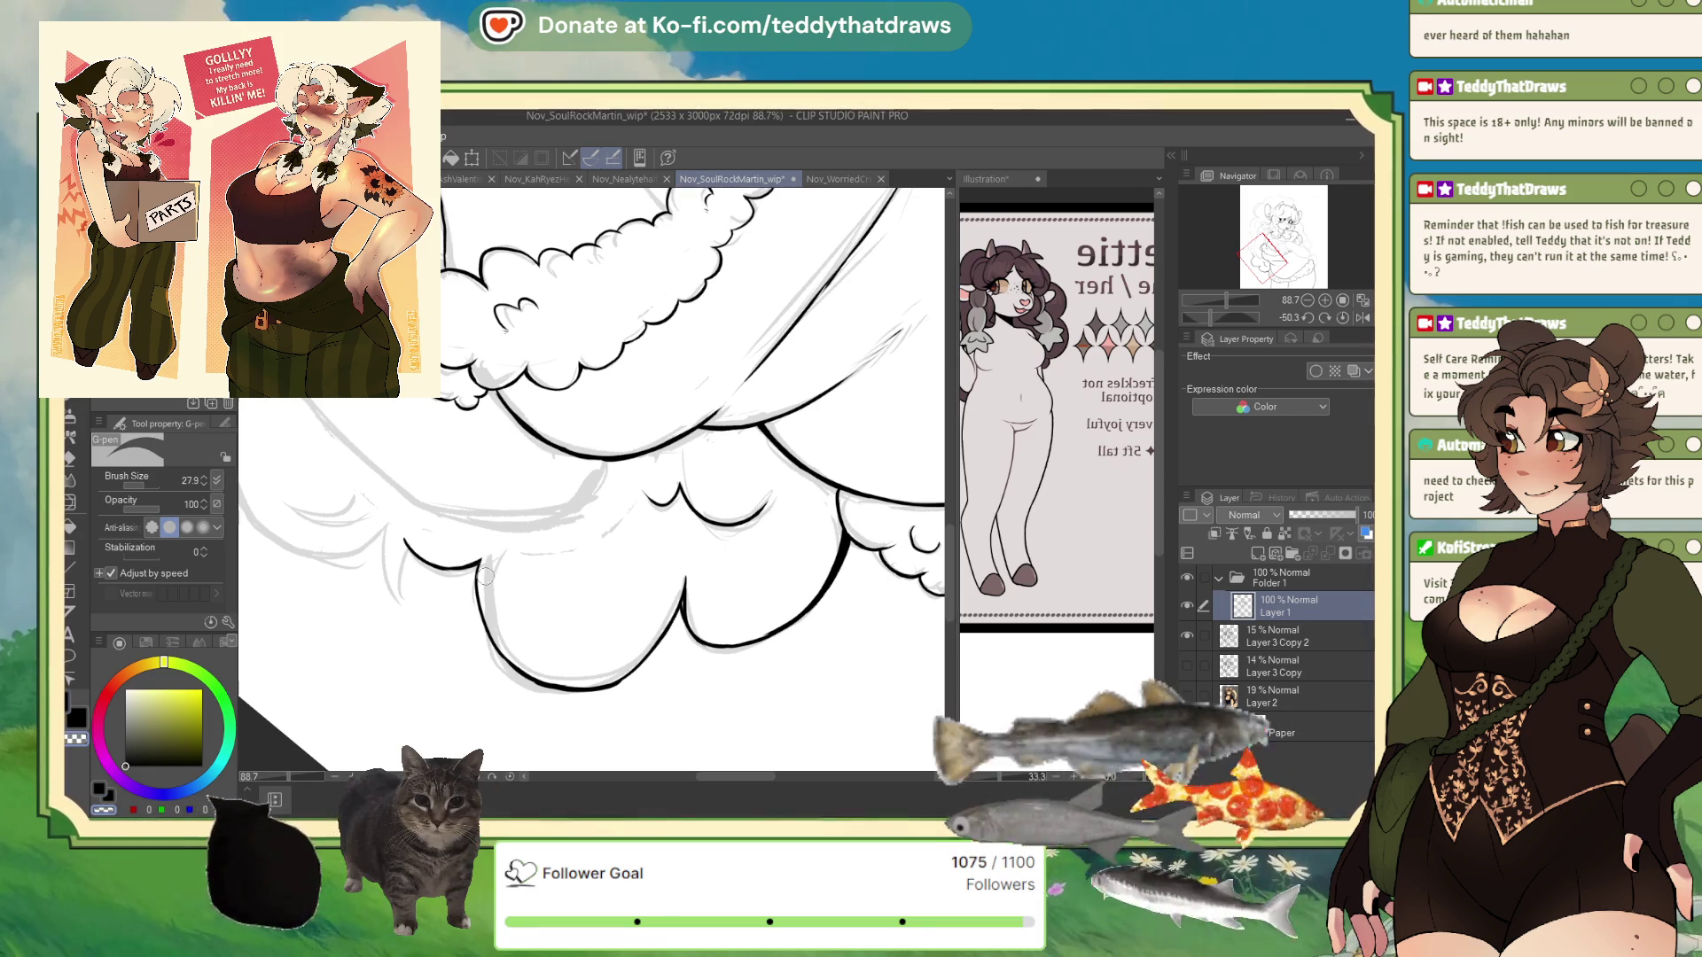
key("c")
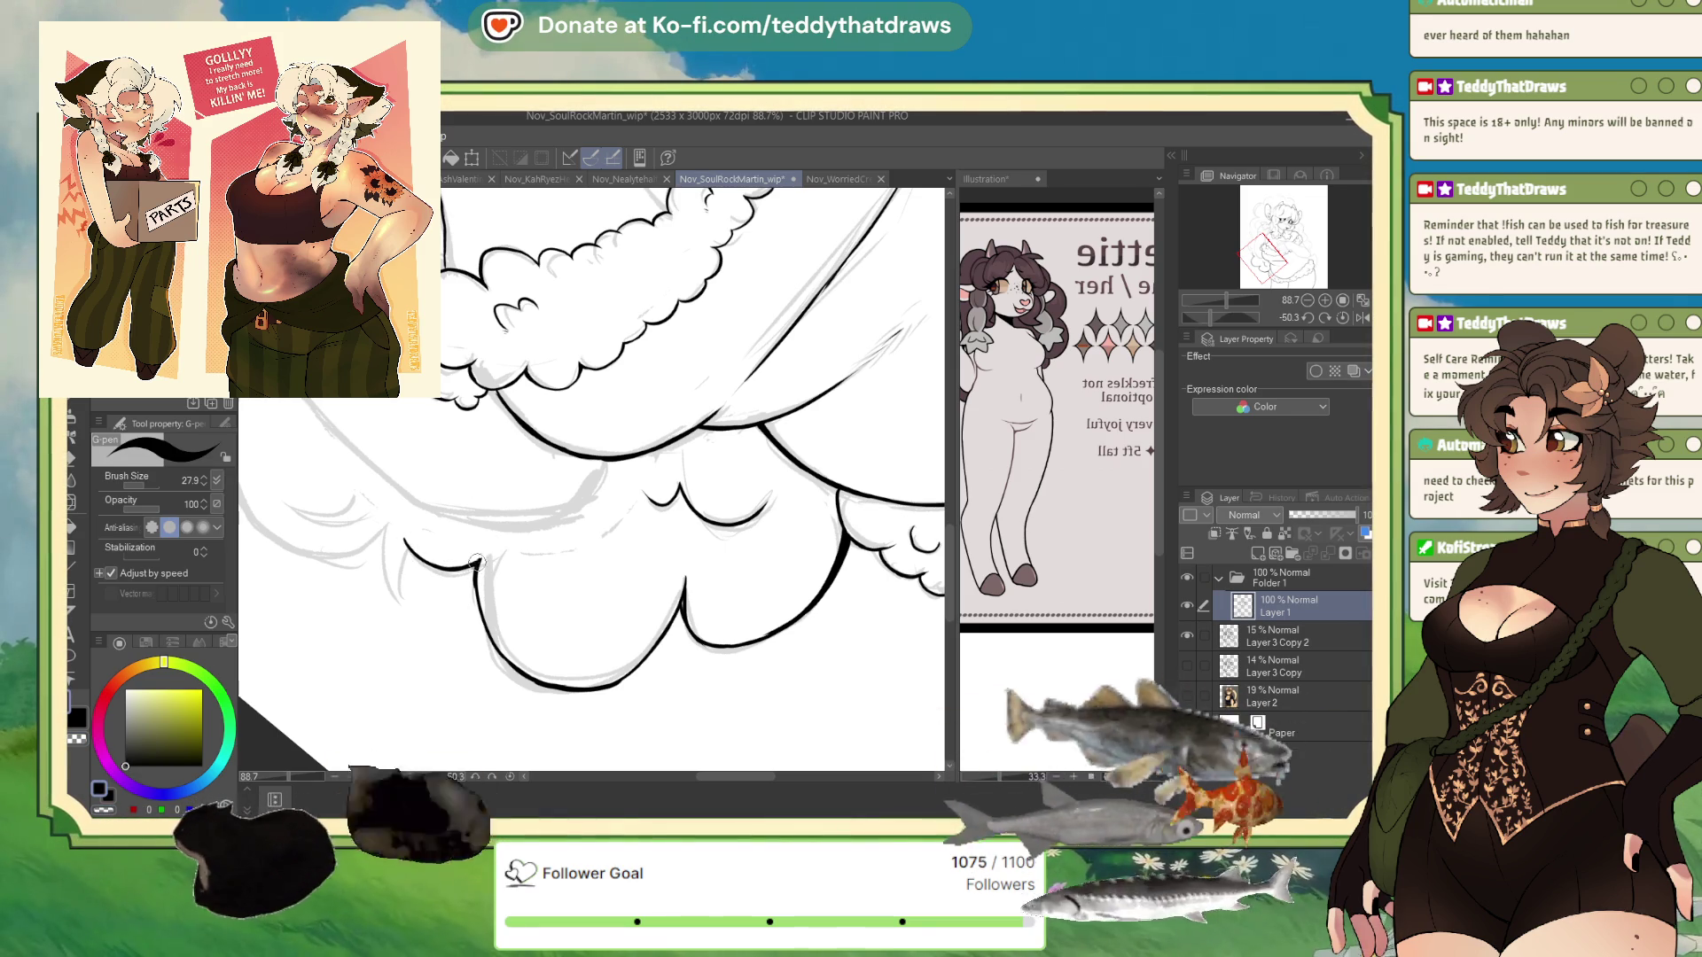
left_click(106, 806)
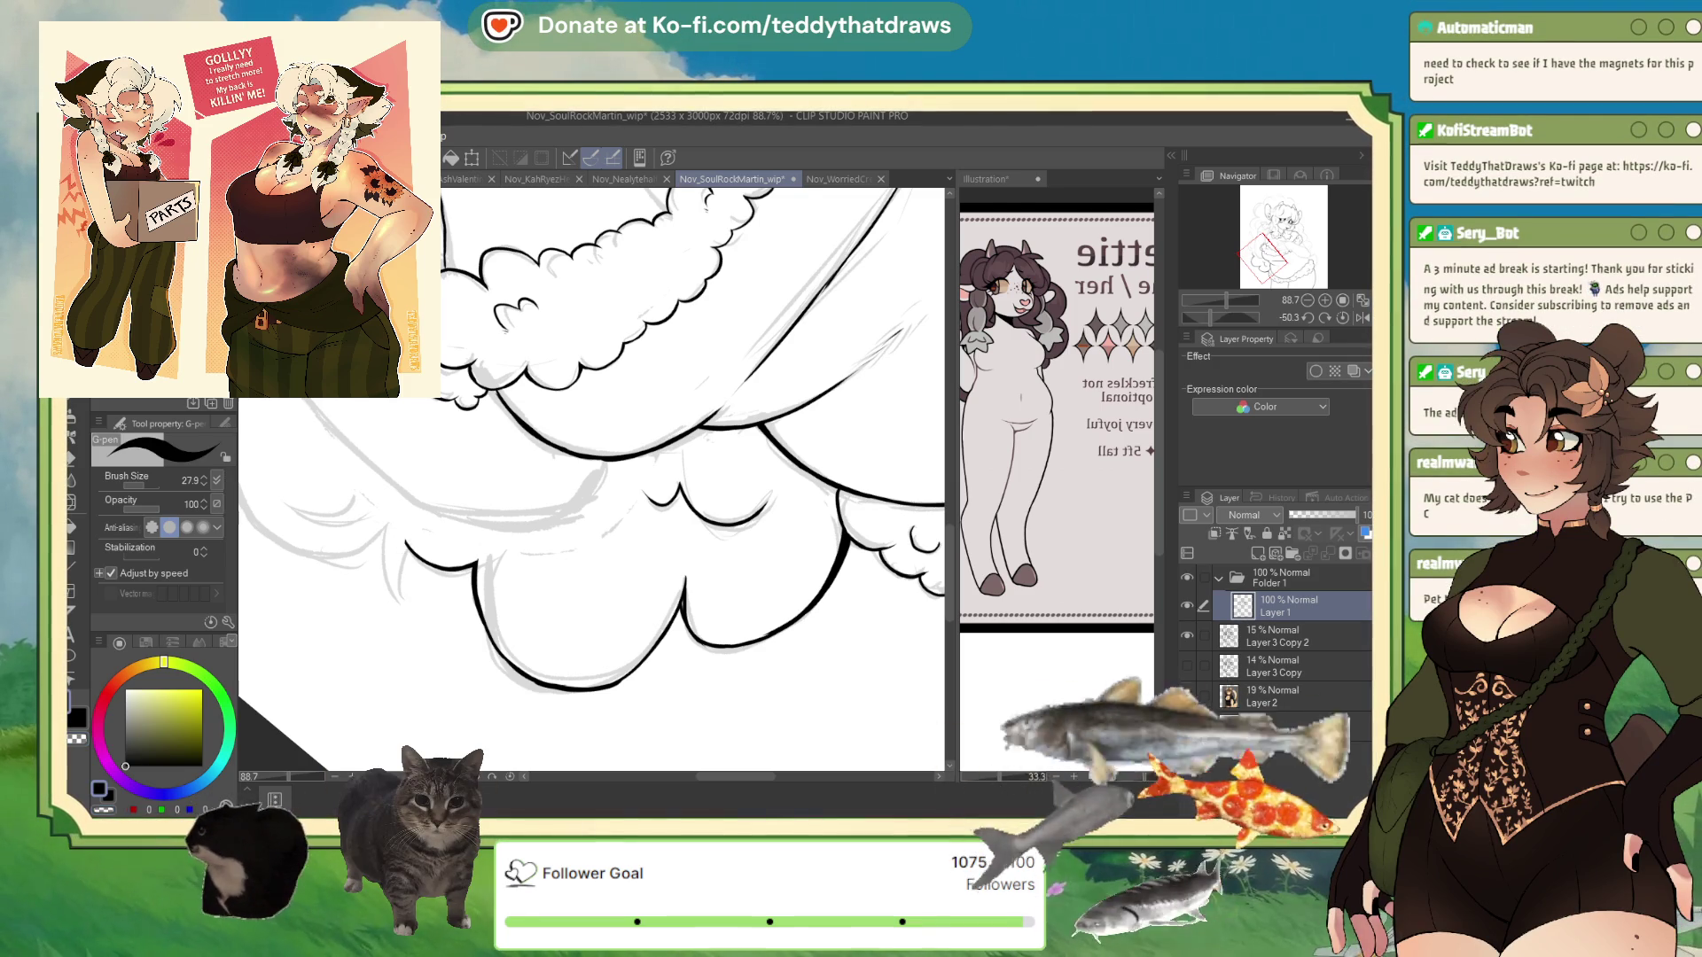
left_click_drag(405, 547, 399, 598)
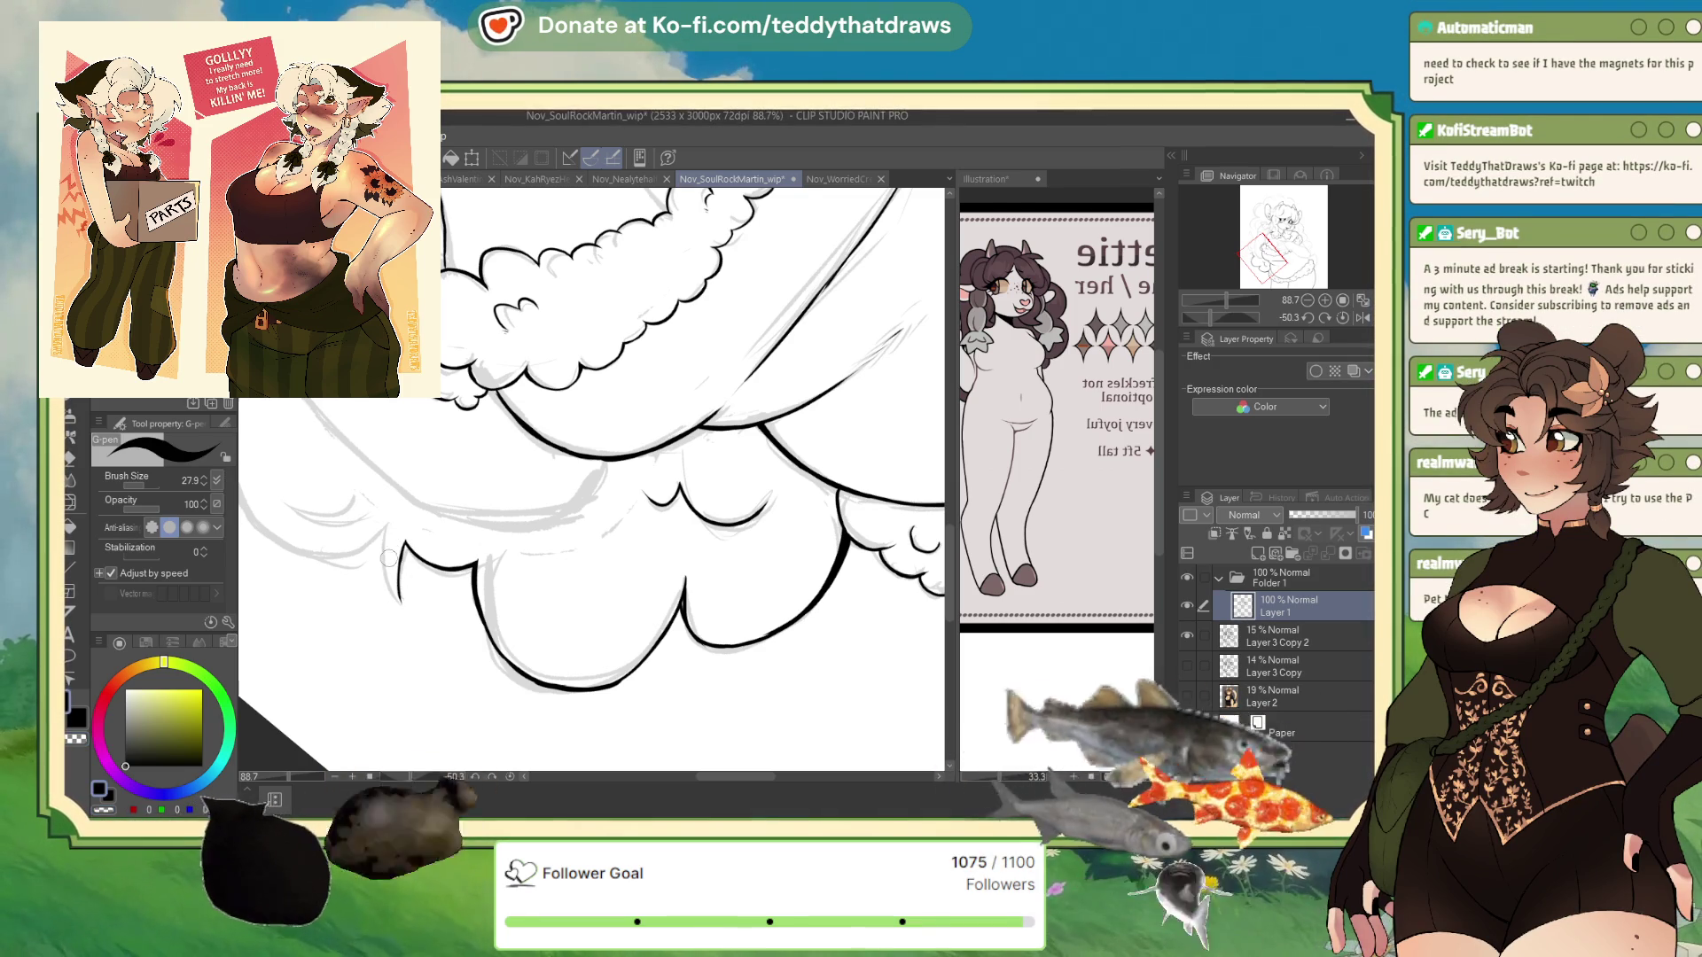
left_click_drag(378, 532, 393, 594)
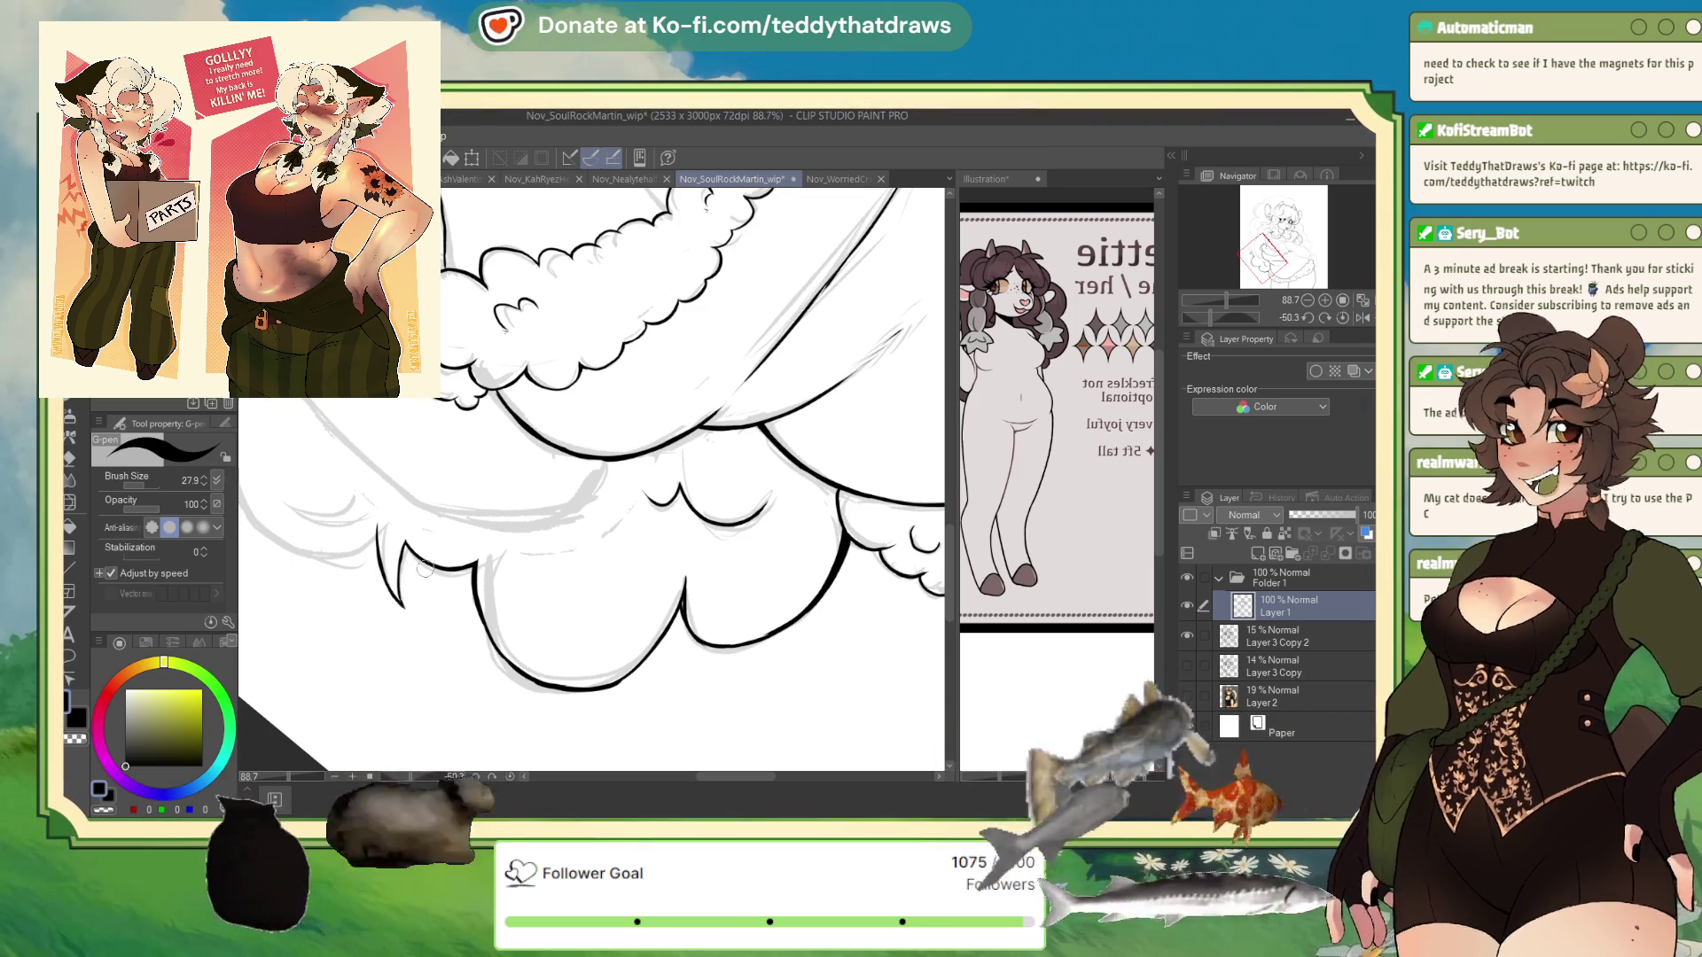
- Rotate the canvas from -50.3 to about 21 and set the pen to transparent colour
scroll(310, 432, "down", 4)
scroll(310, 432, "up", 3)
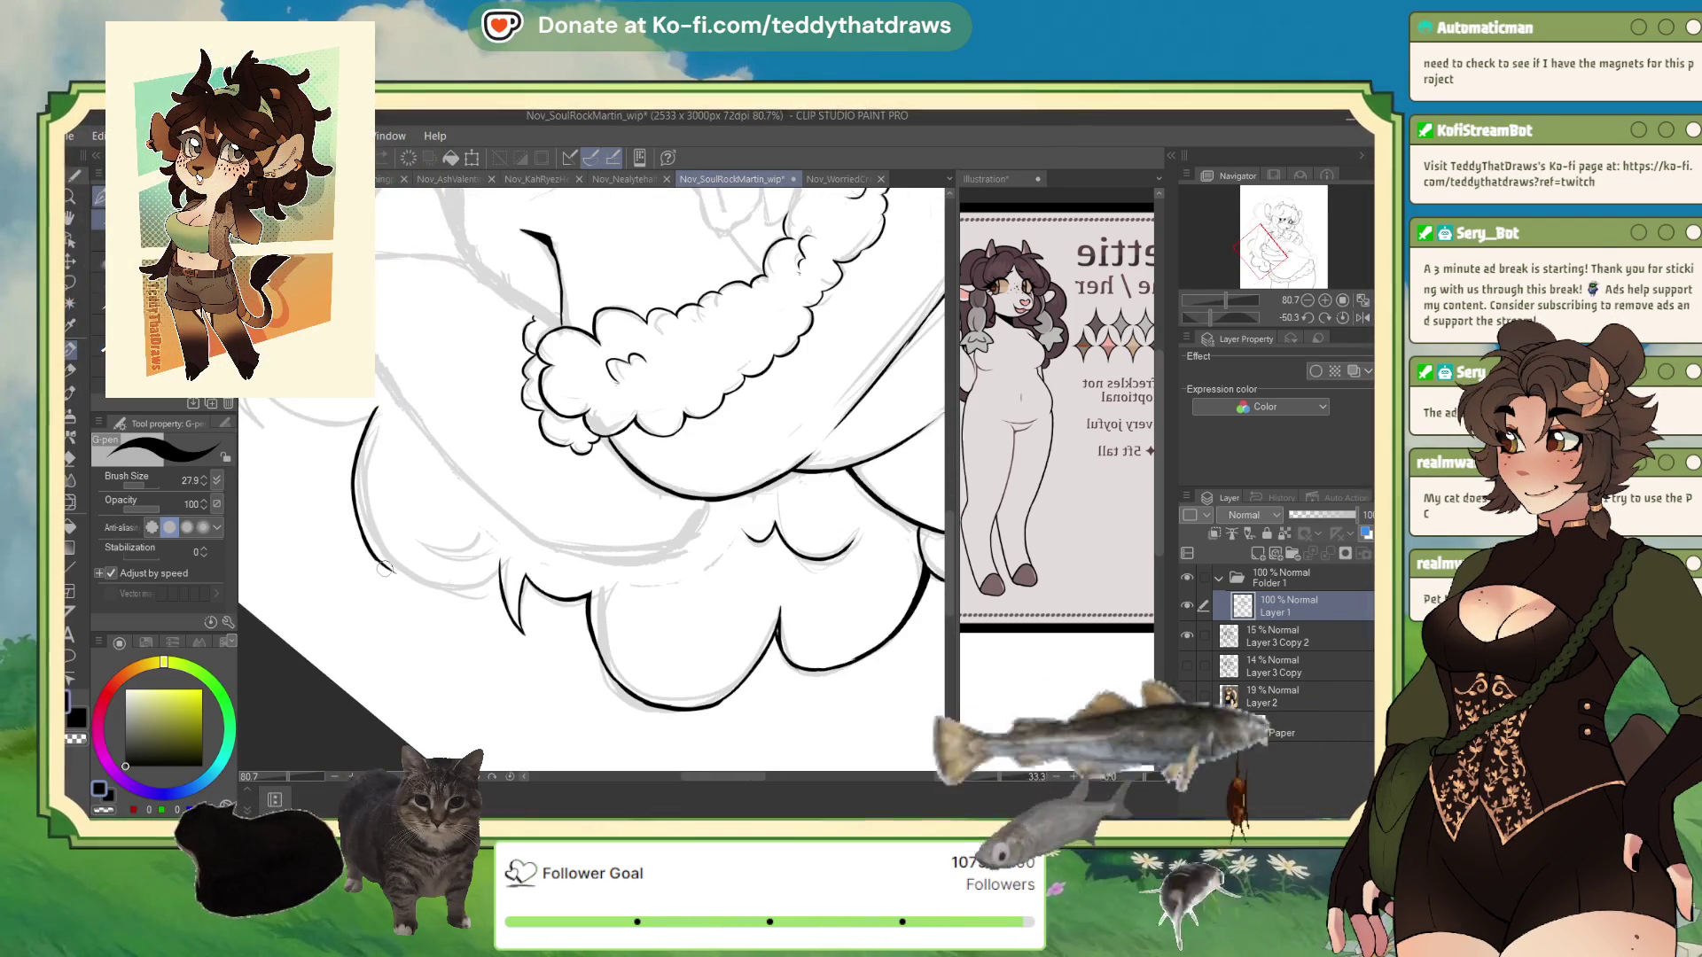
left_click_drag(1214, 318, 1231, 319)
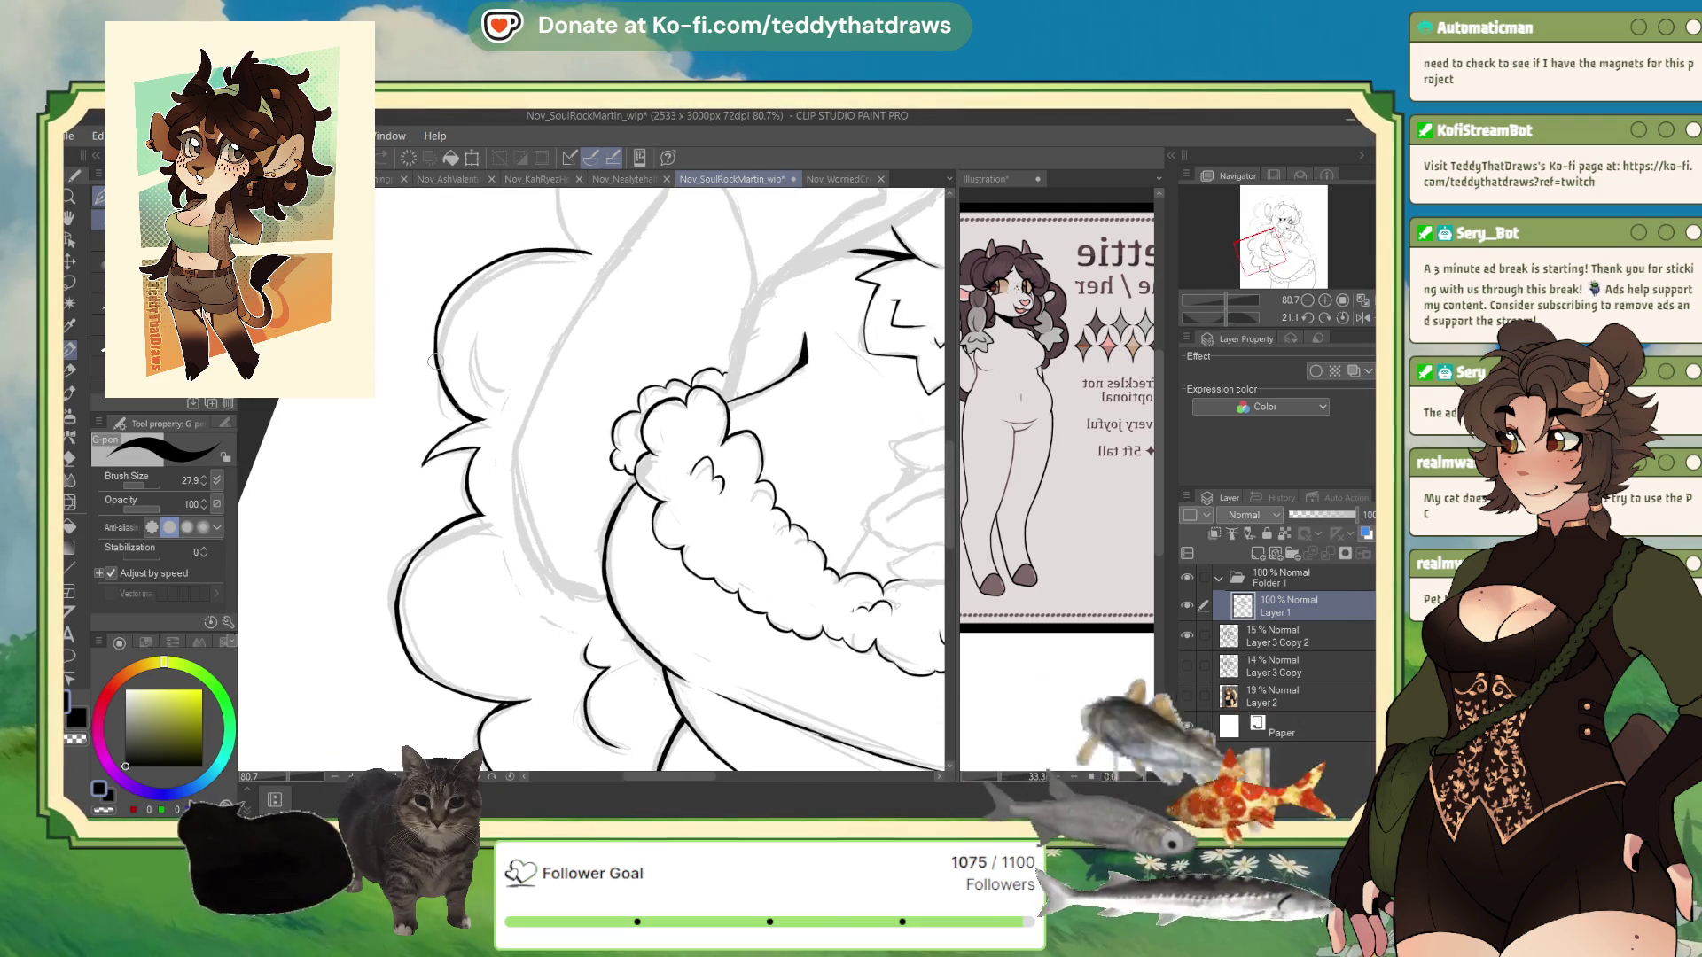
left_click(104, 810)
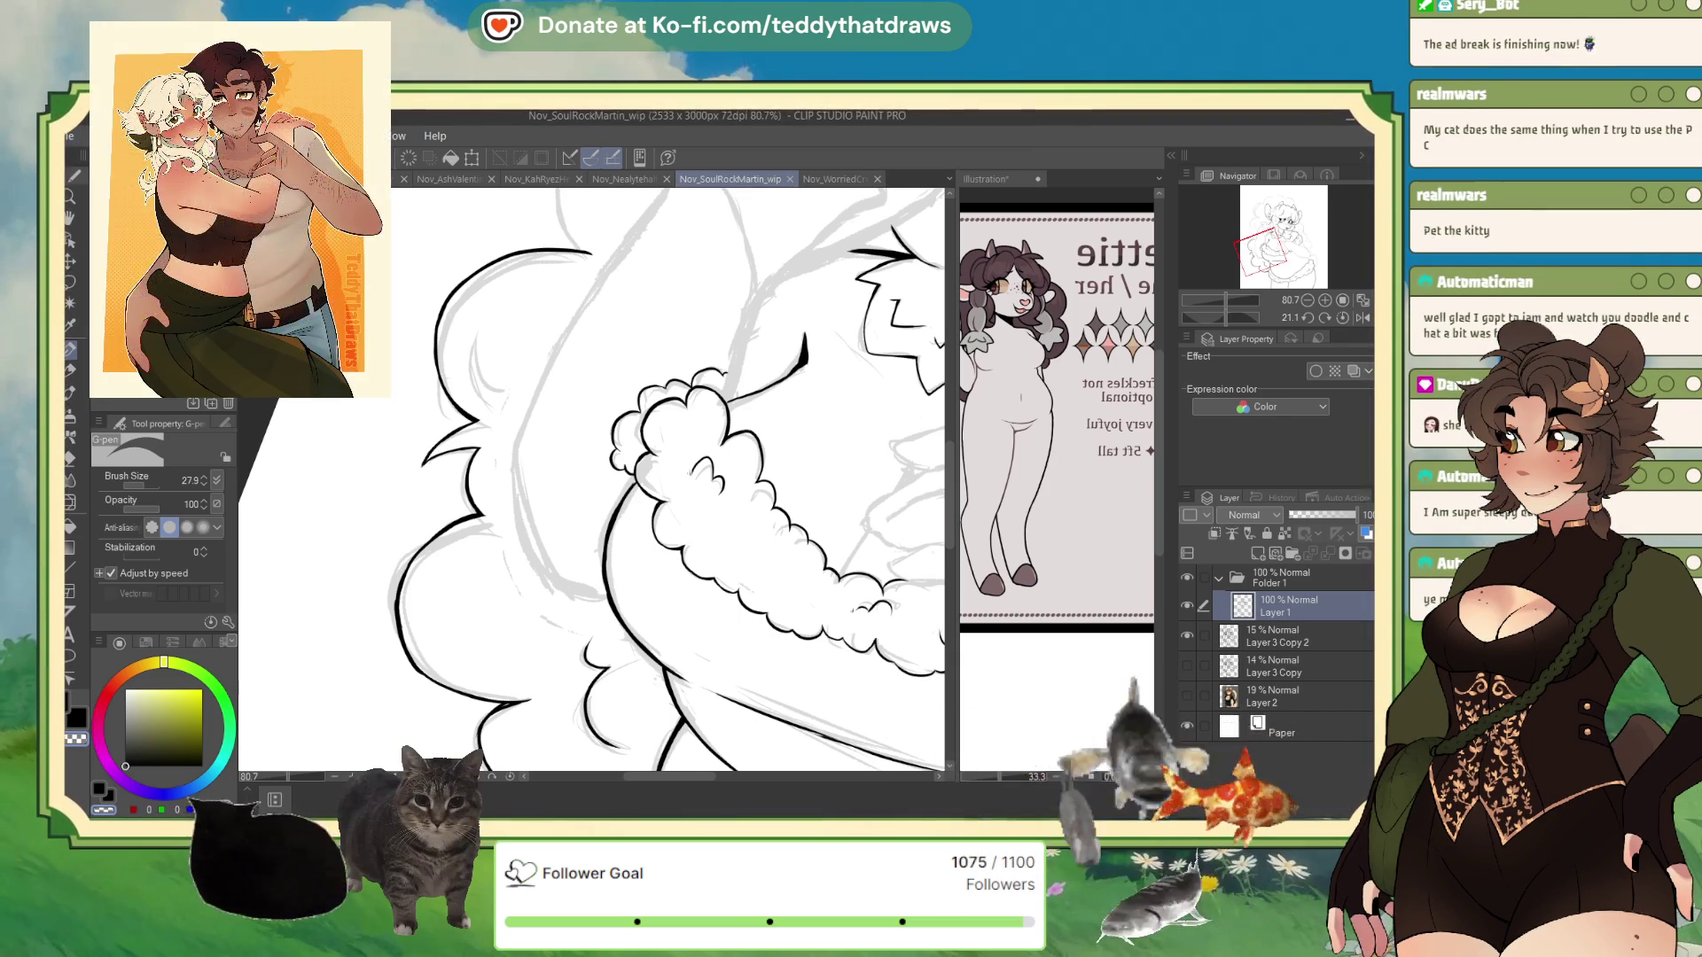
- In Nov_WorriedCreatureRefpage_wip, pick the Real G-Pen and sketch first head lines above the chibi
left_click(842, 178)
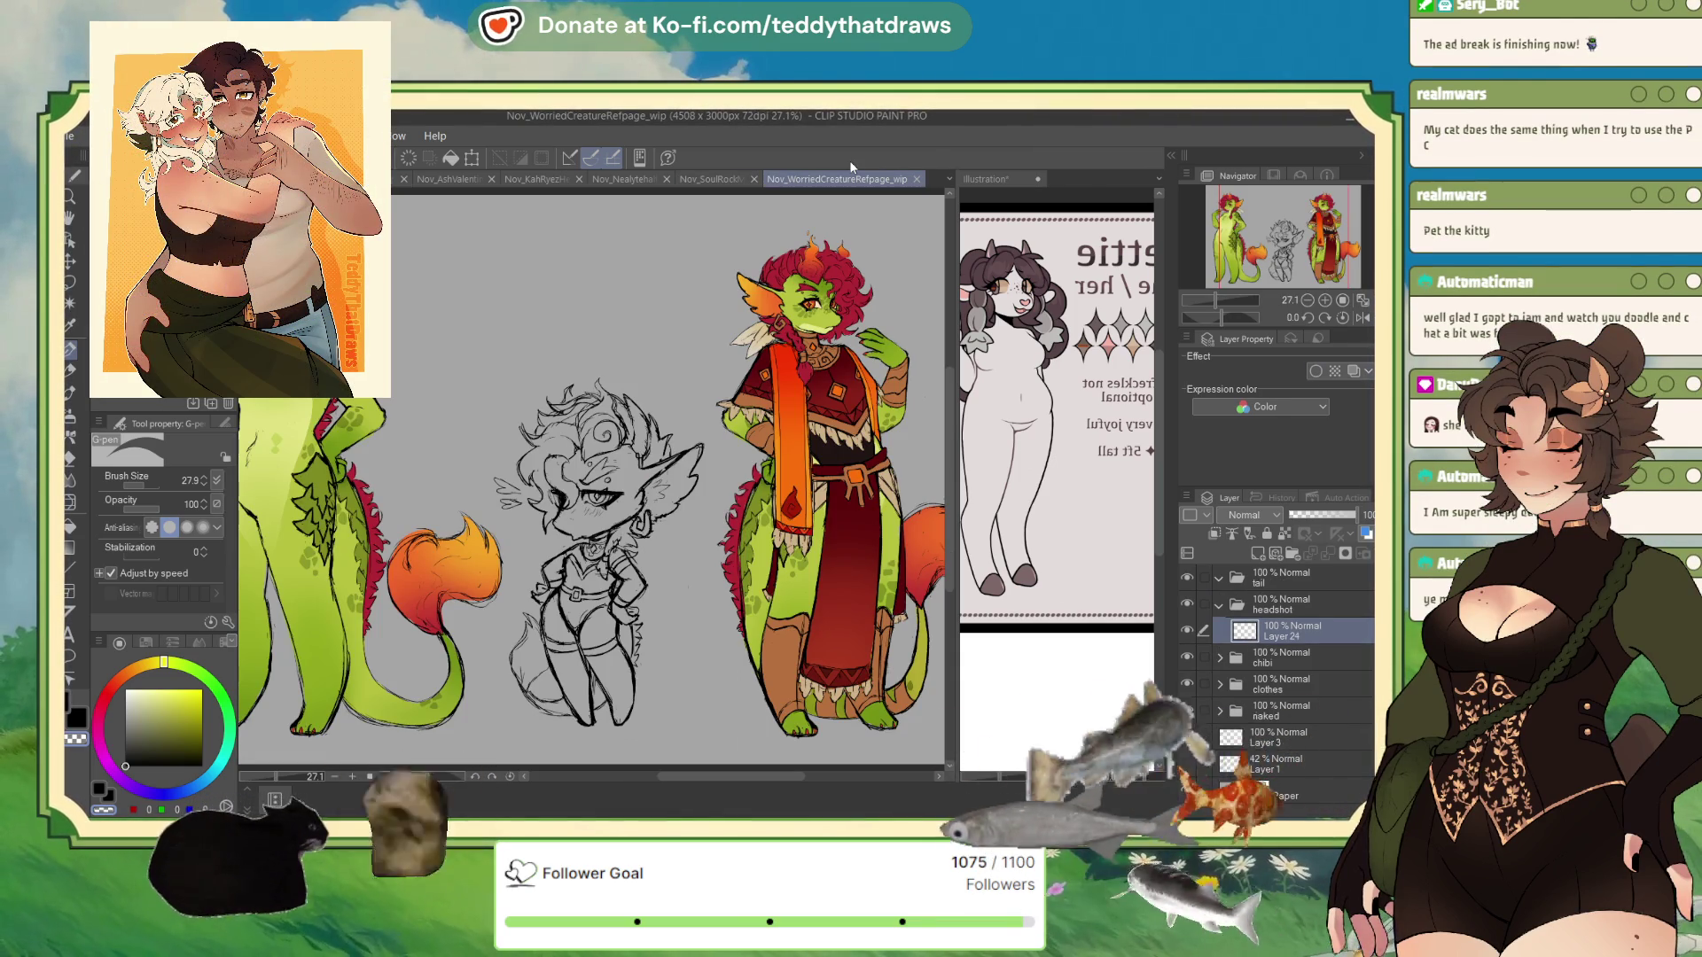
left_click_drag(1316, 216, 1310, 209)
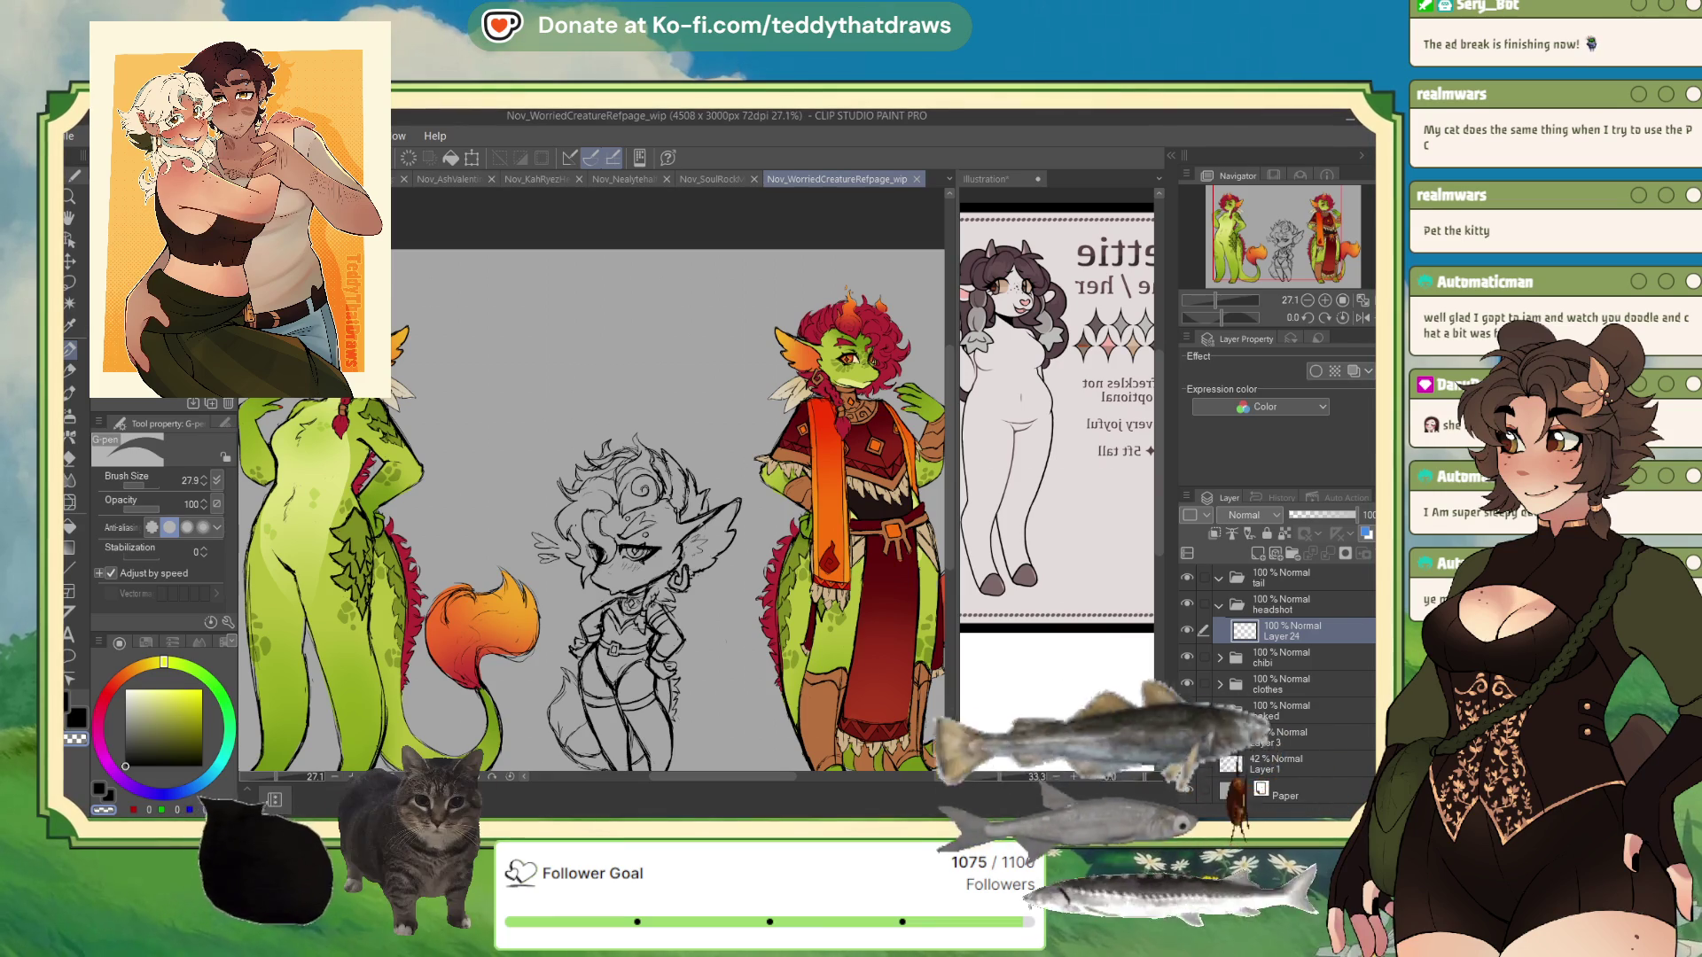
left_click(160, 231)
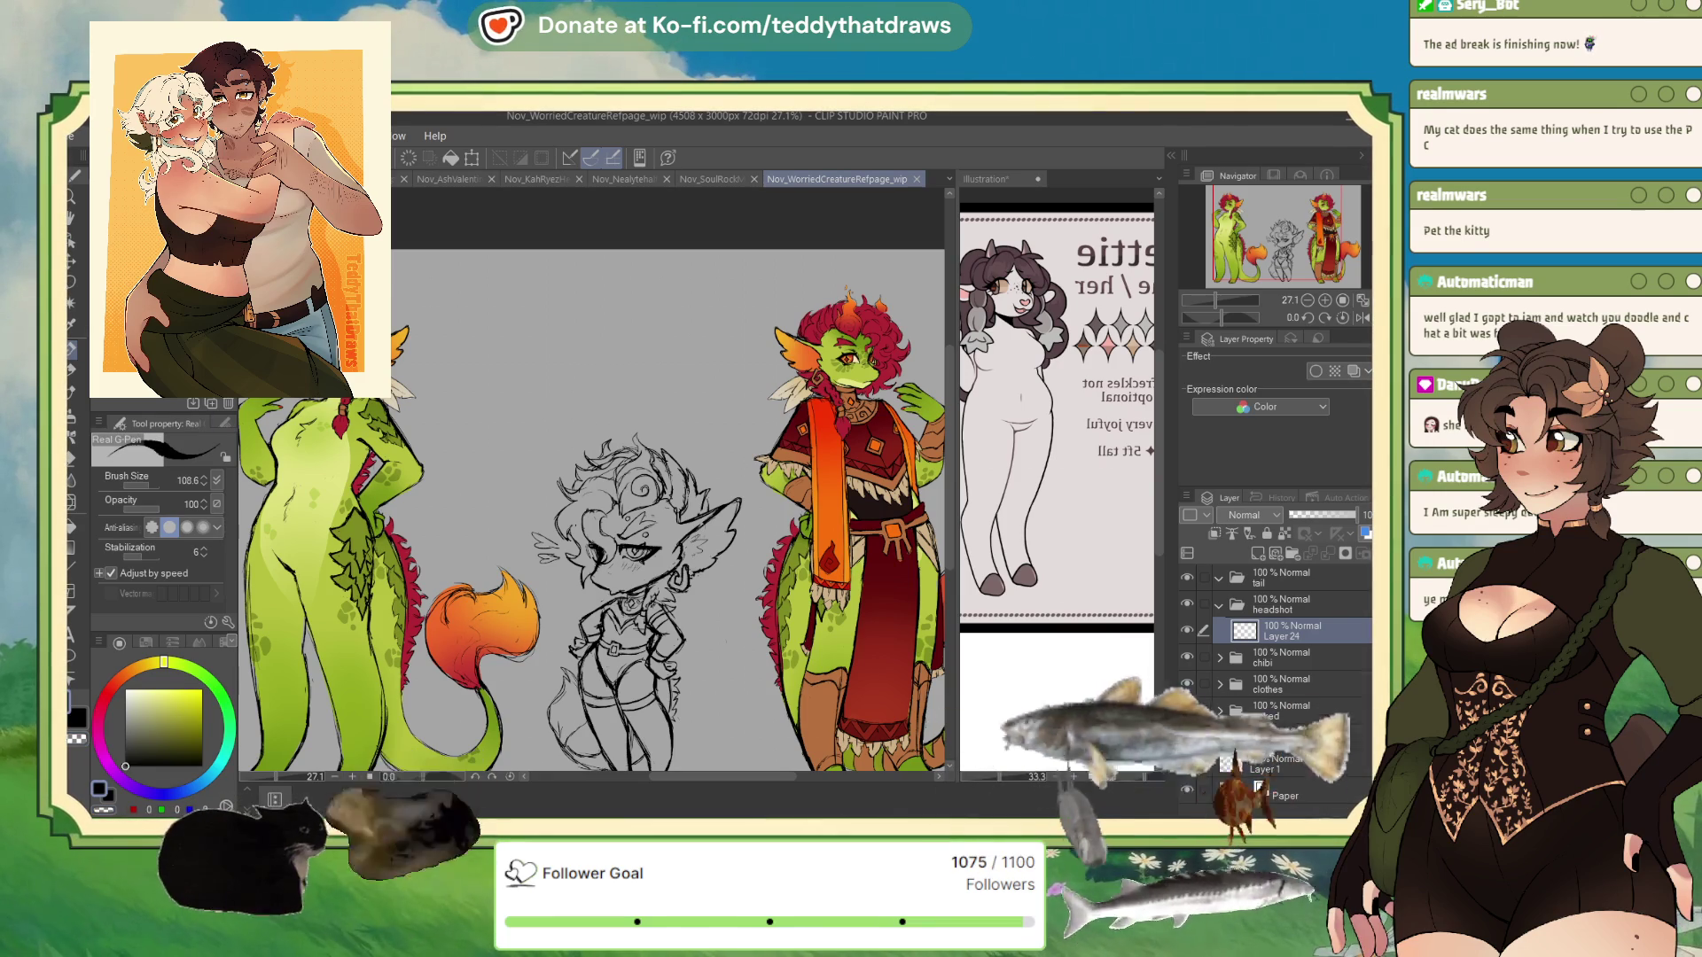
mouse_move(473, 301)
left_mouse_down()
mouse_move(501, 272)
mouse_move(477, 413)
mouse_move(578, 403)
mouse_move(592, 384)
left_mouse_up()
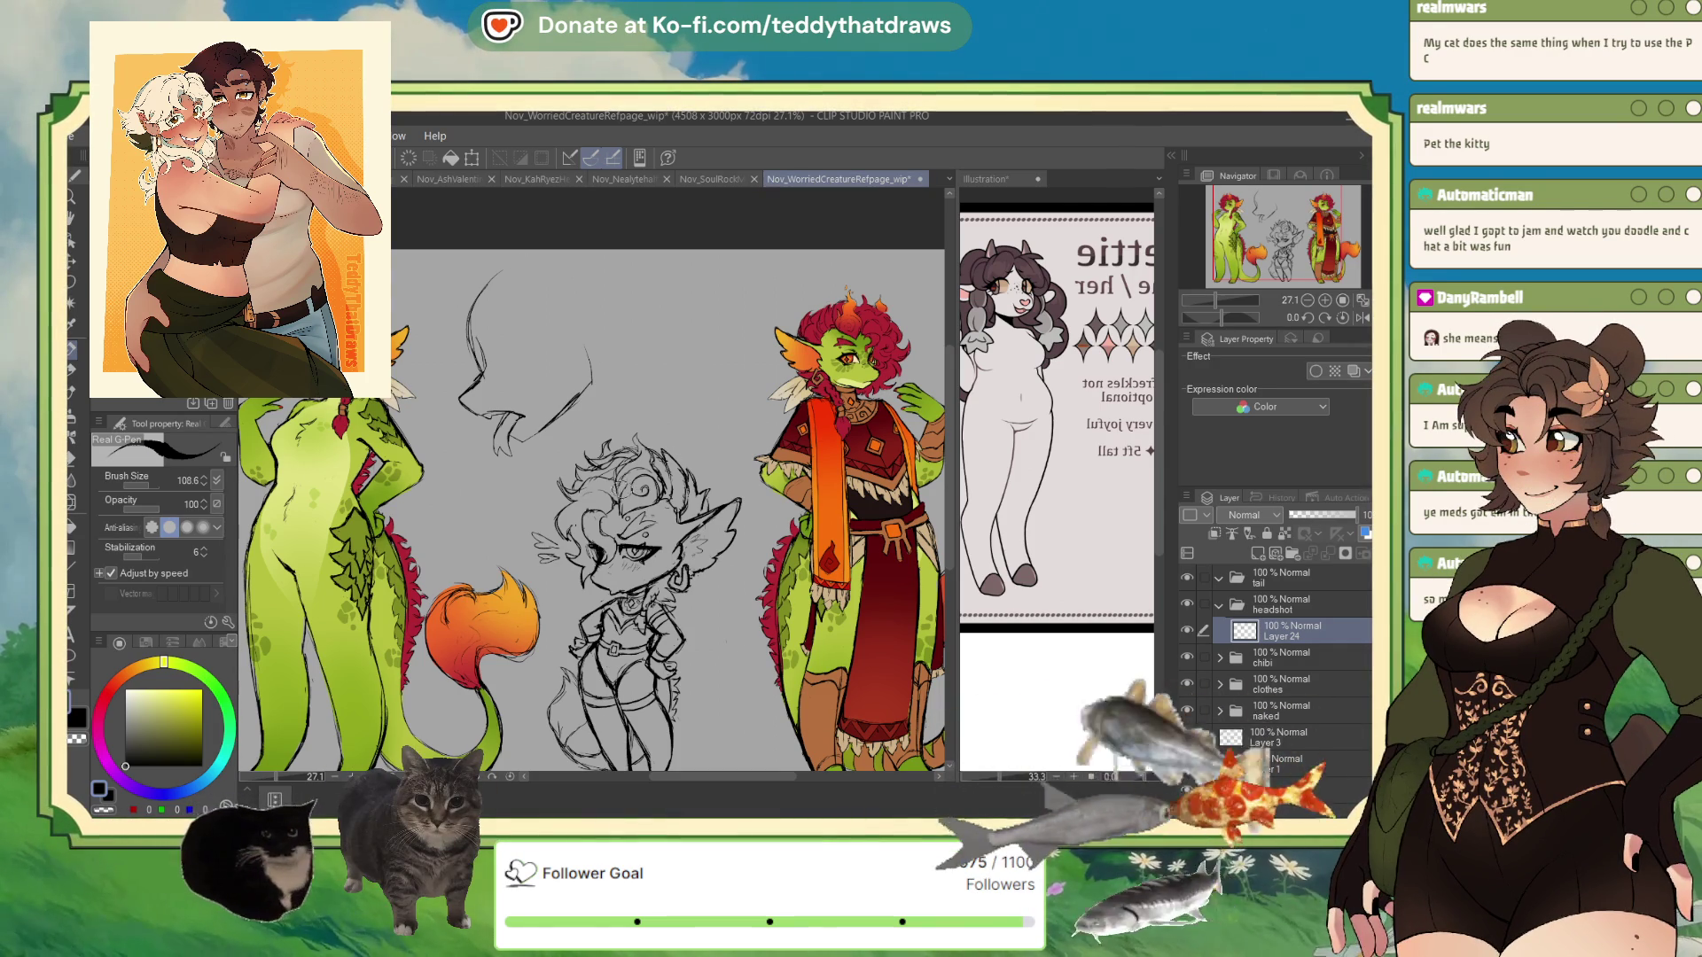
- Reframe the canvas around the new head sketch above the chibi
left_click_drag(532, 443, 594, 510)
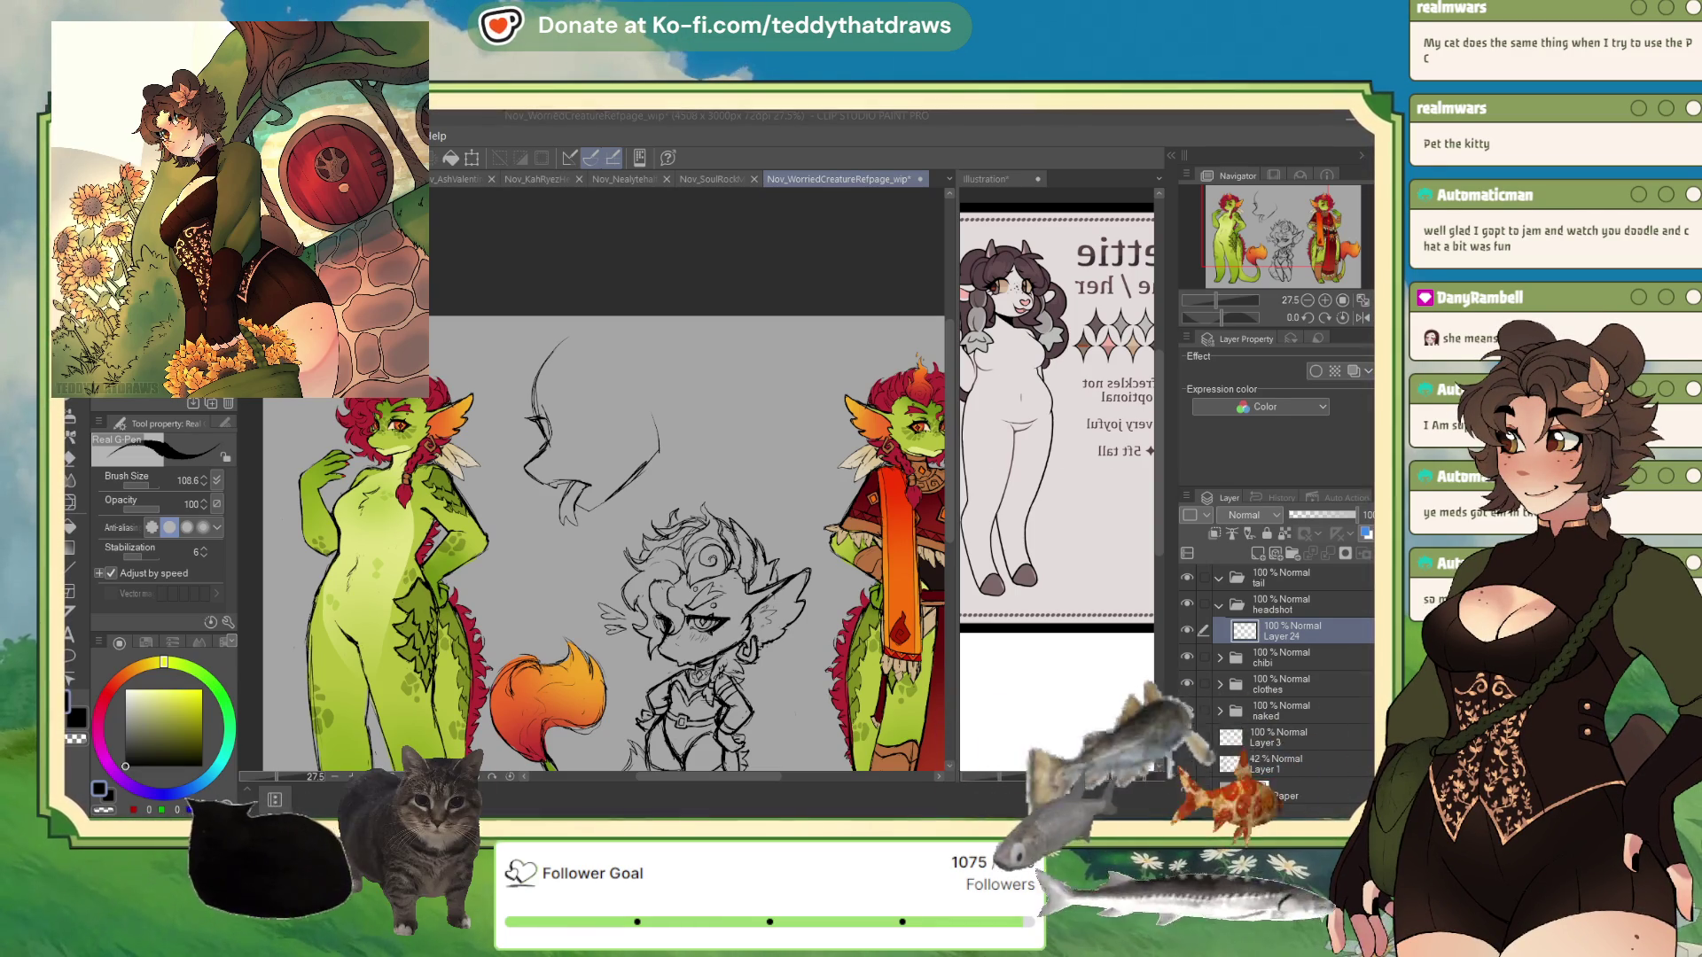
- Refine the profile head's eye, redrawing its upper lid flatter
left_click_drag(572, 420, 614, 422)
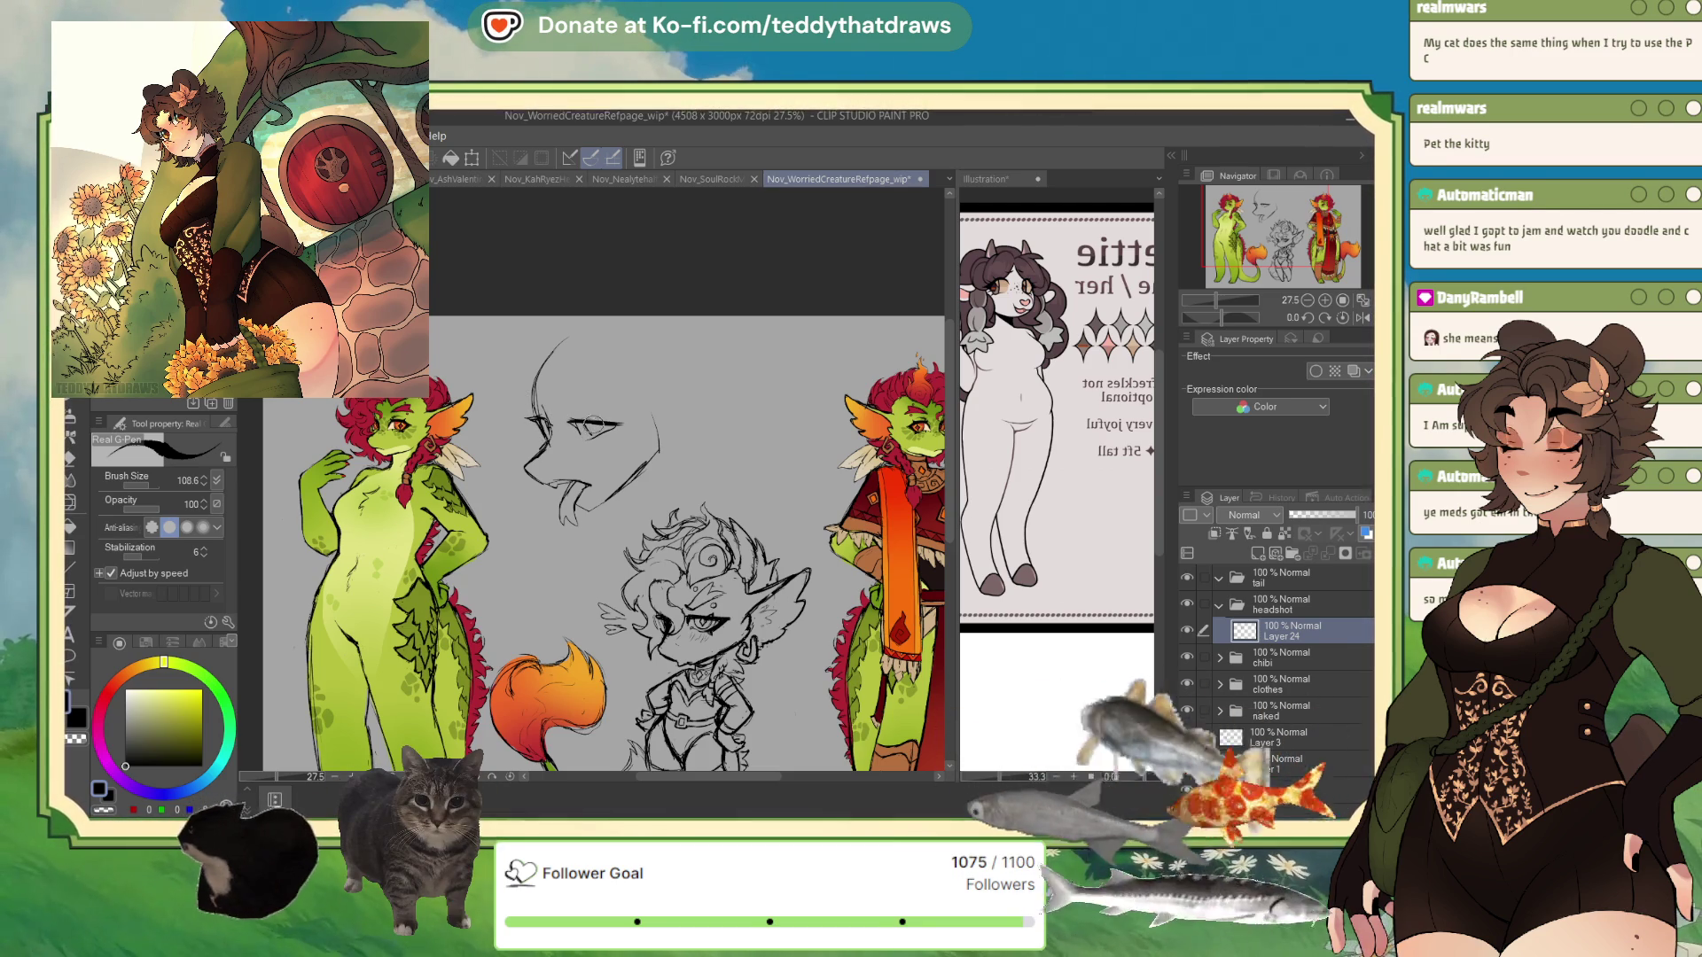
left_click_drag(591, 427, 619, 424)
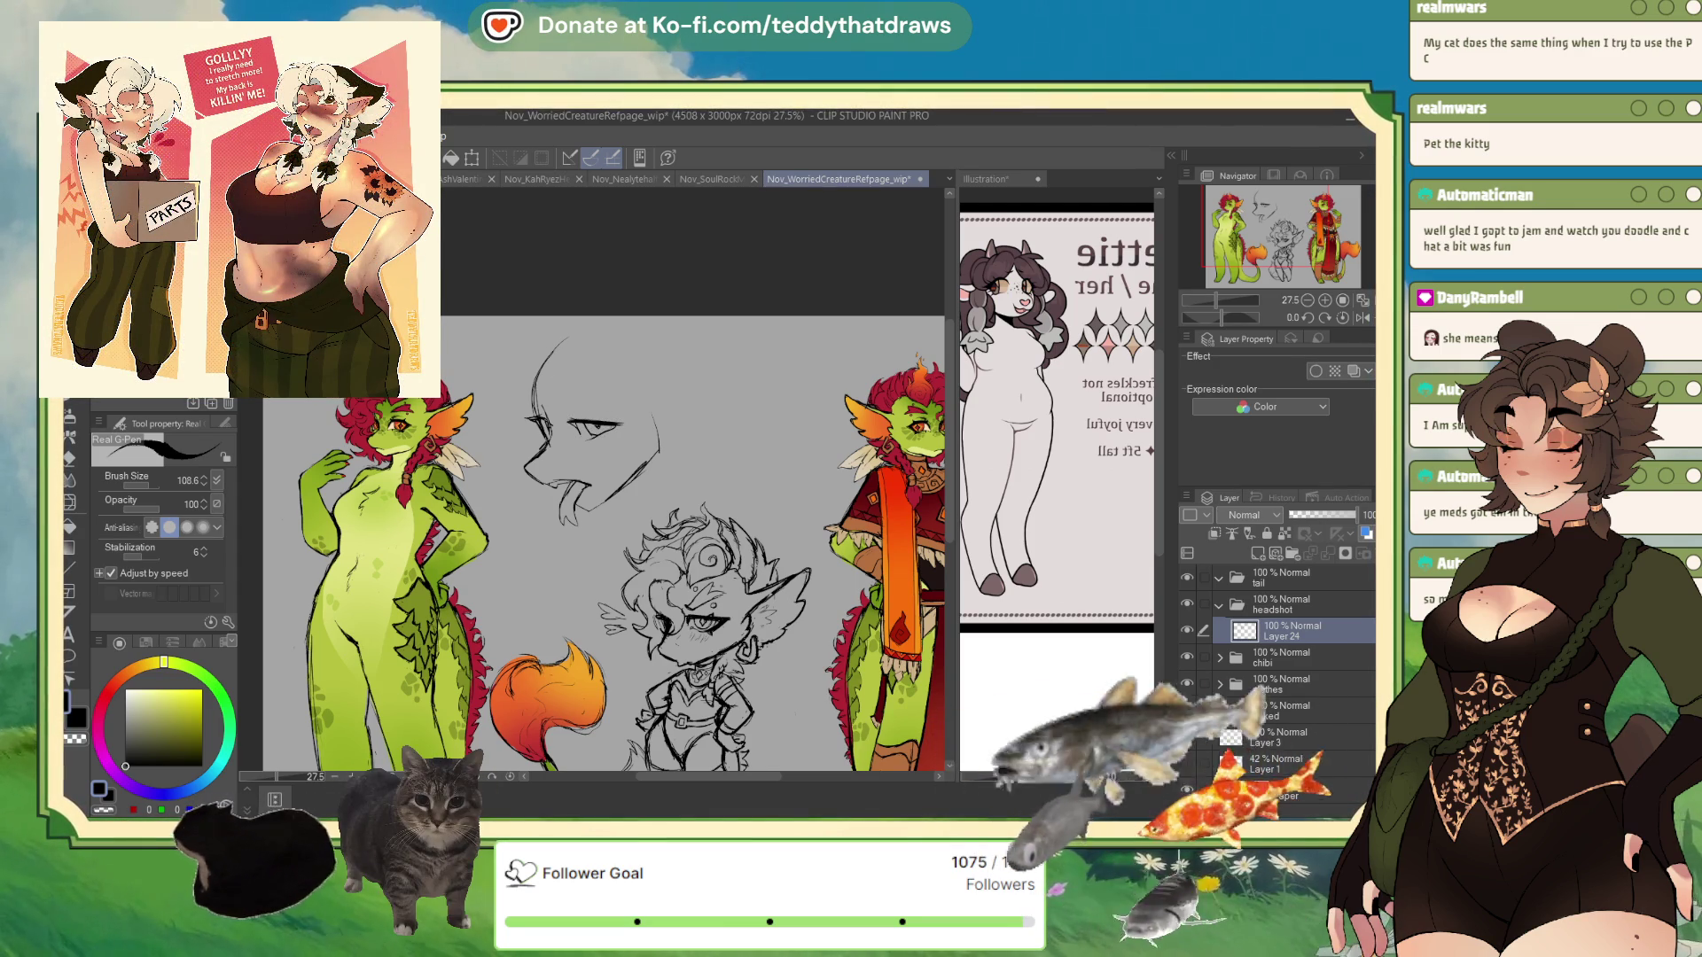
left_click_drag(569, 422, 619, 424)
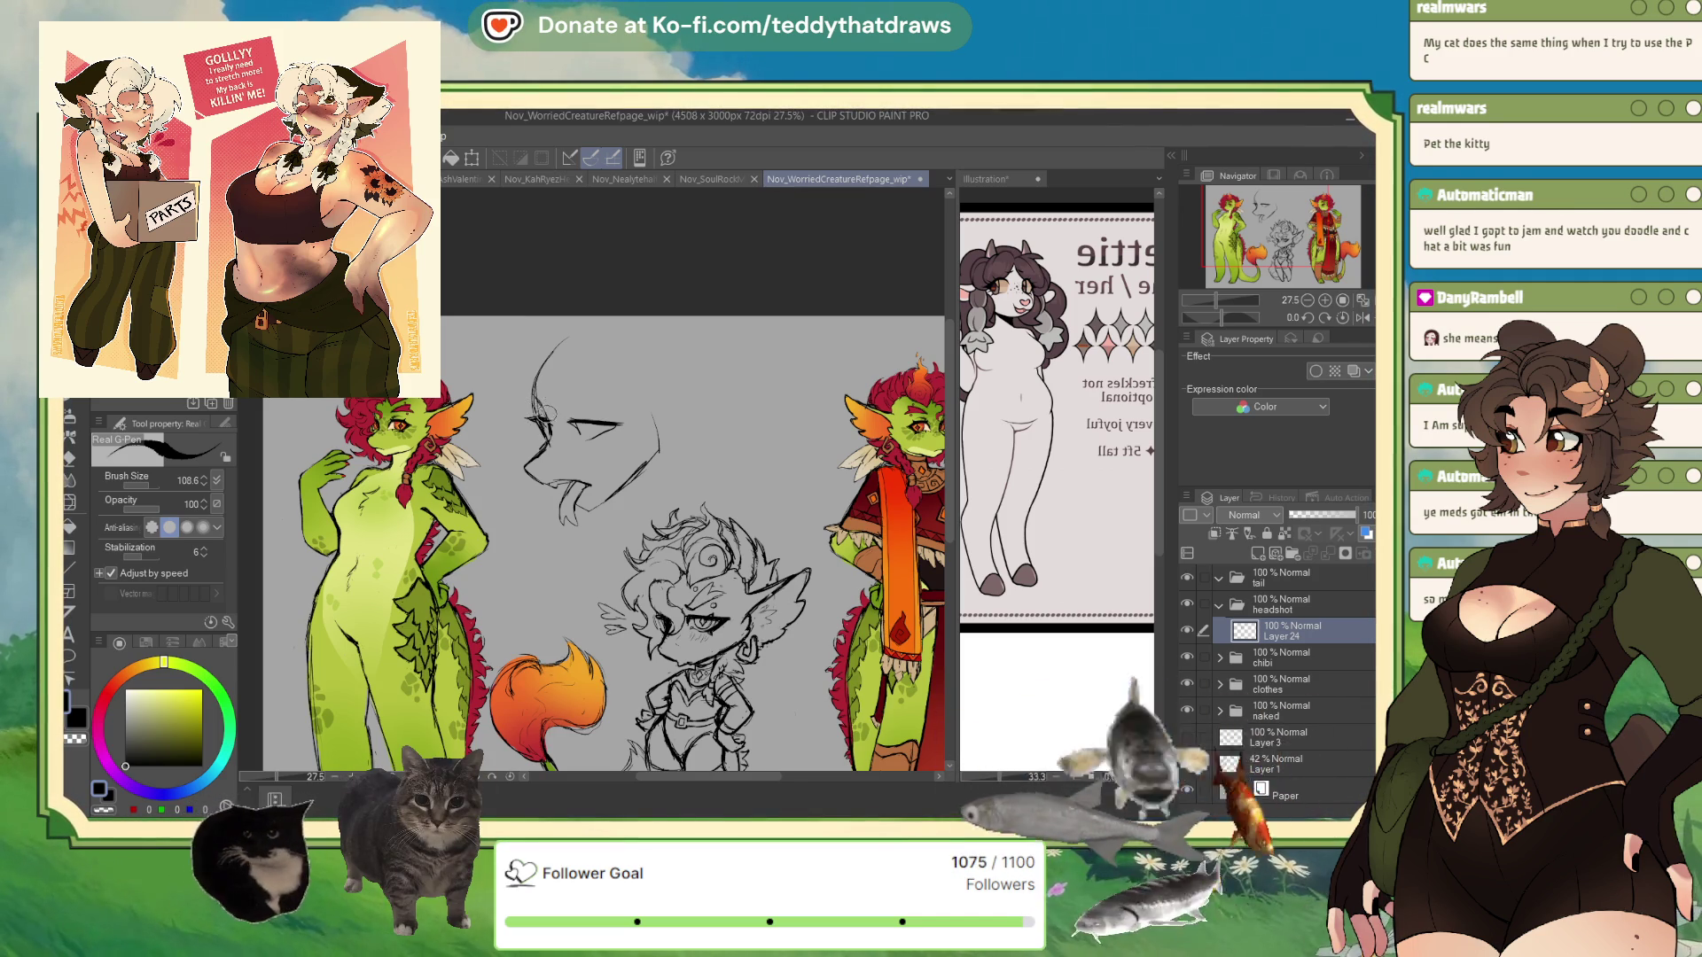
- Draw a line and spiral curls across the top of the head, then start a transform
left_click_drag(567, 391, 624, 401)
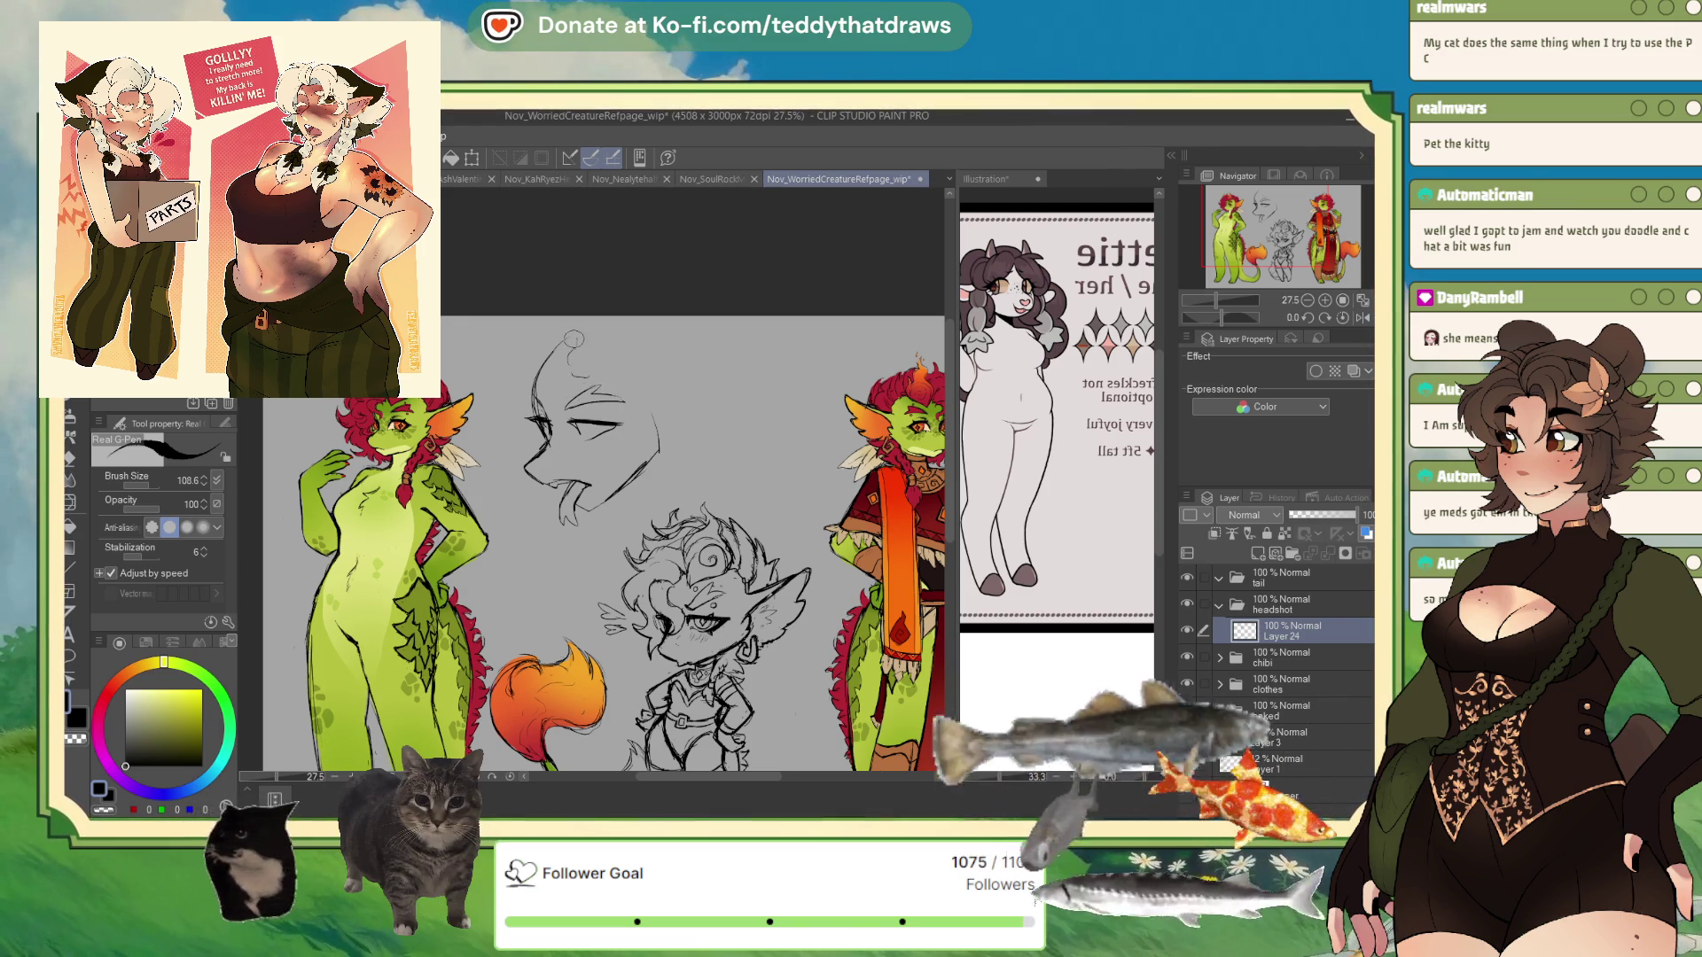
left_click_drag(585, 364, 640, 356)
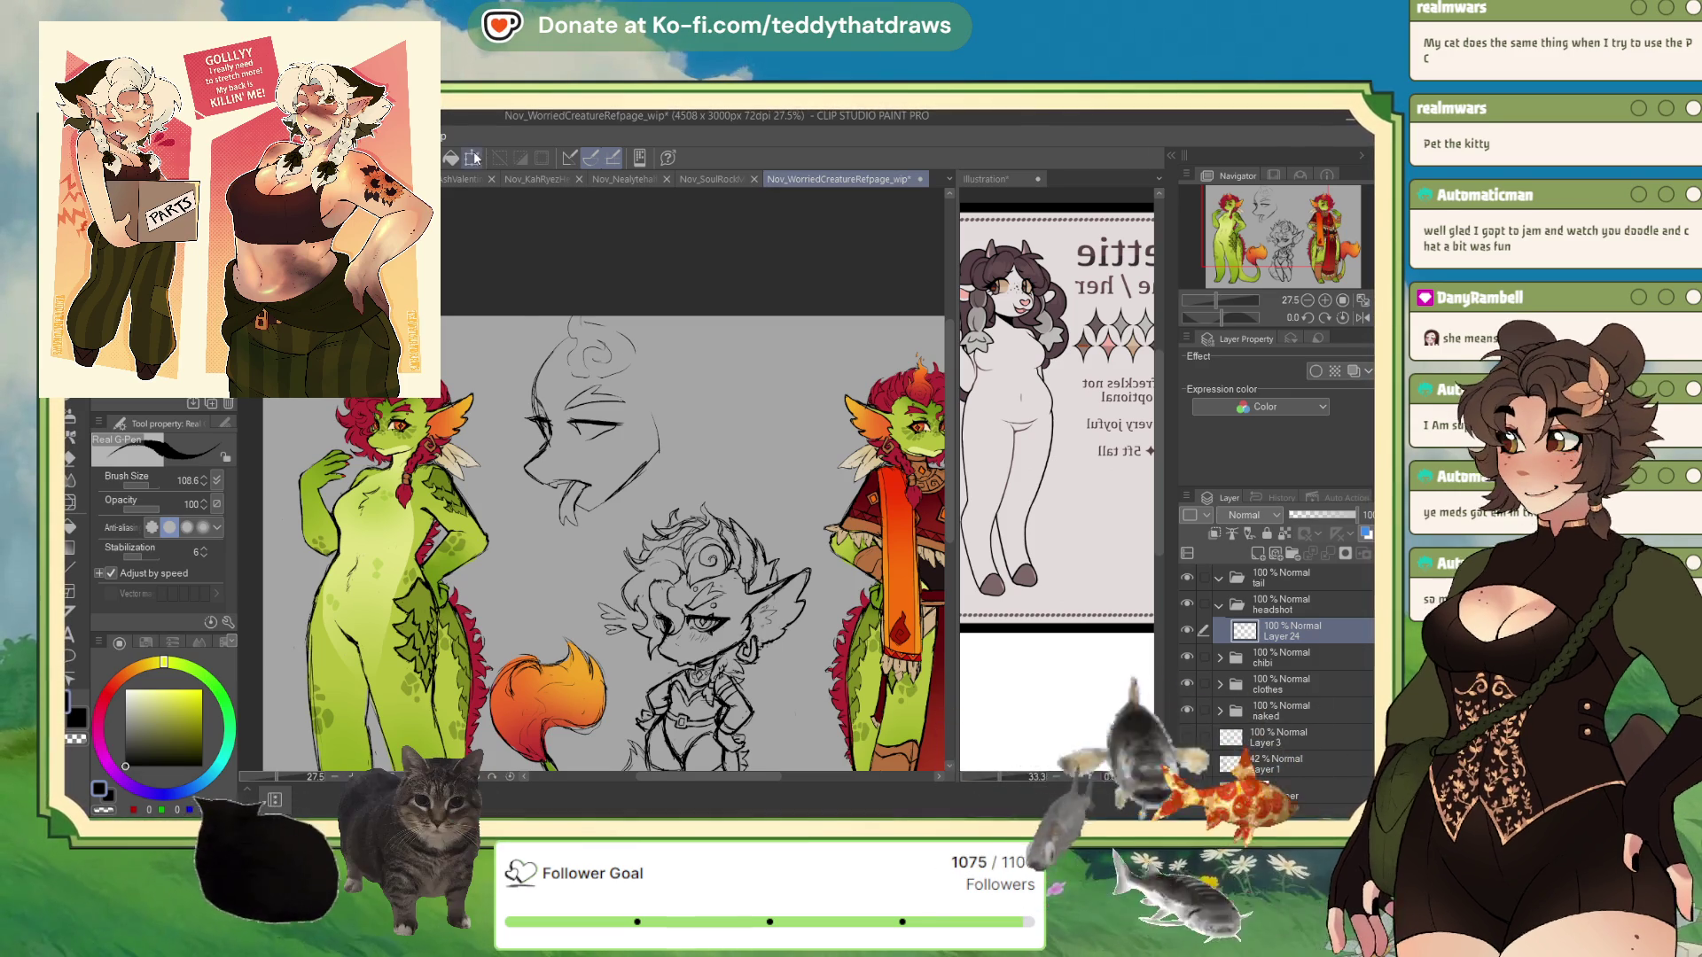
key("ctrl+t")
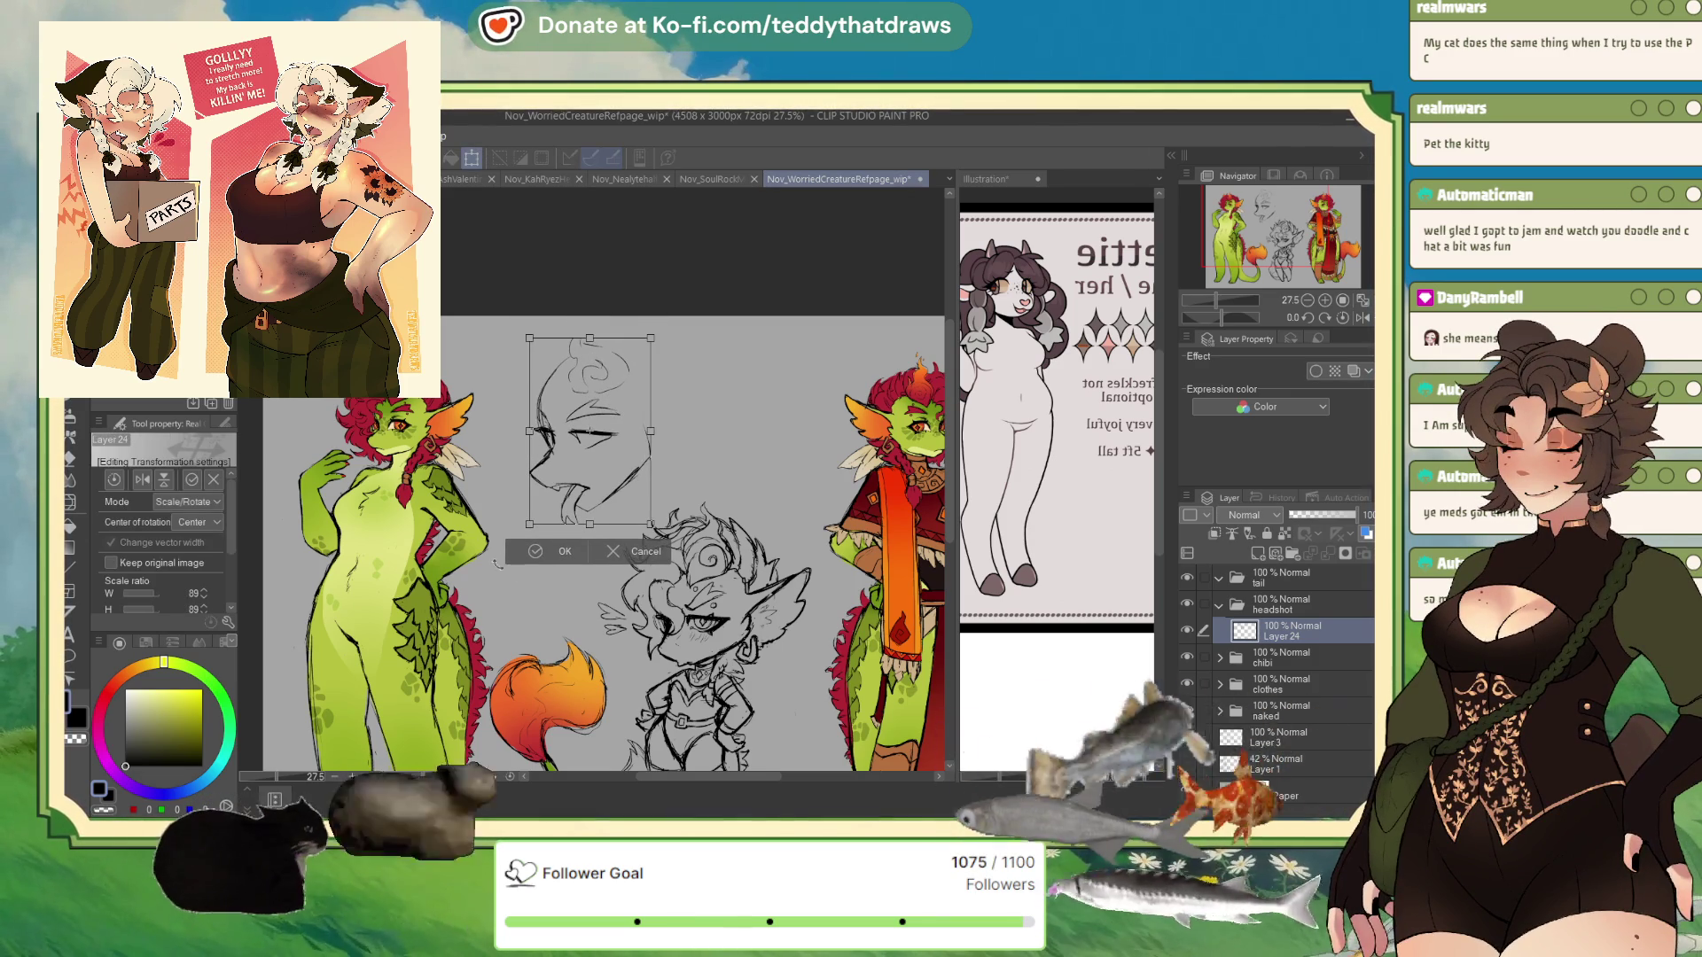
- Commit the transform, then sketch the back of the head and the jaw-neck line
key("Return")
mouse_move(587, 330)
left_mouse_down()
mouse_move(524, 349)
mouse_move(543, 367)
mouse_move(523, 397)
mouse_move(534, 381)
left_mouse_up()
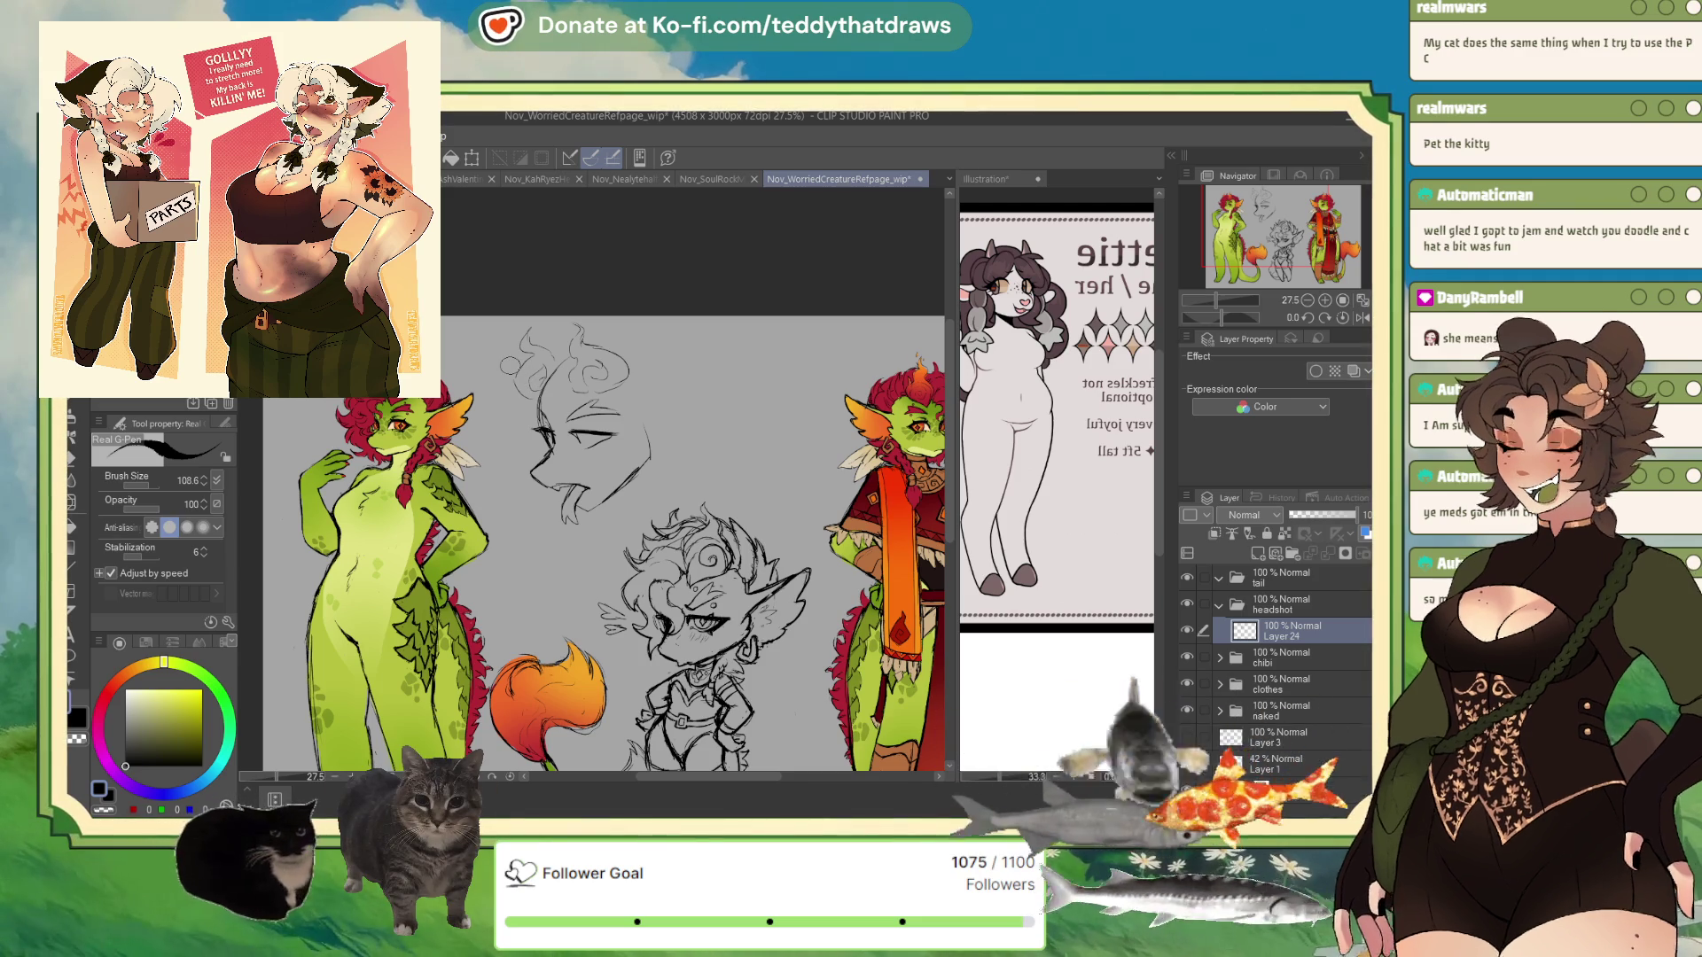
key("ctrl+z")
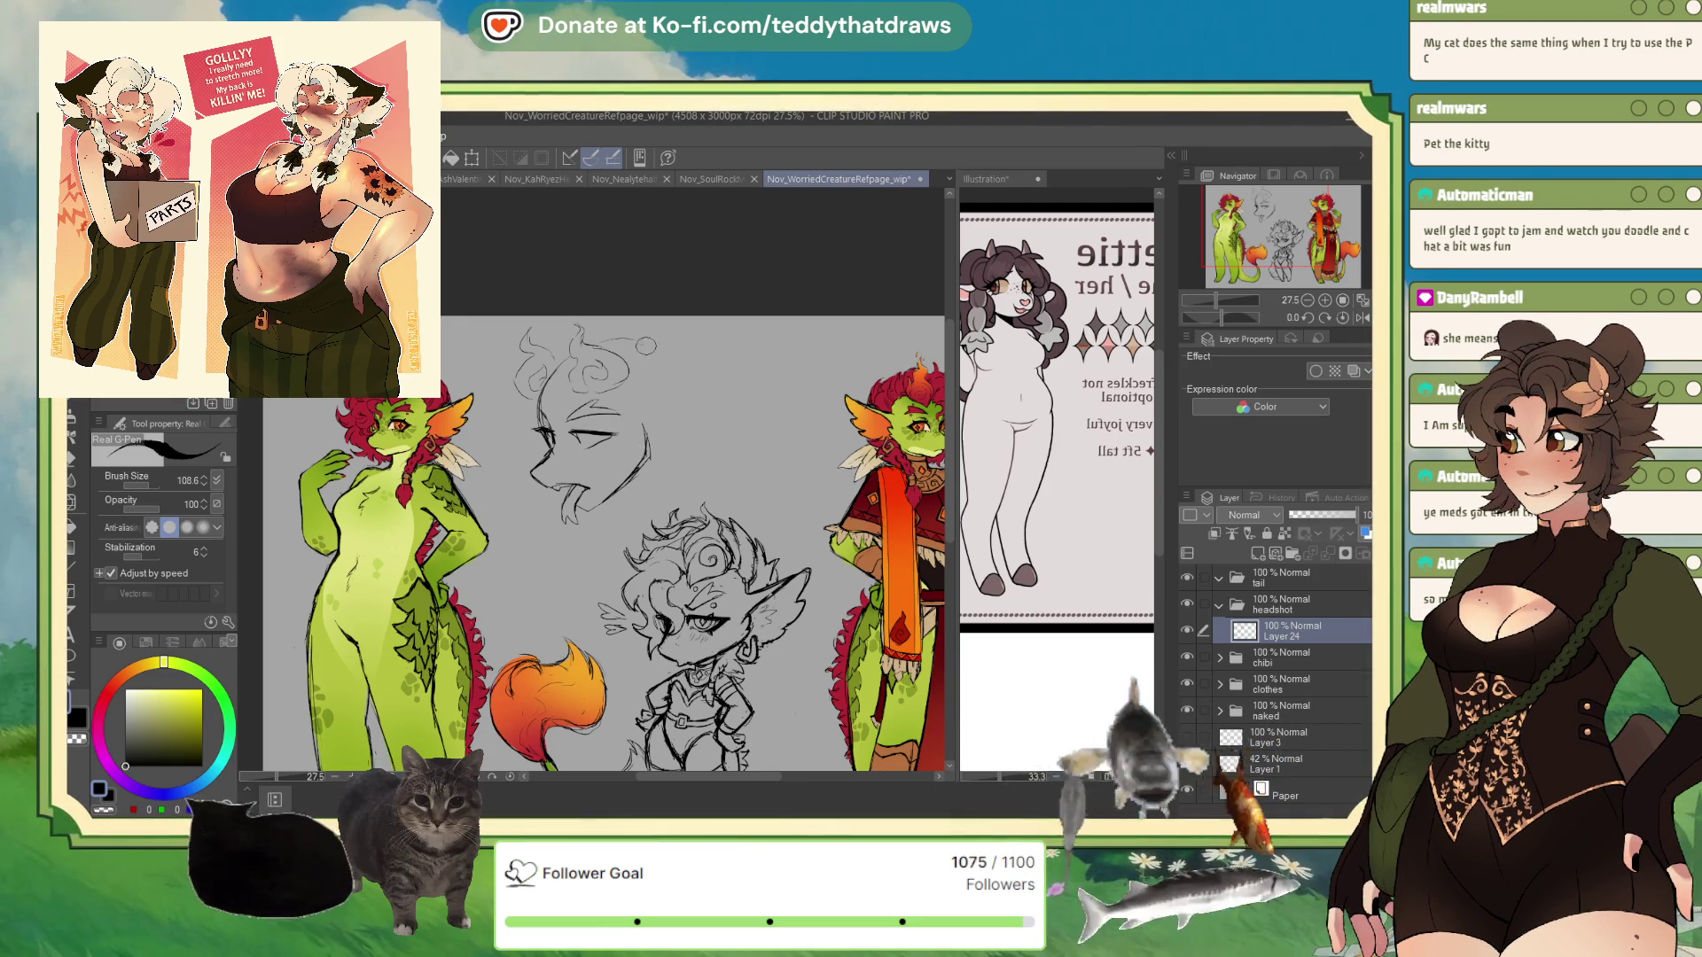
left_click_drag(640, 338, 682, 406)
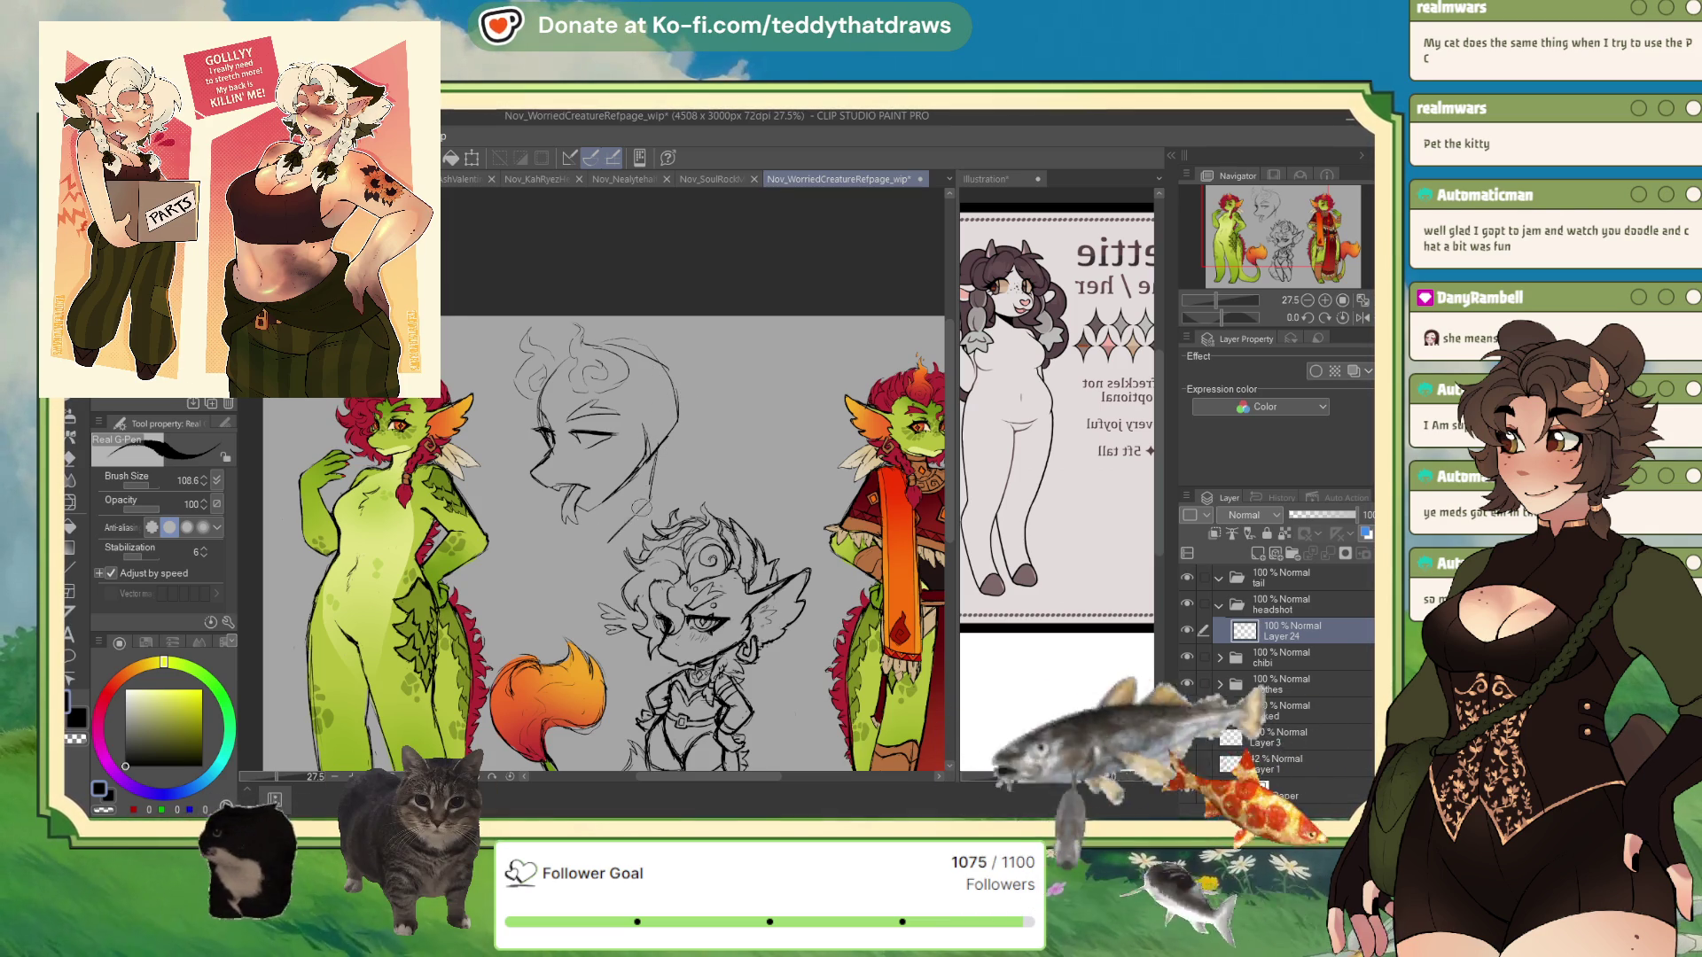
left_click_drag(642, 507, 587, 551)
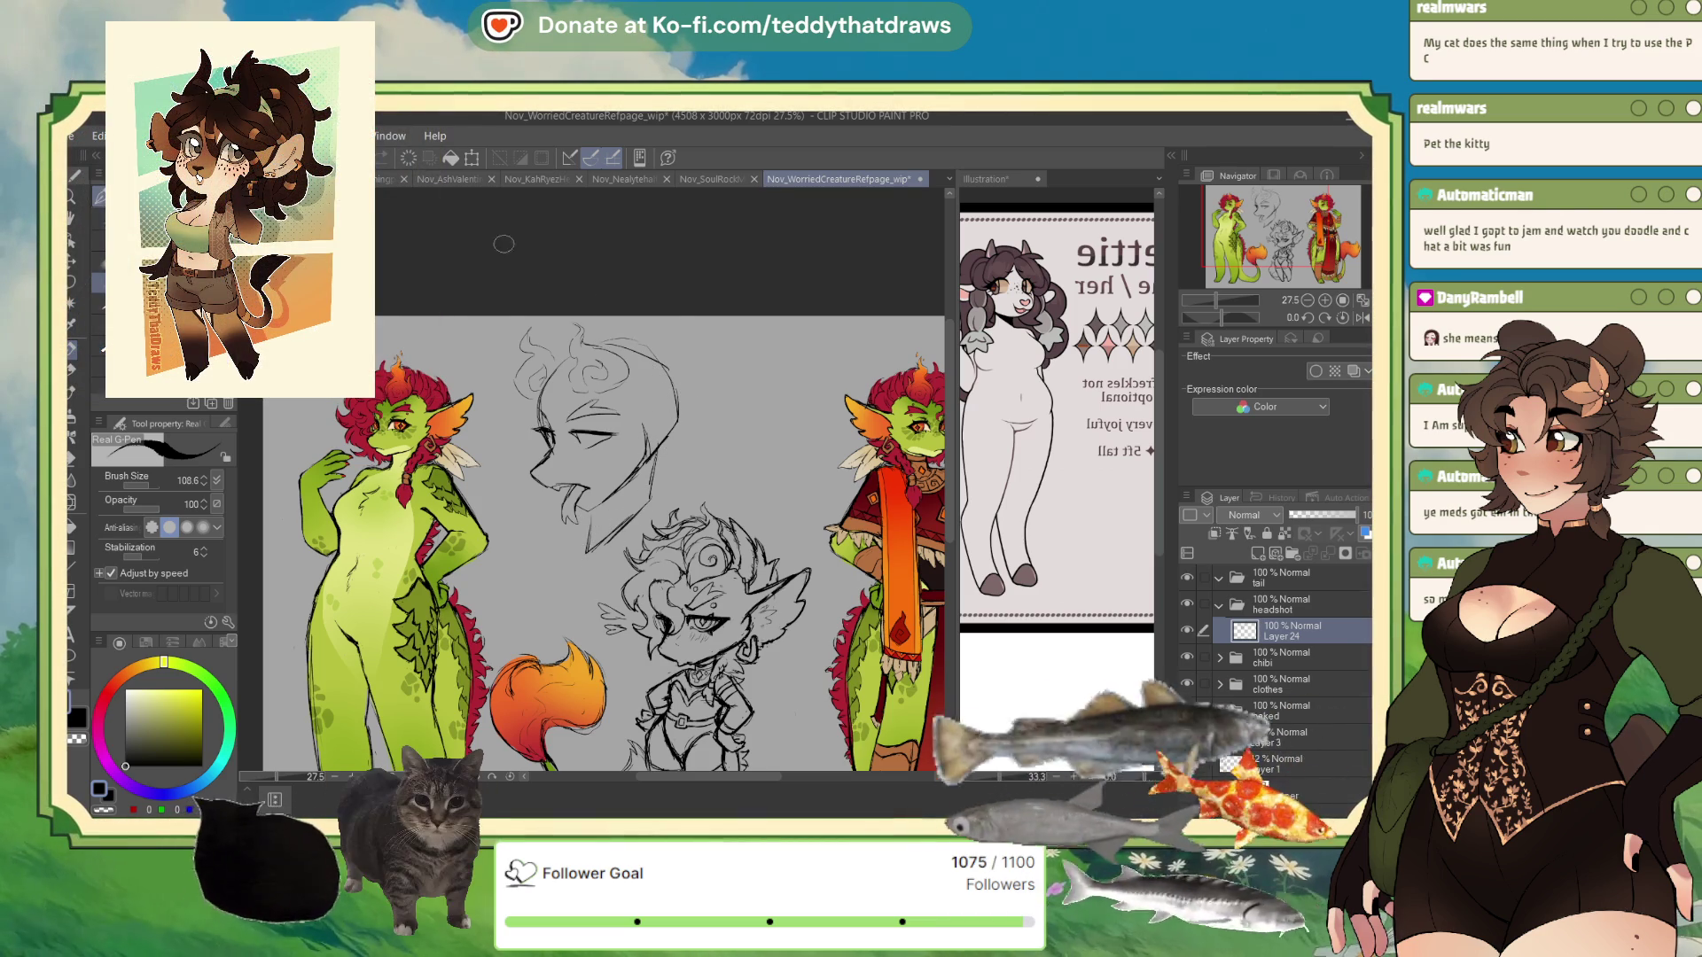
- Shrink the head sketch and move it up-left, then mirror the canvas view
key("ctrl+t")
left_click_drag(627, 408, 577, 348)
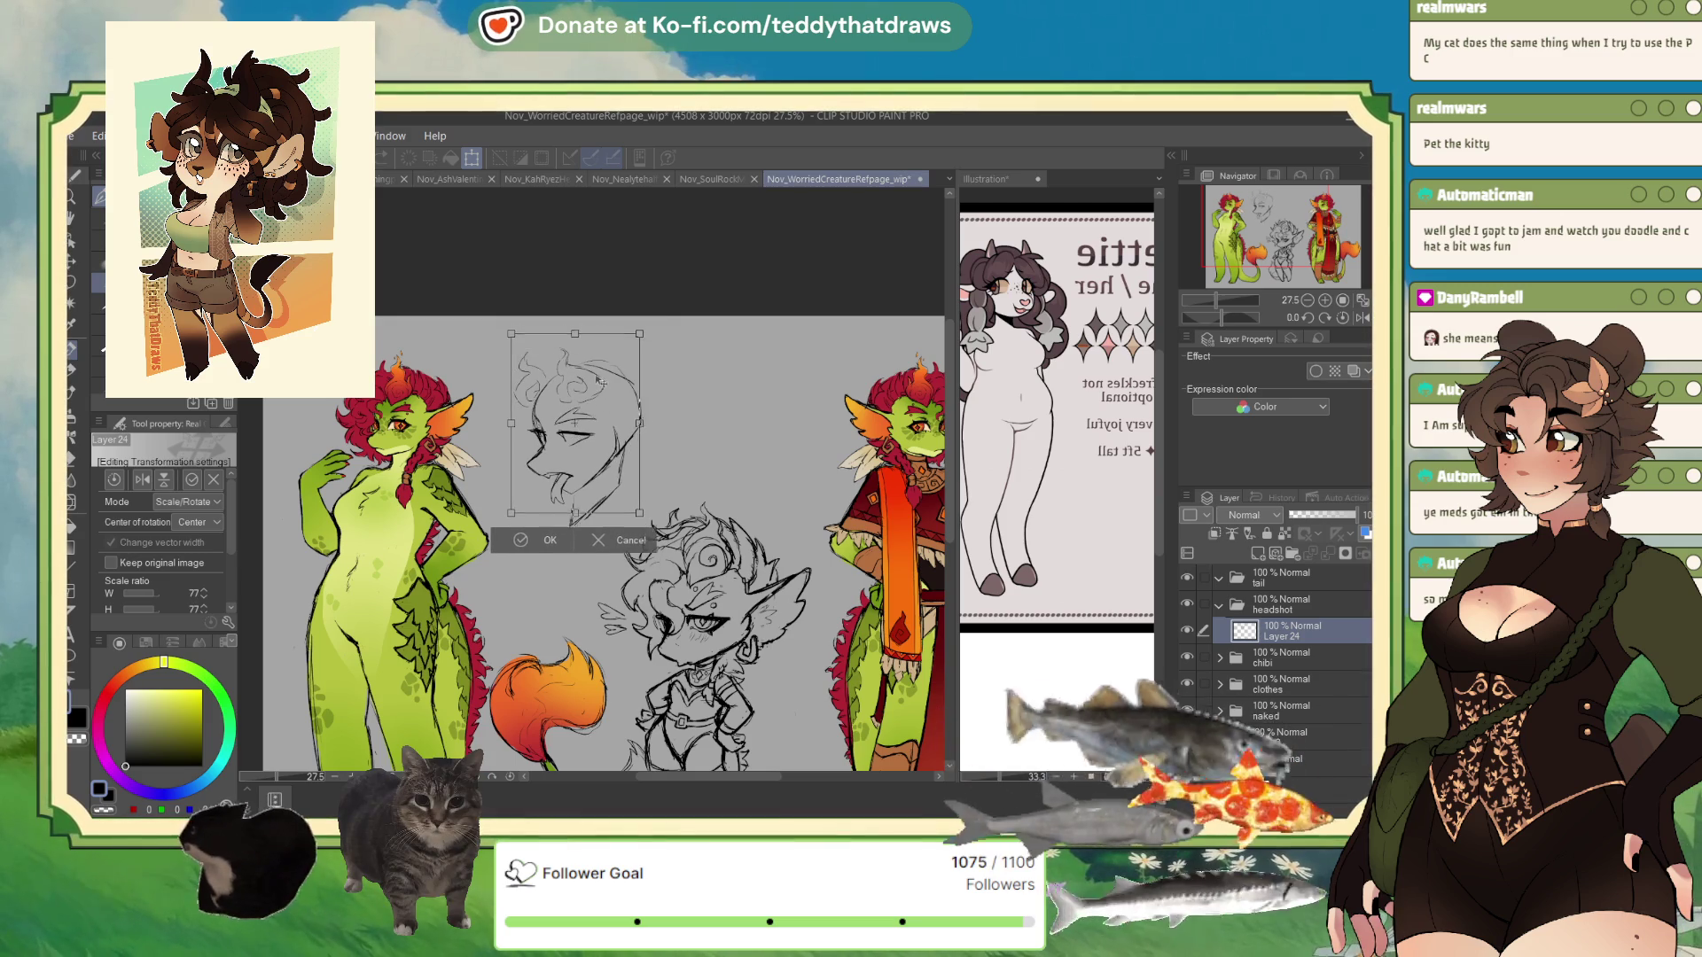
left_click(549, 554)
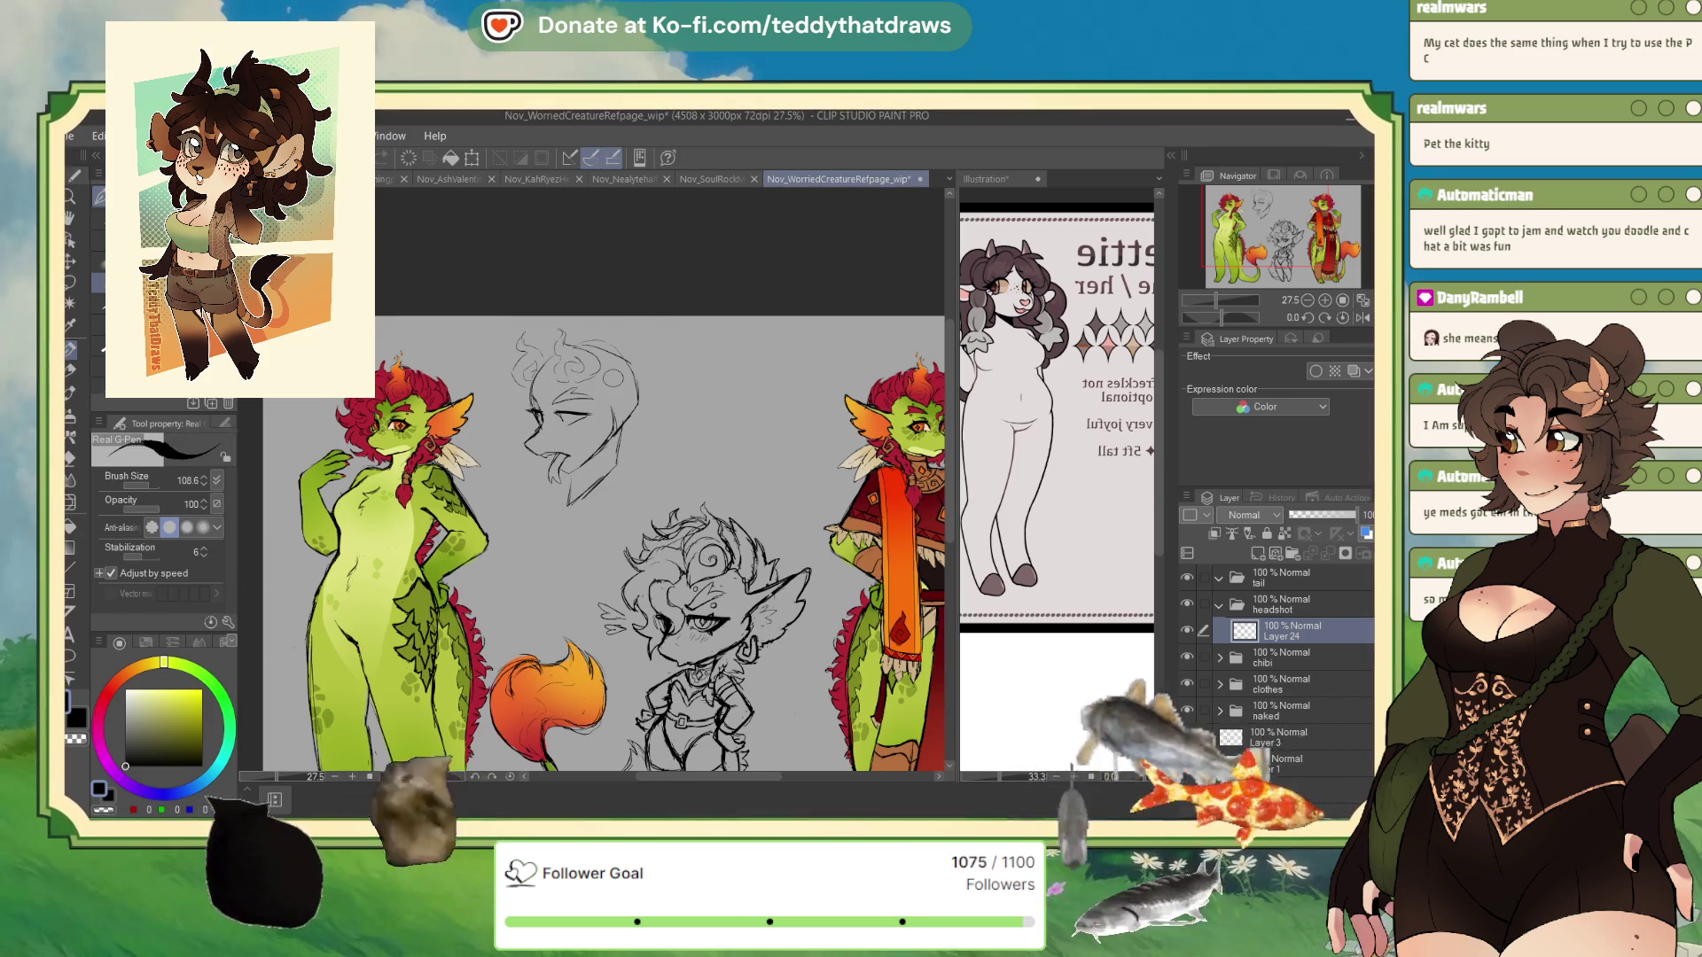
left_click(1362, 319)
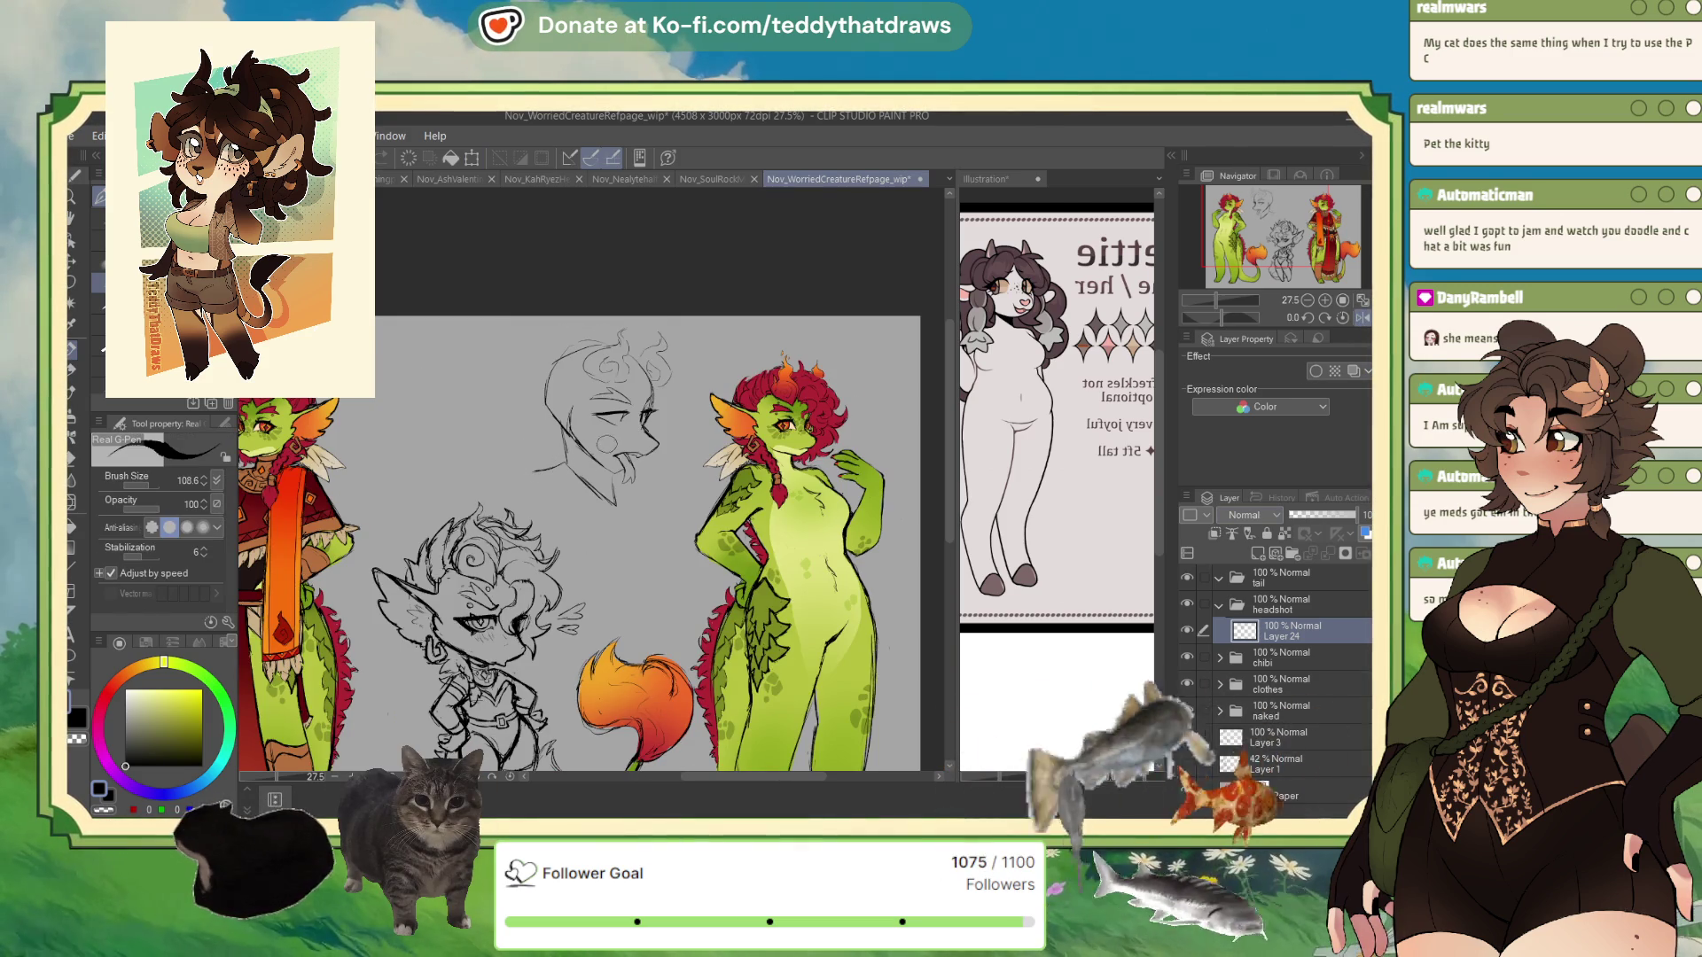
- Draw the collar line beneath the head in solid black, then unflip the canvas view
left_click_drag(532, 468, 632, 533)
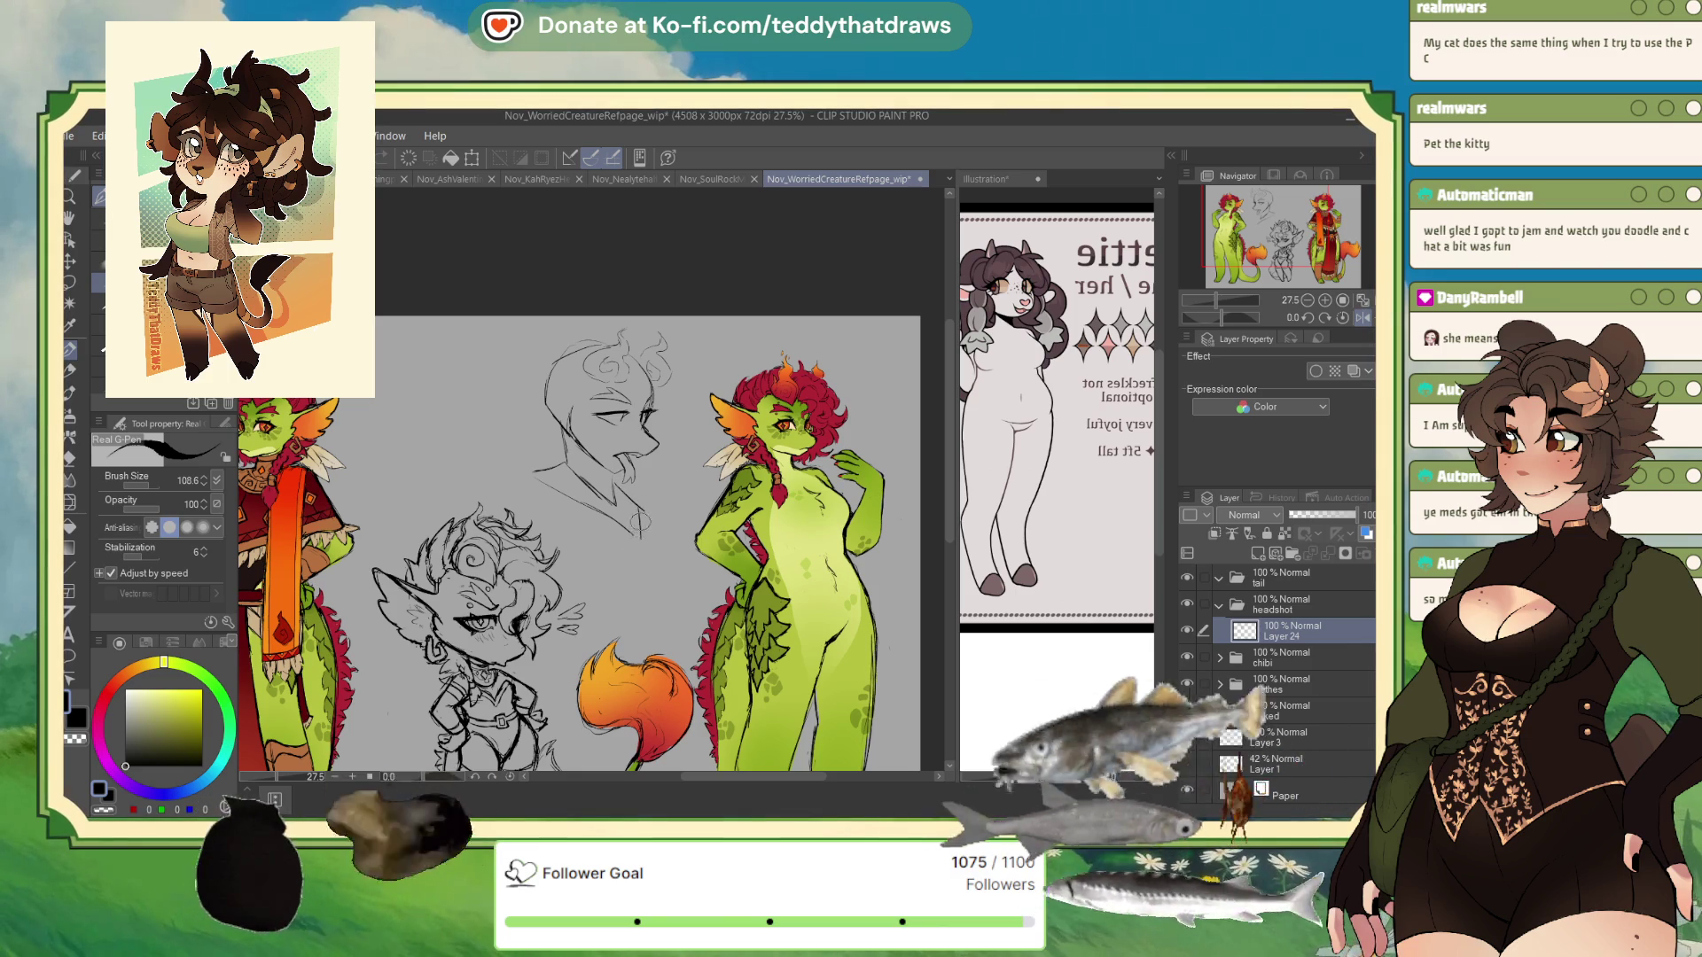
key("ctrl+z")
left_click_drag(523, 484, 631, 539)
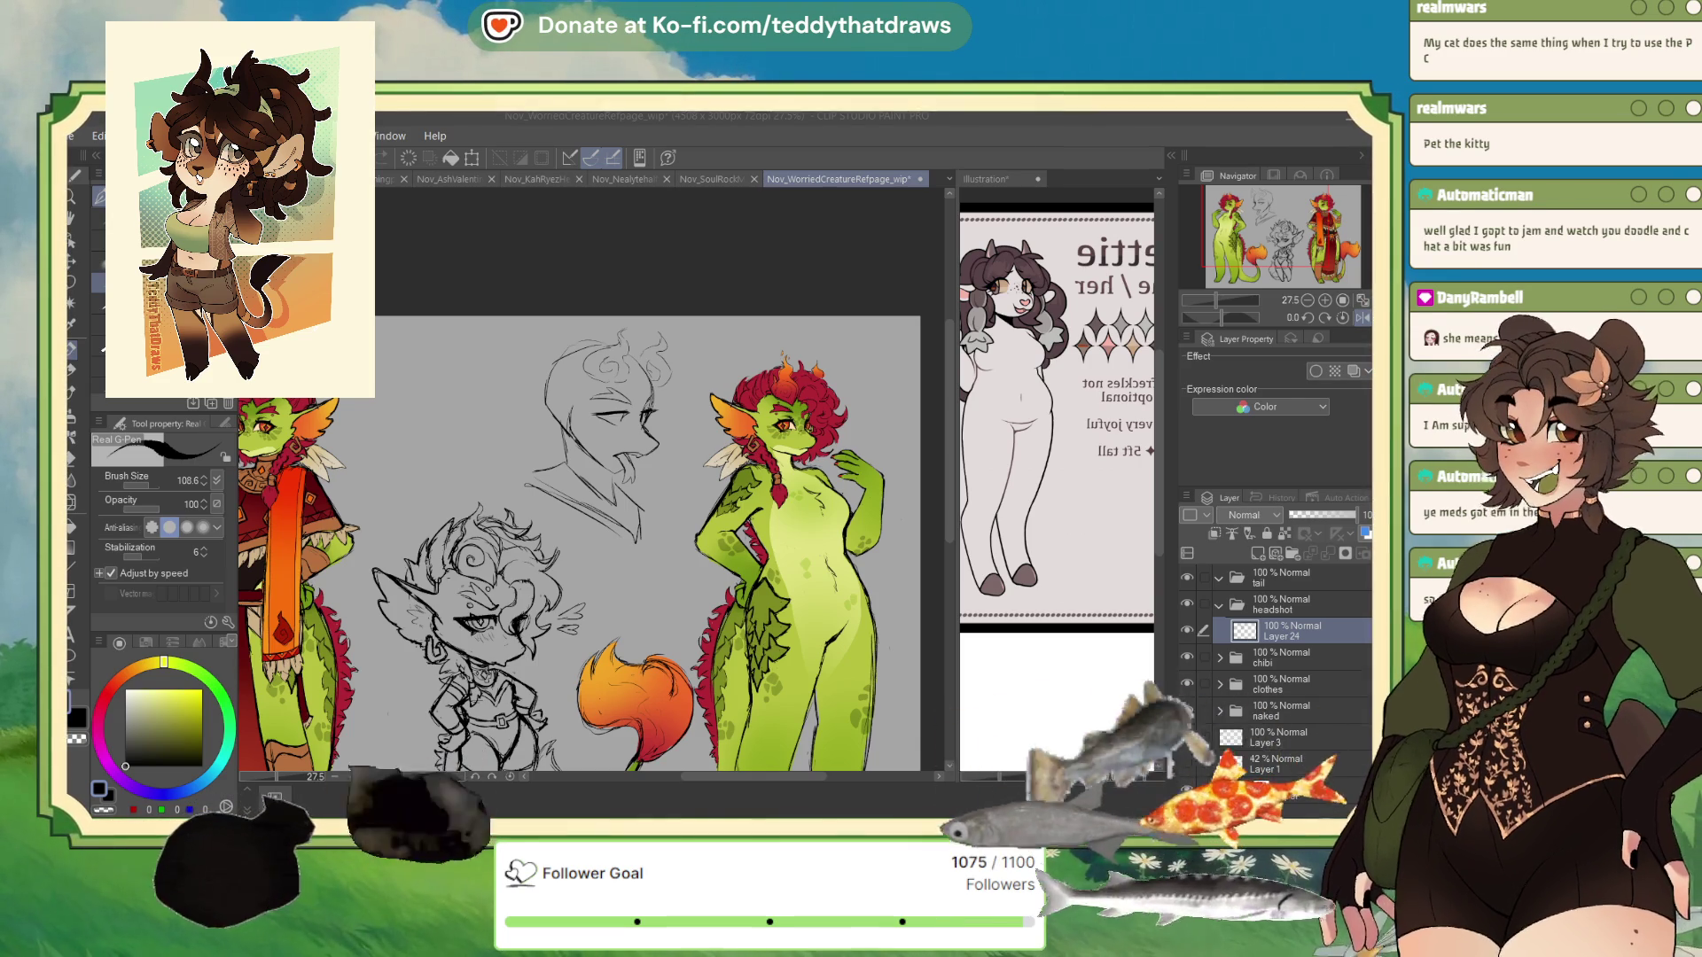
left_click(100, 813)
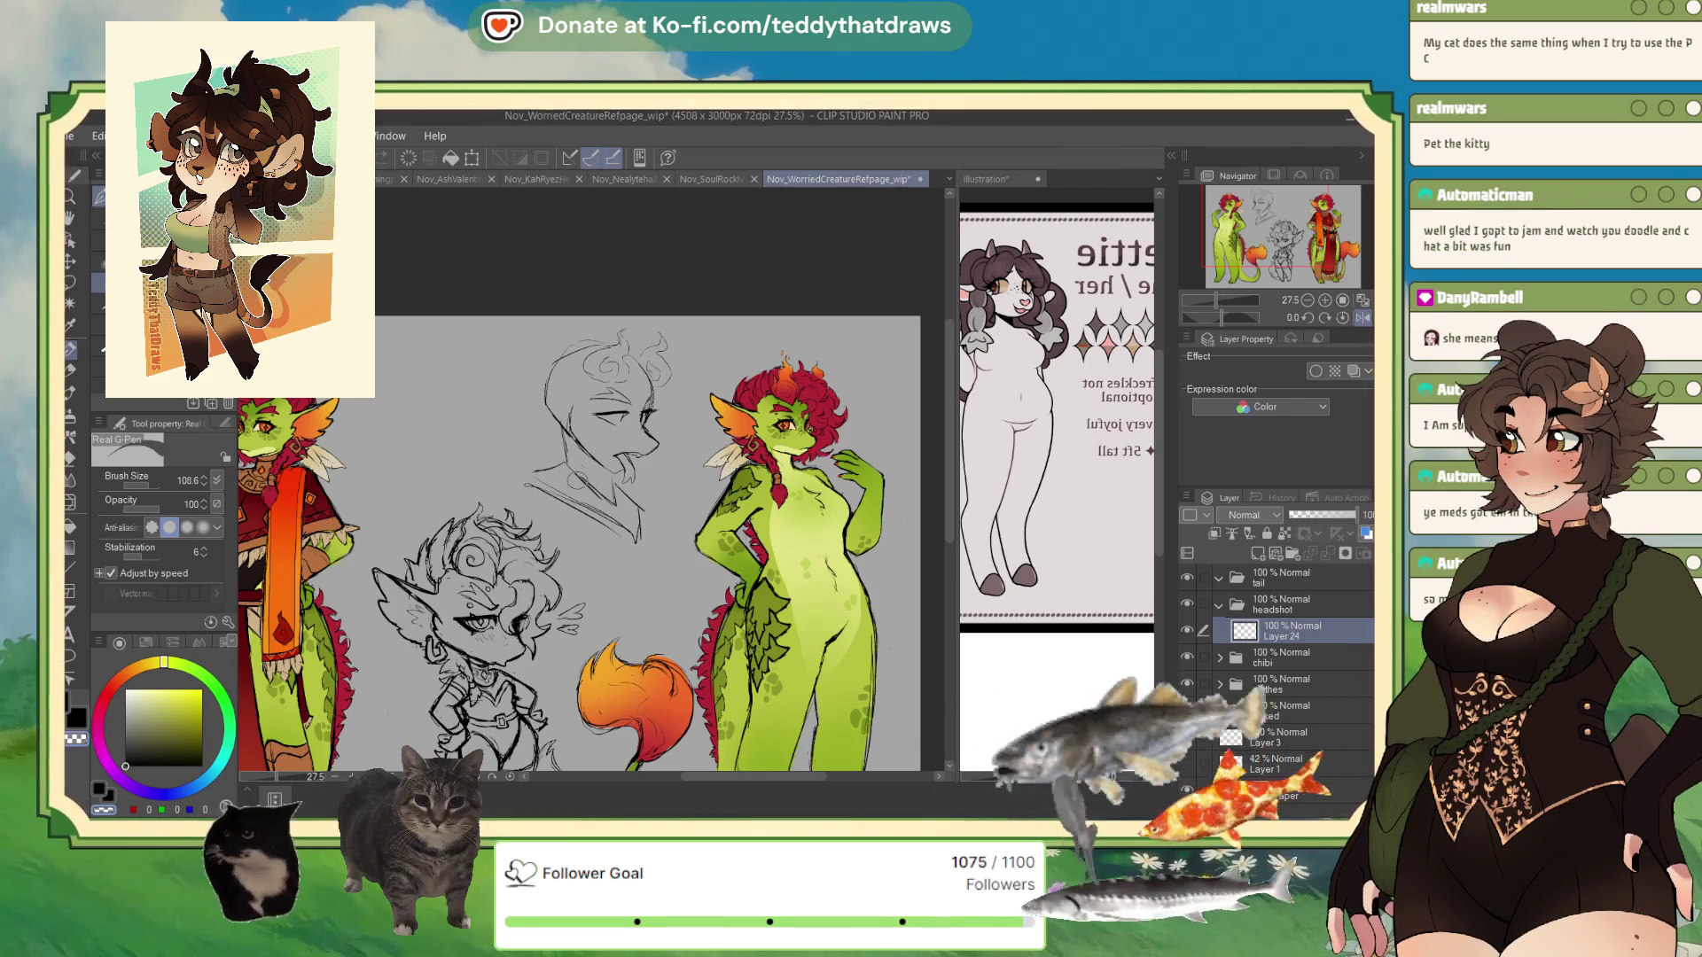
left_click(125, 766)
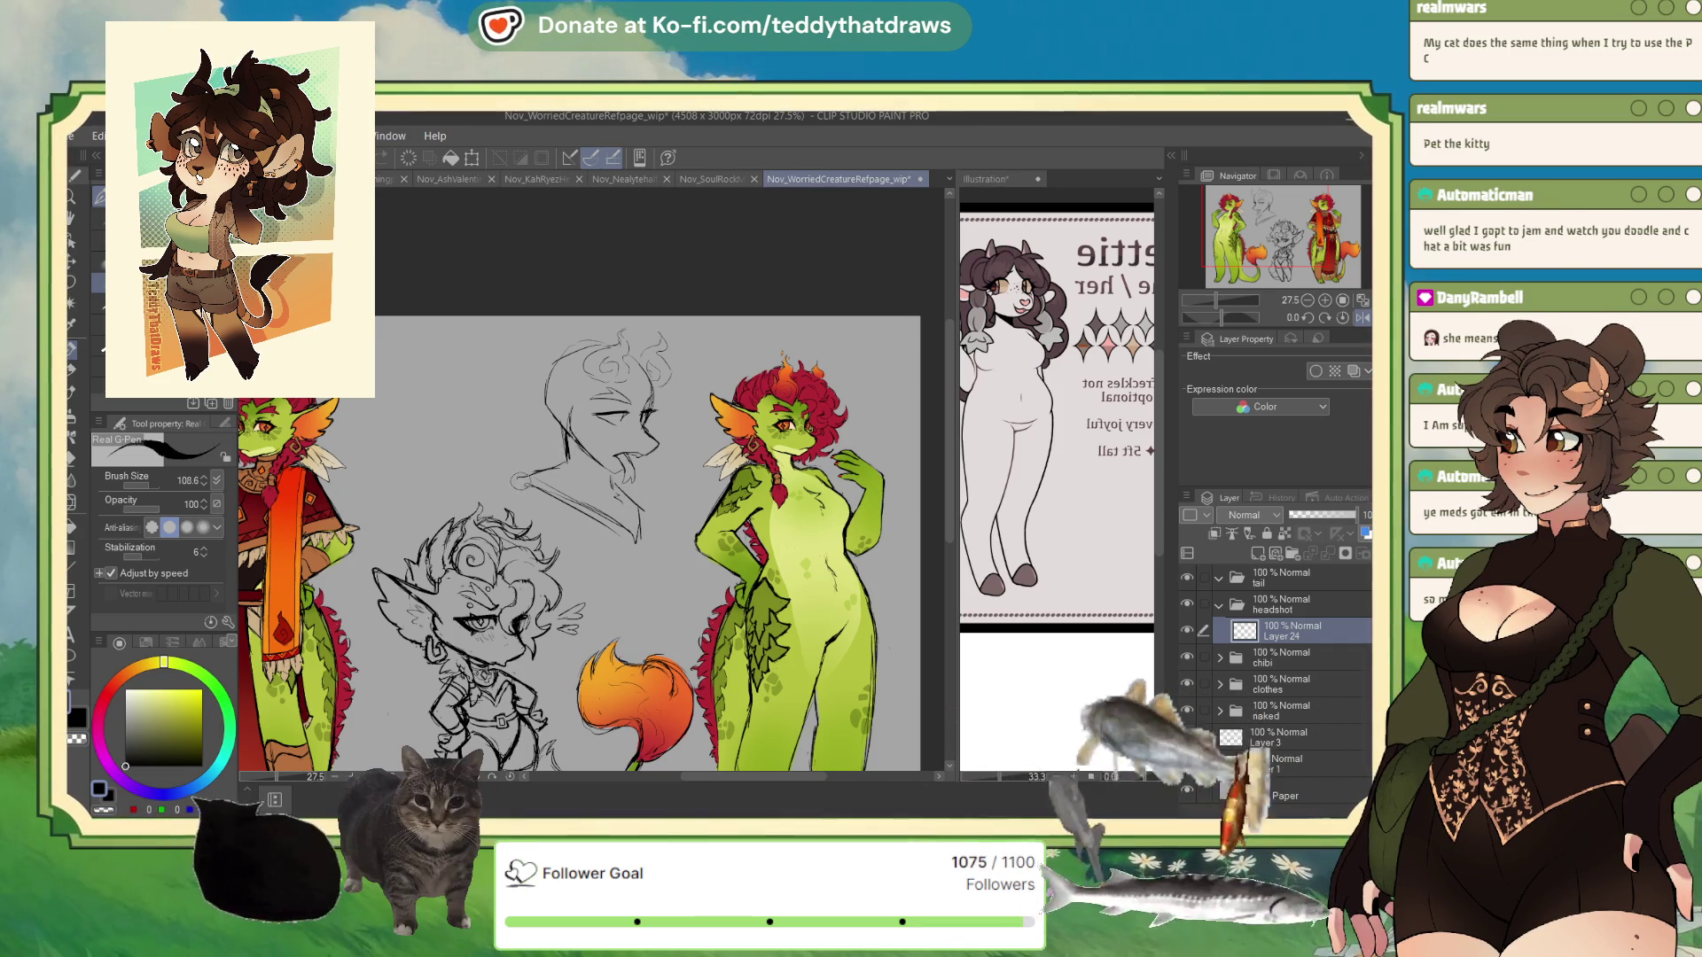
left_click_drag(515, 476, 626, 543)
key("h")
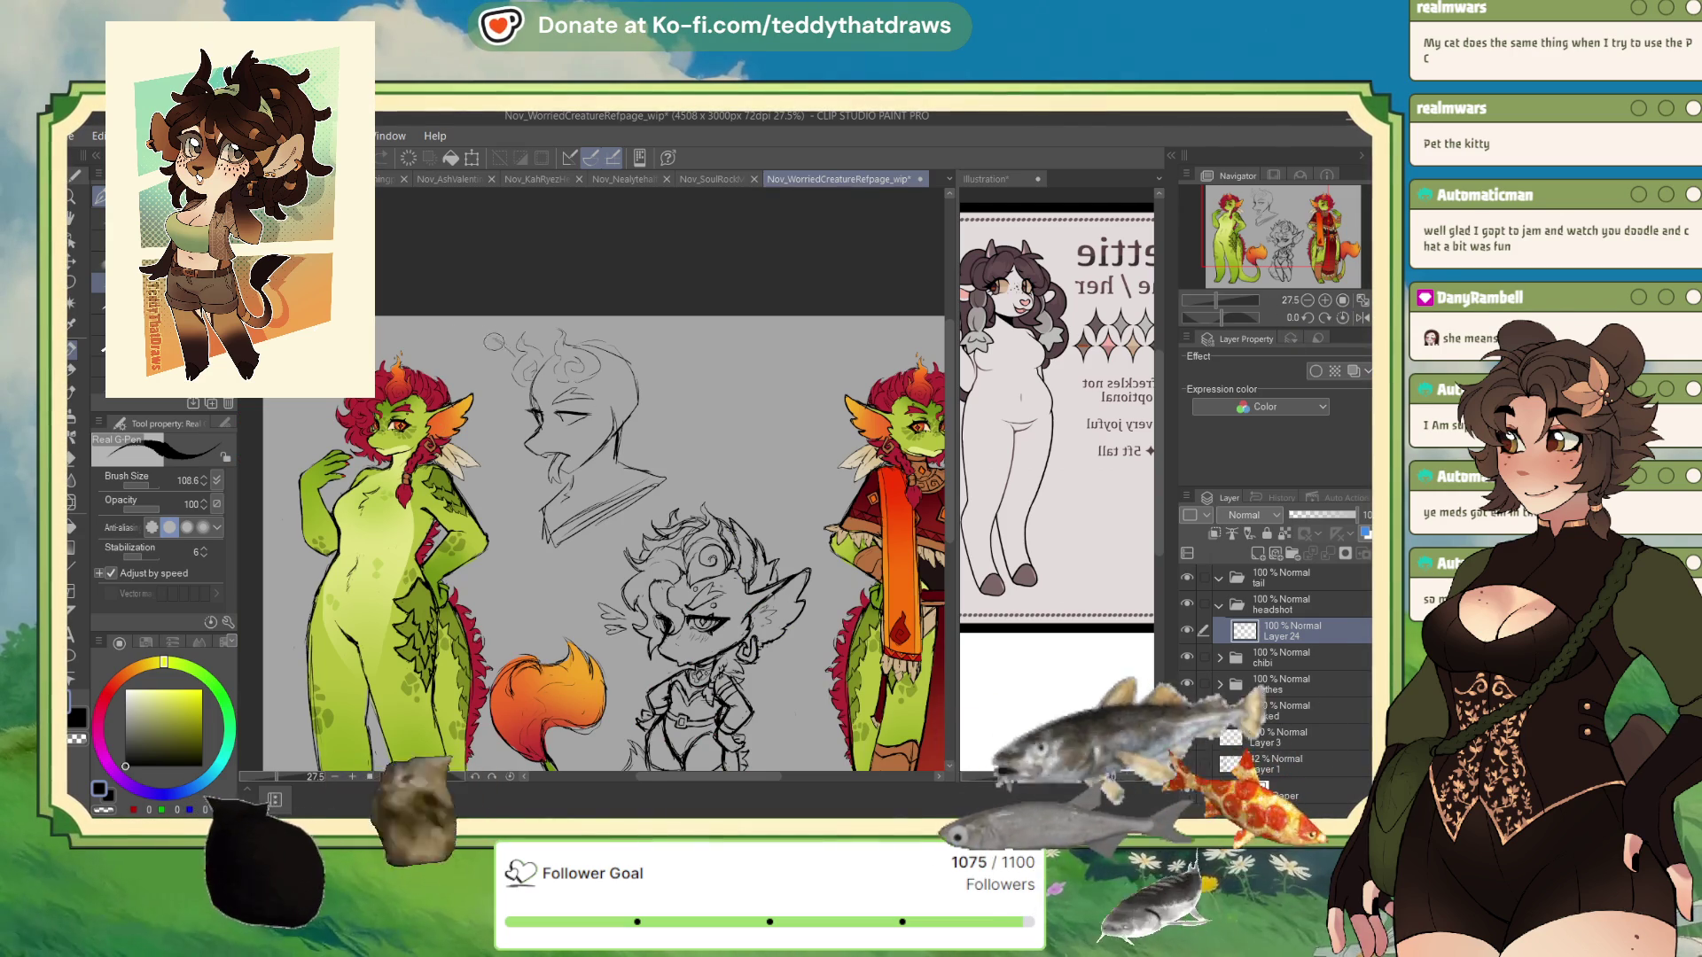
- Draw an antenna-like line rising from the top of the head
mouse_move(495, 384)
left_mouse_down()
mouse_move(487, 346)
mouse_move(504, 354)
left_mouse_up()
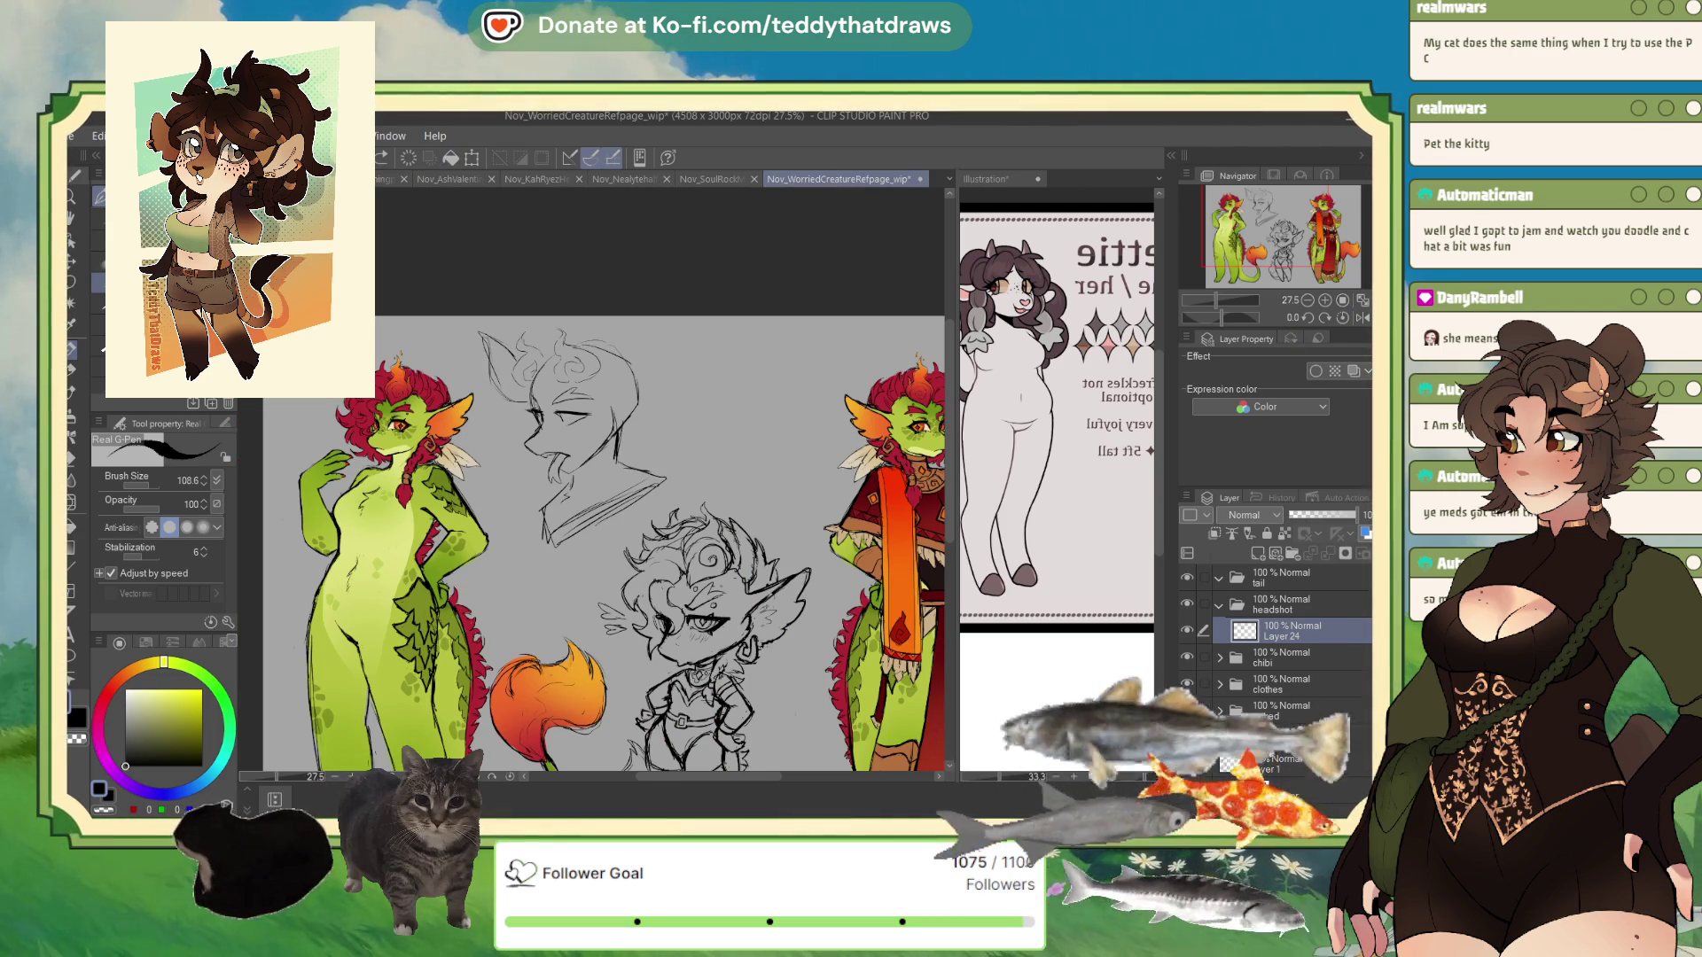
key("ctrl+z")
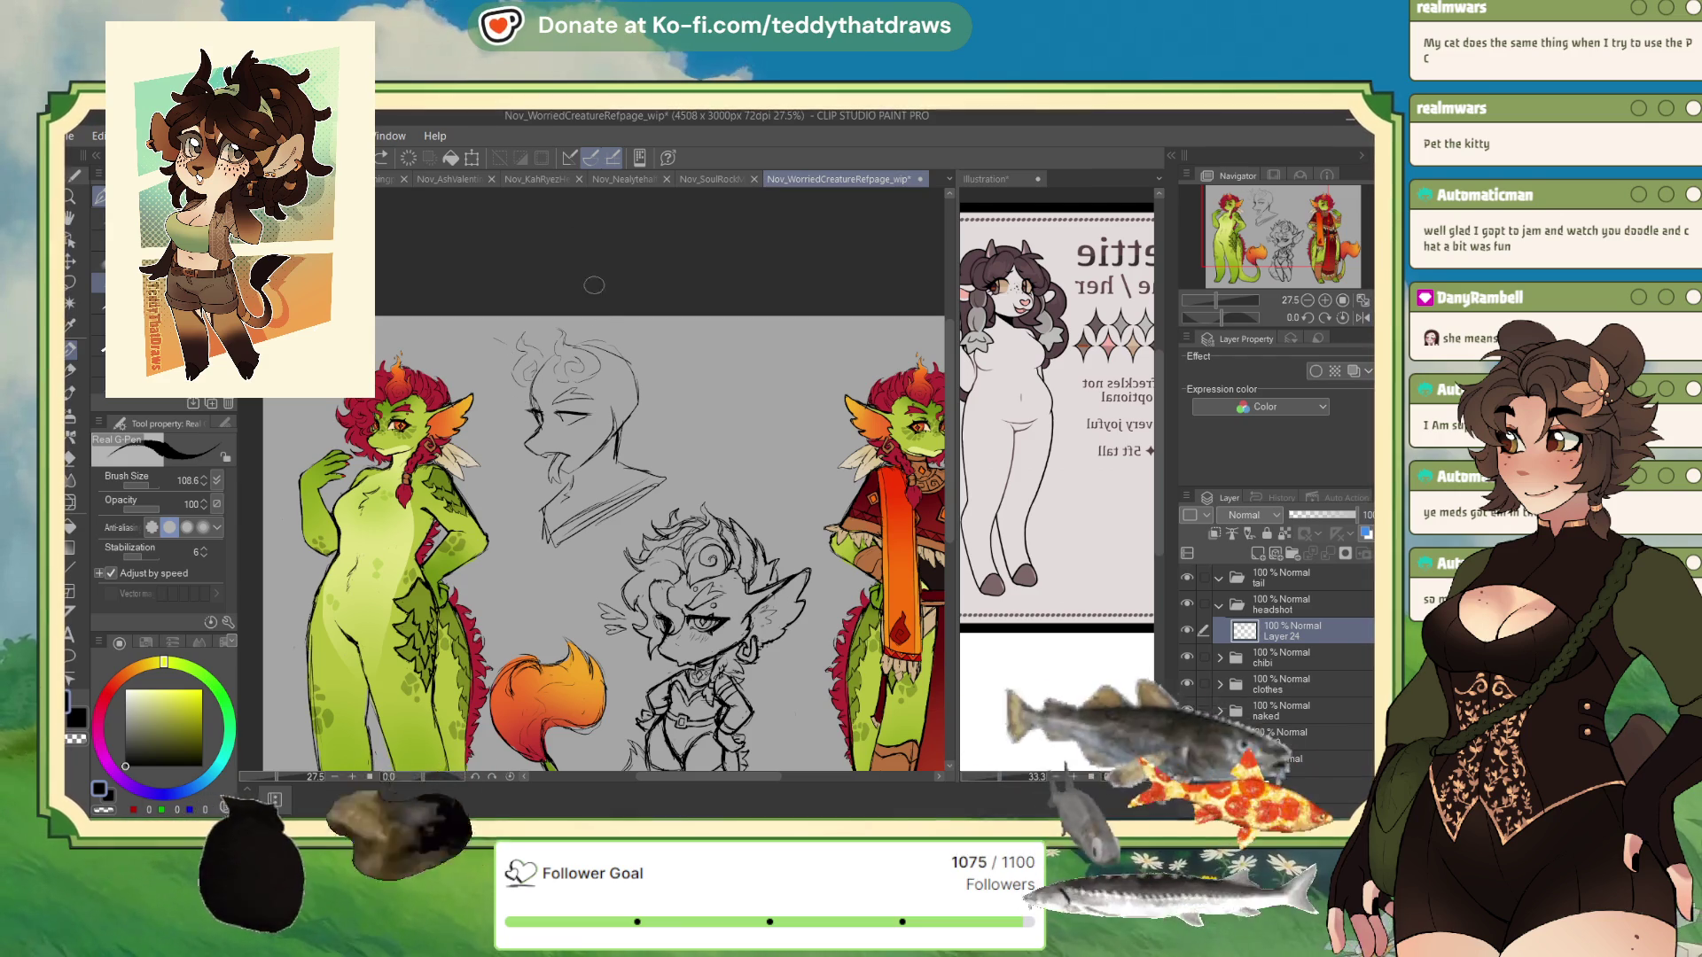
mouse_move(625, 362)
left_mouse_down()
mouse_move(660, 347)
mouse_move(610, 390)
left_mouse_up()
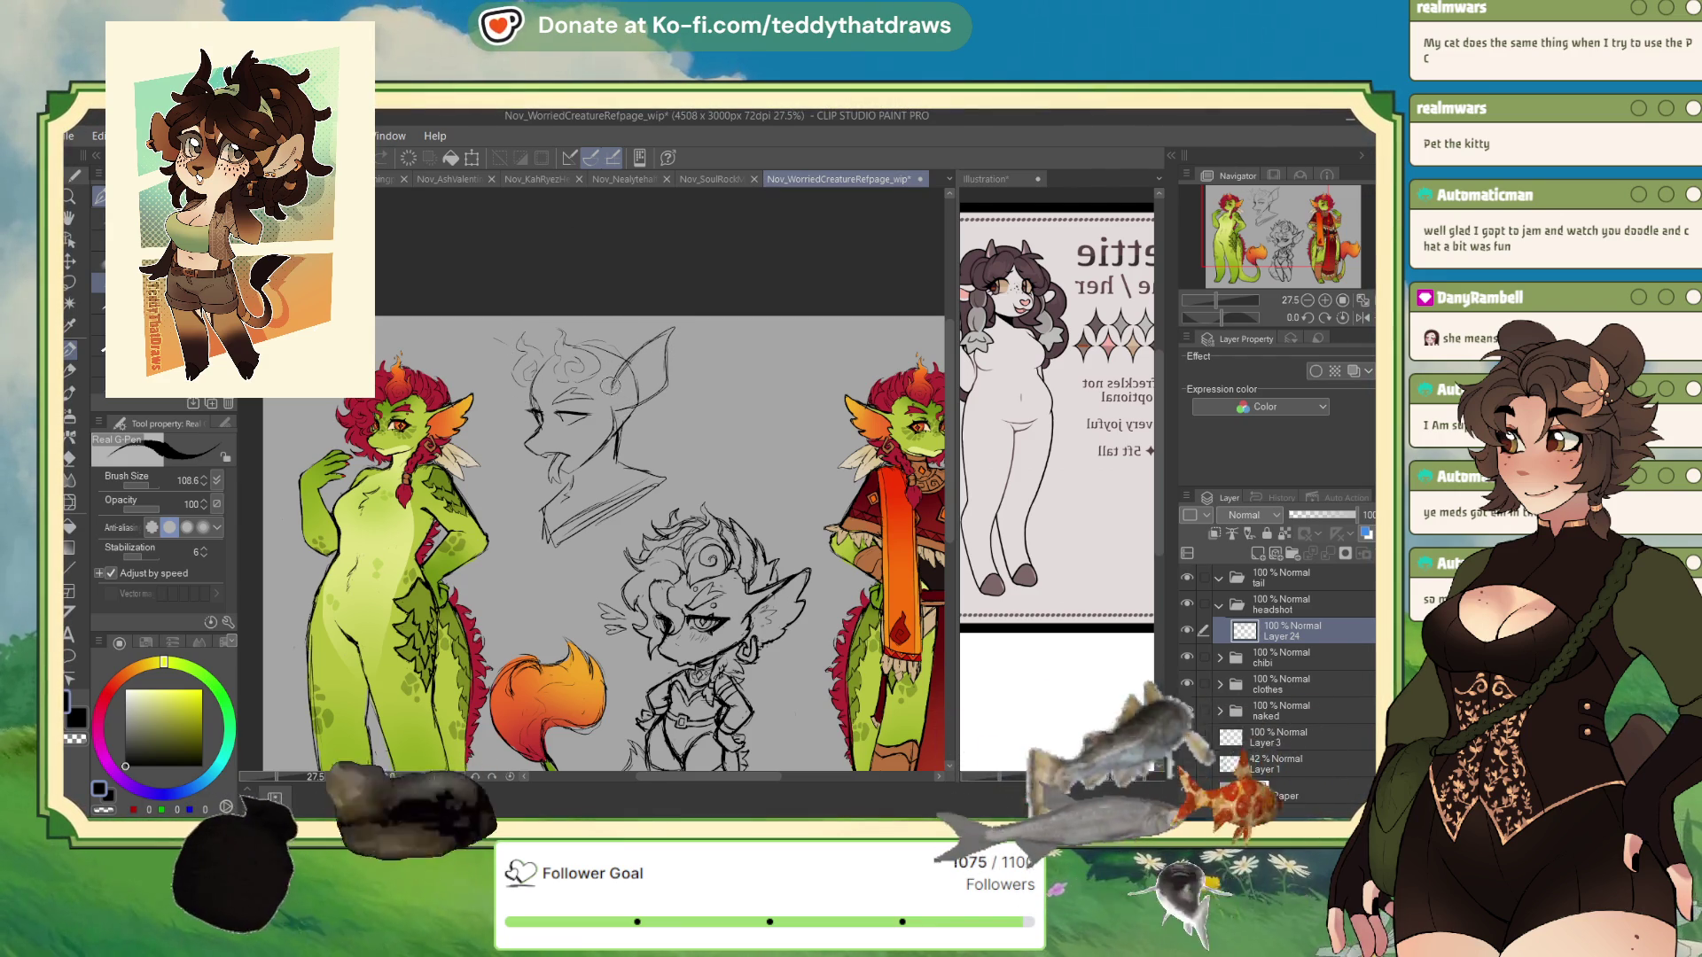
- Mirror the canvas, tilt it steeply to check the sketch, then reset rotation upright
key("h")
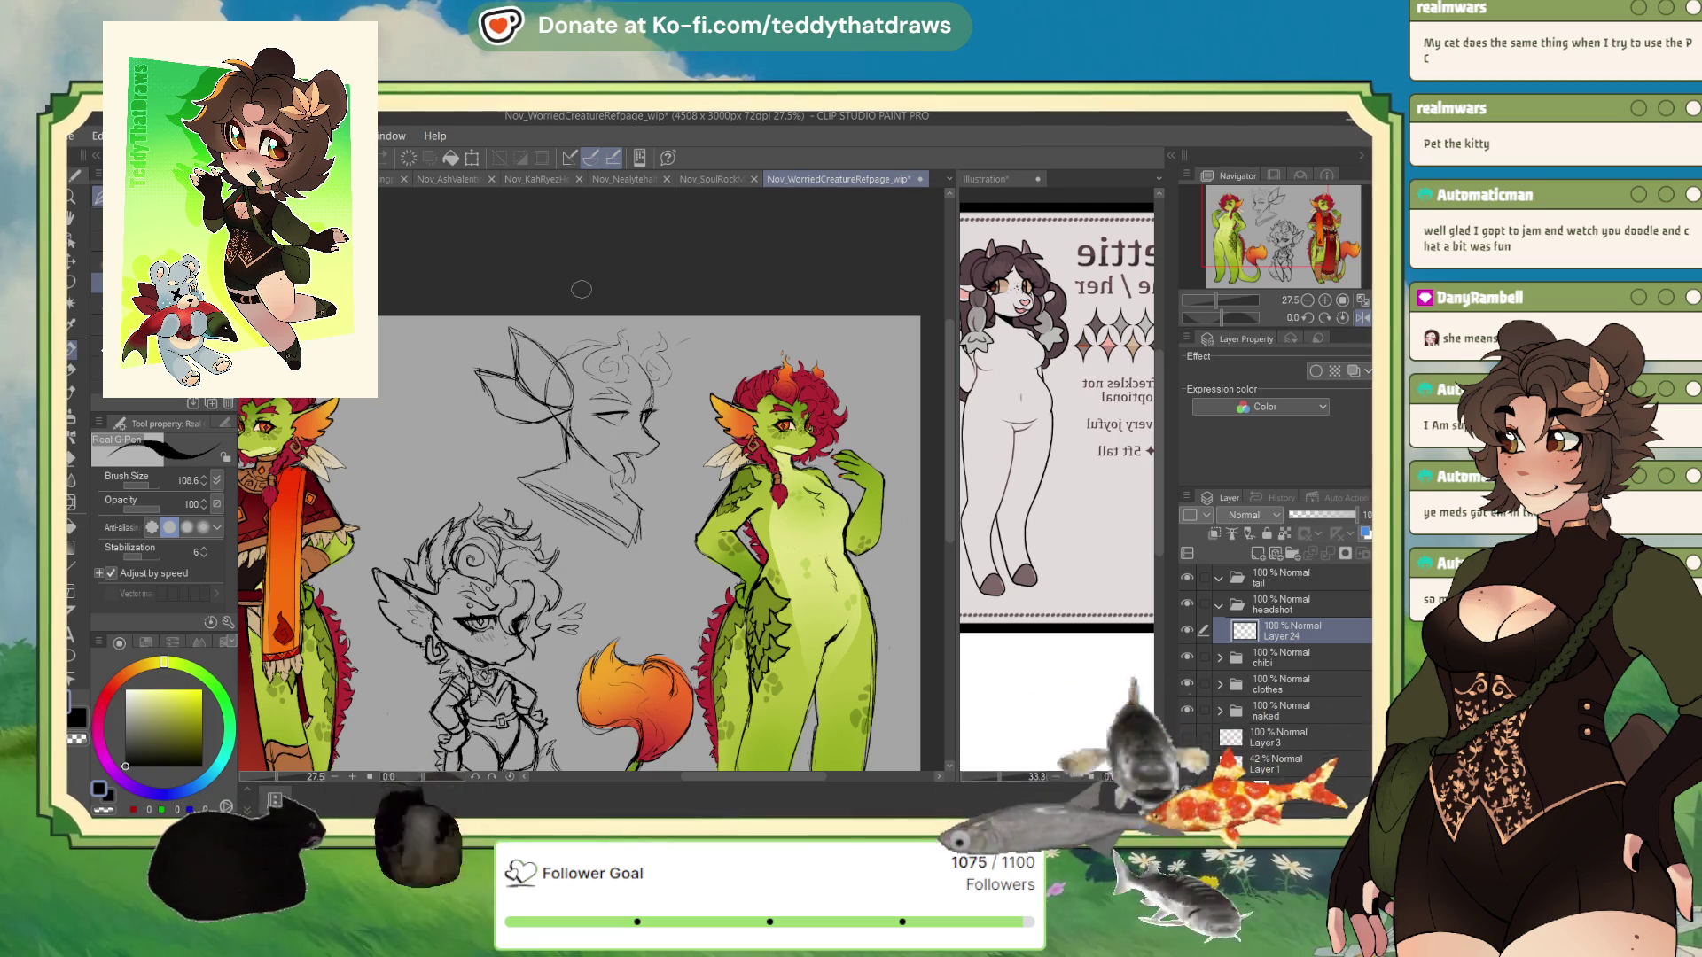
left_click_drag(1222, 318, 1194, 312)
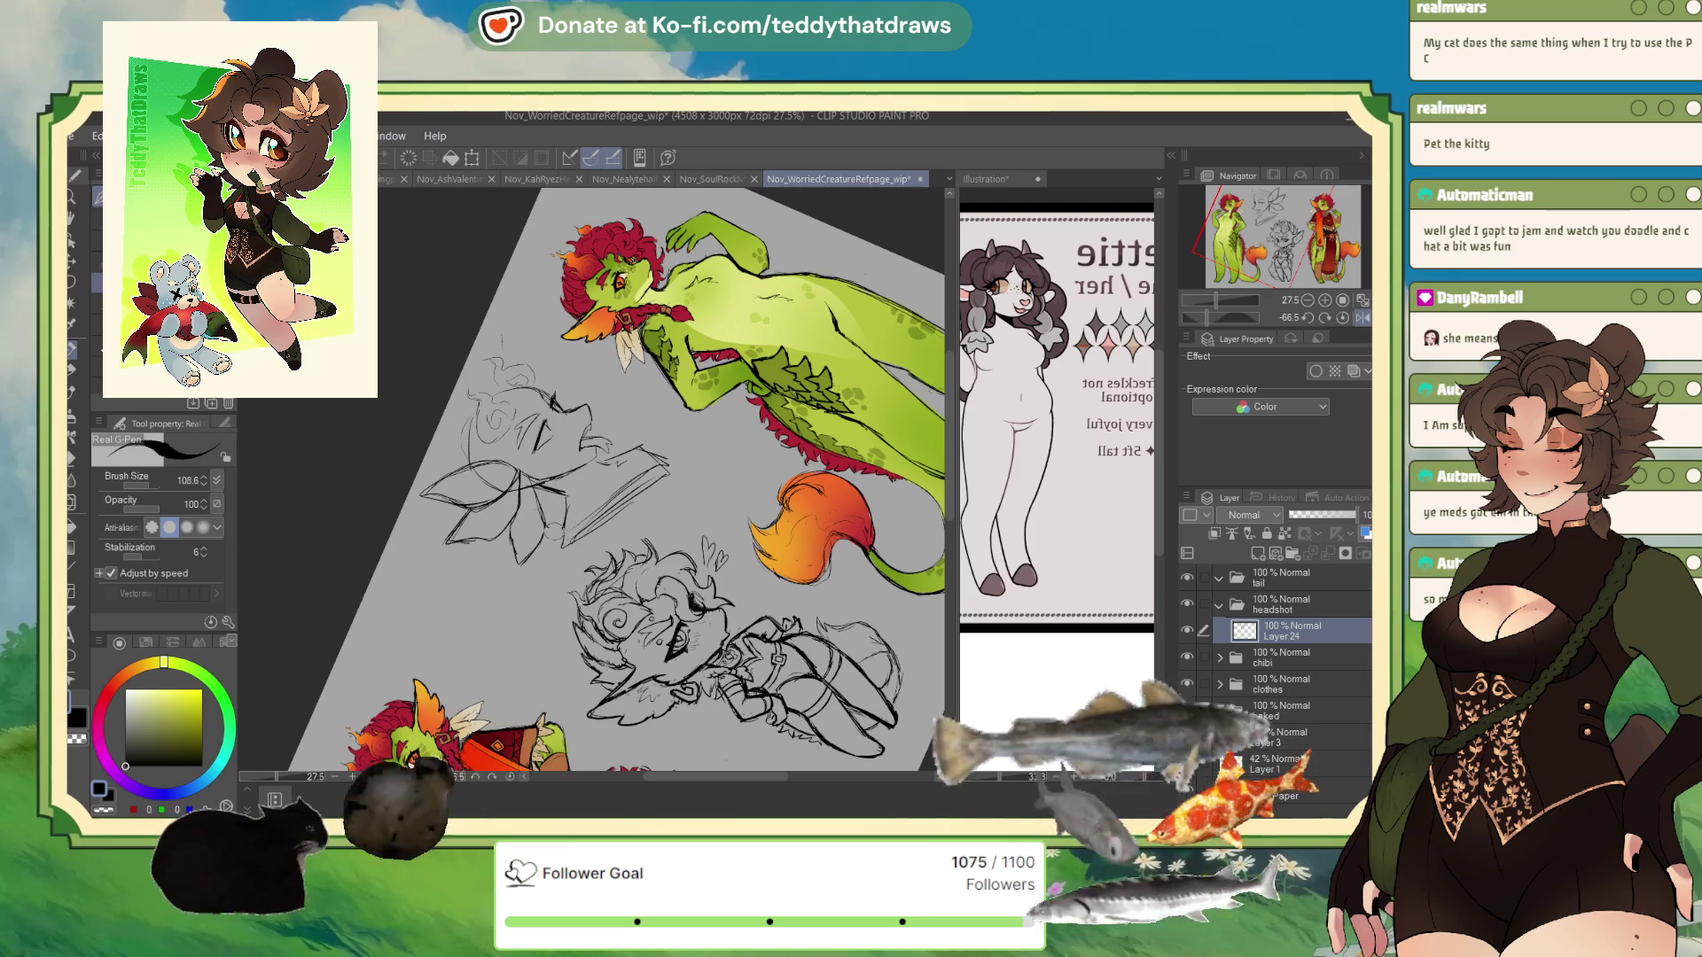
key("at")
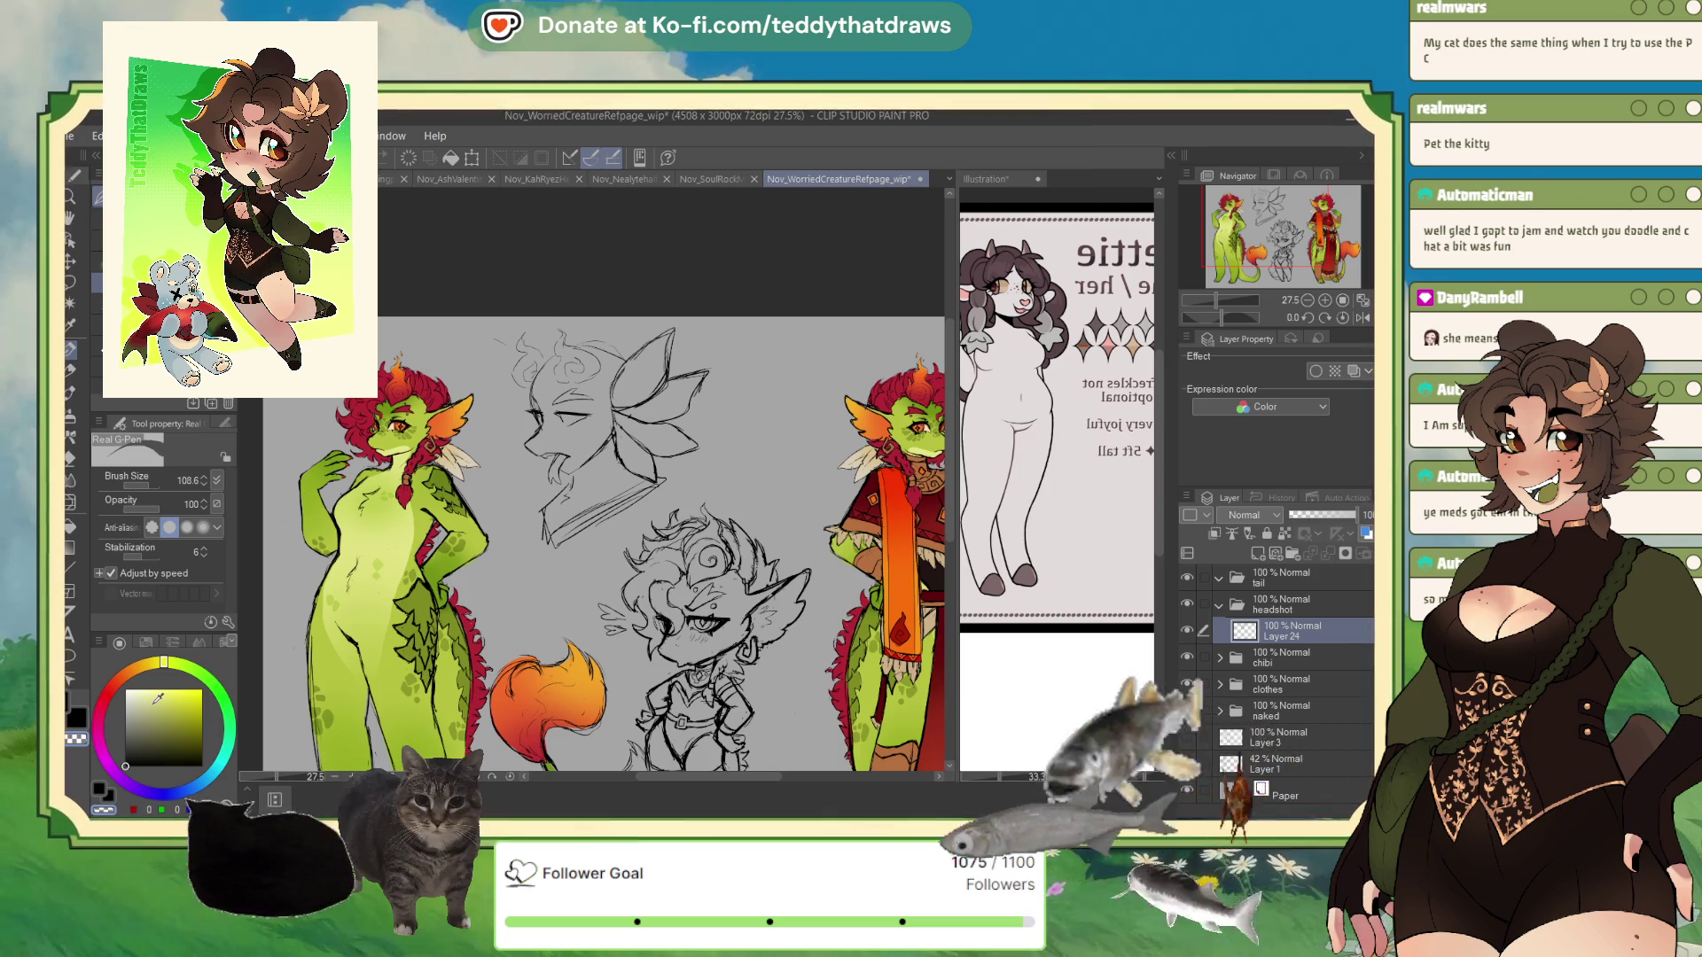
- Switch to black and darken the tongue lines on the head sketch
left_click(99, 789)
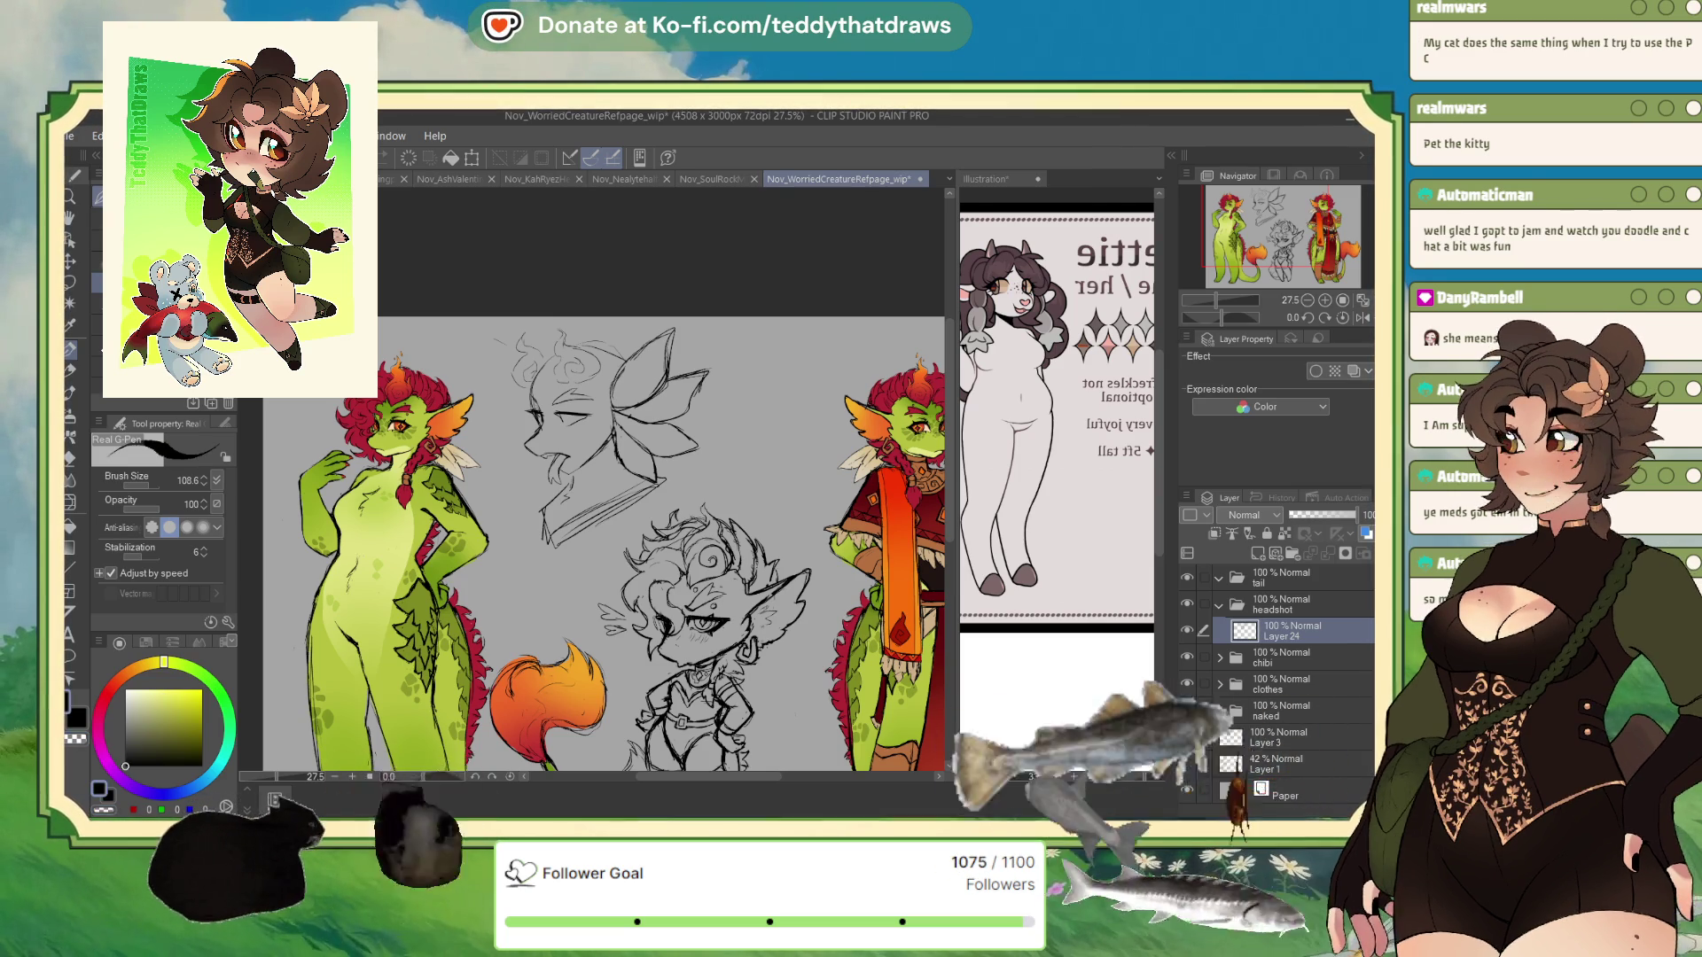
scroll(520, 392, "up", 5)
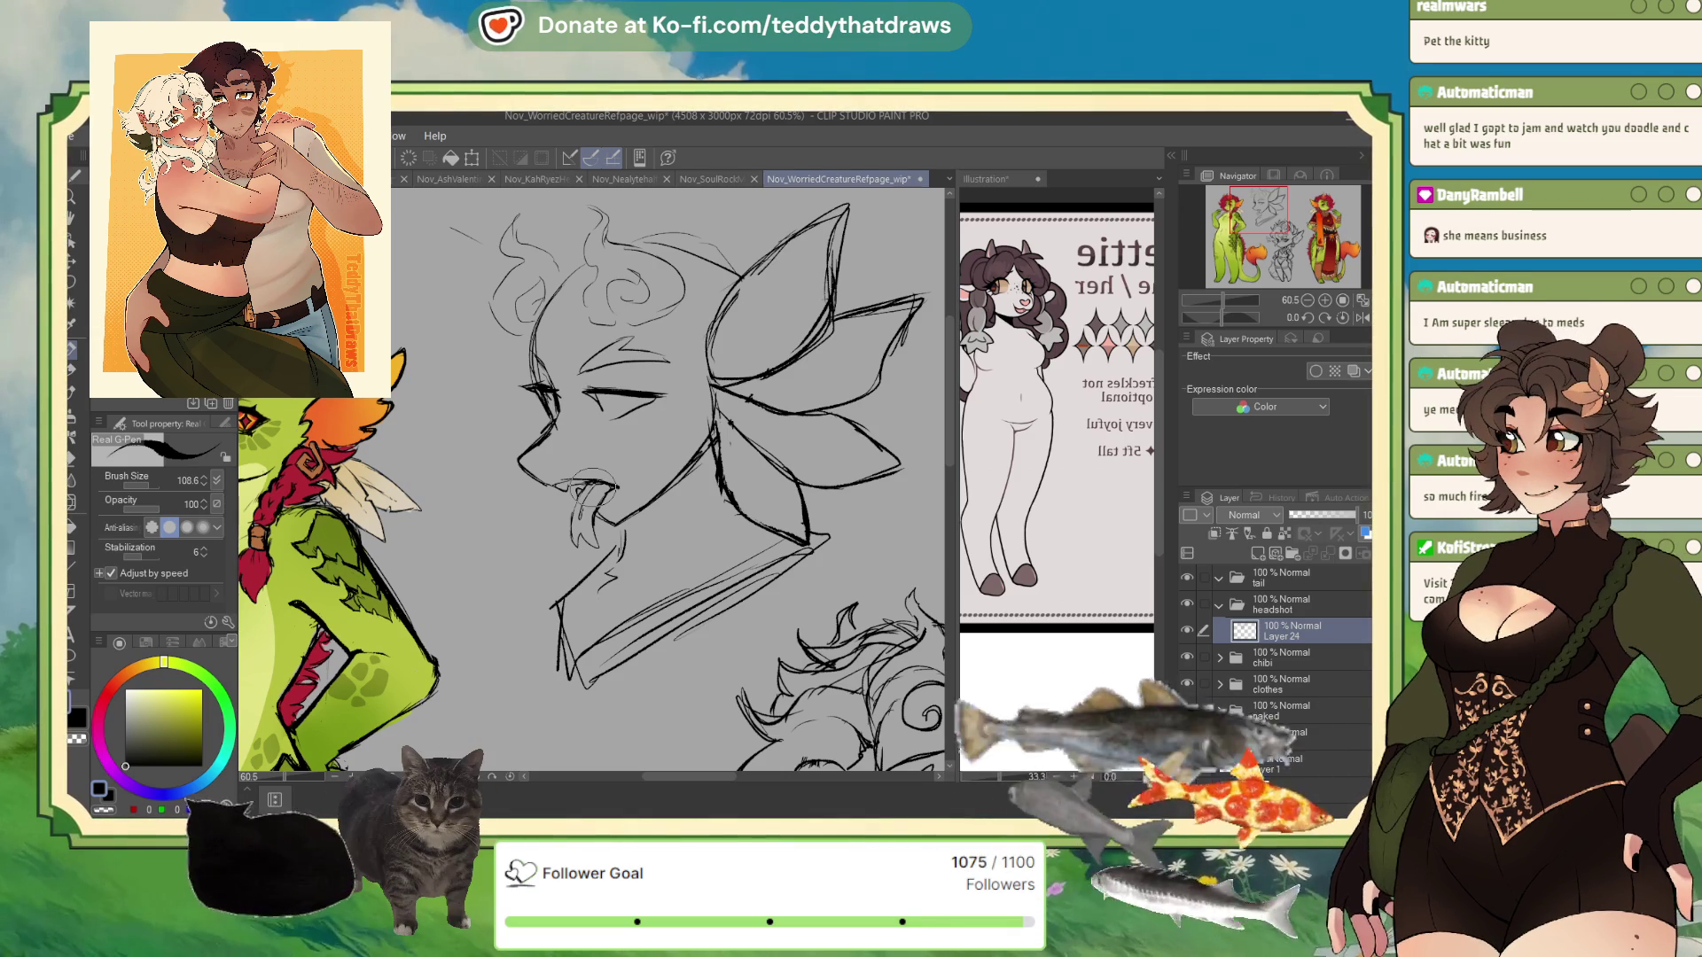
left_click_drag(574, 490, 592, 532)
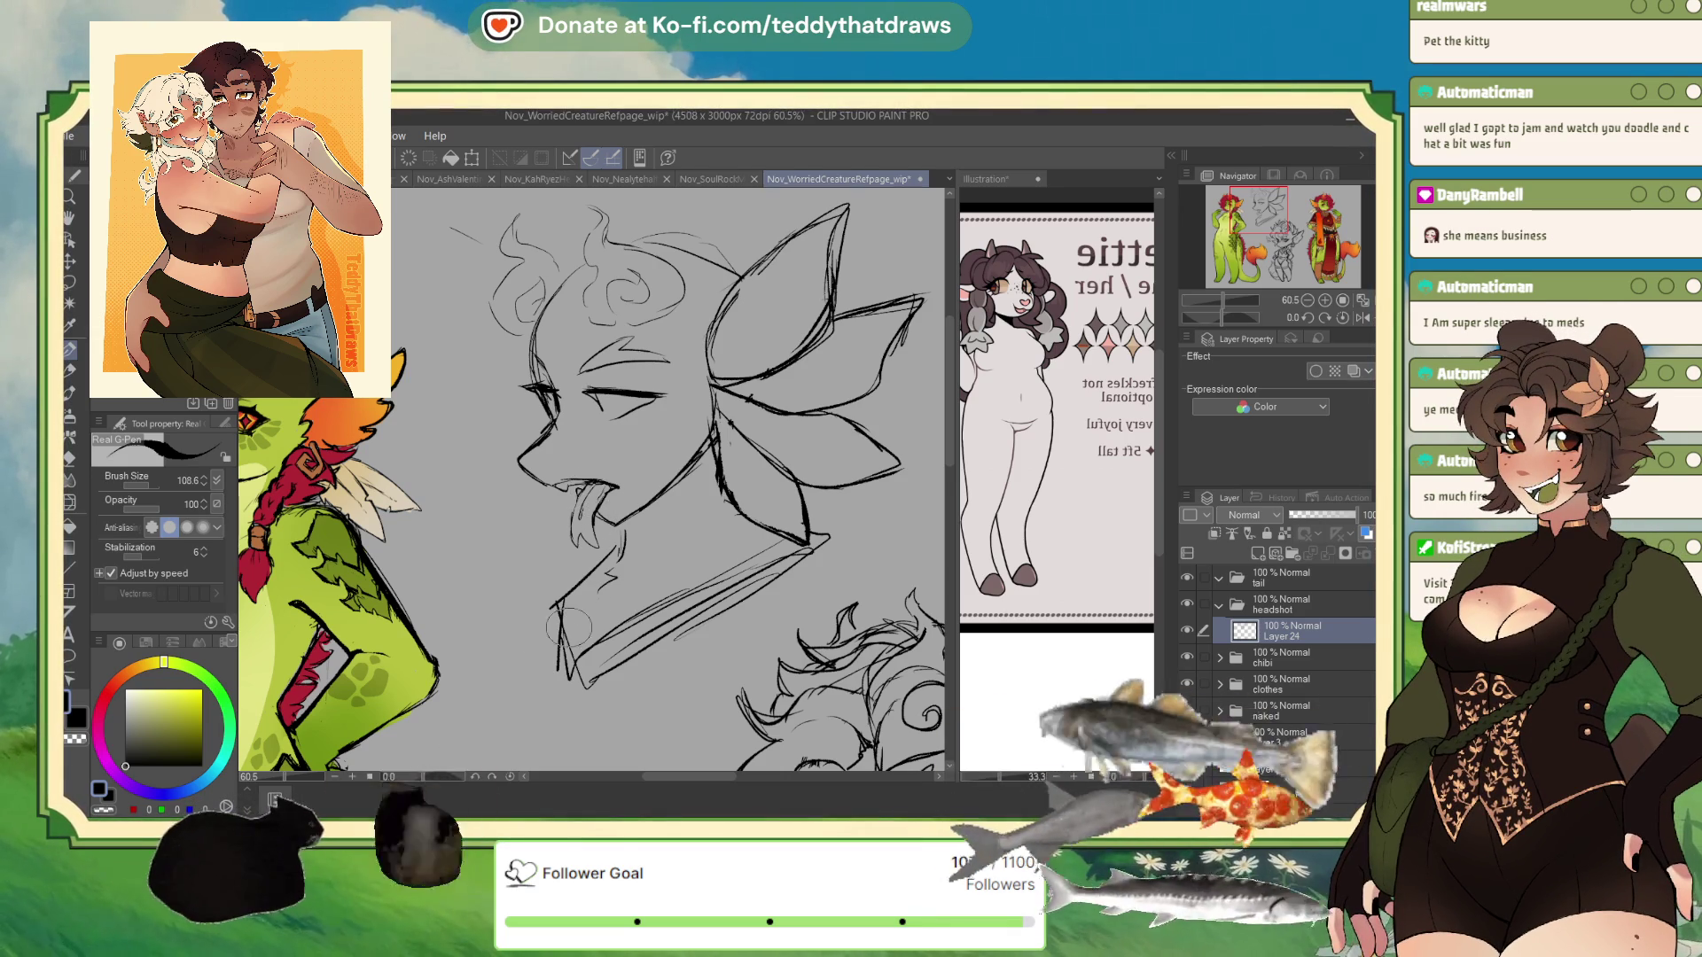
- Mirror the canvas view and set the drawing colour to transparent for erasing
scroll(567, 625, "down", 3)
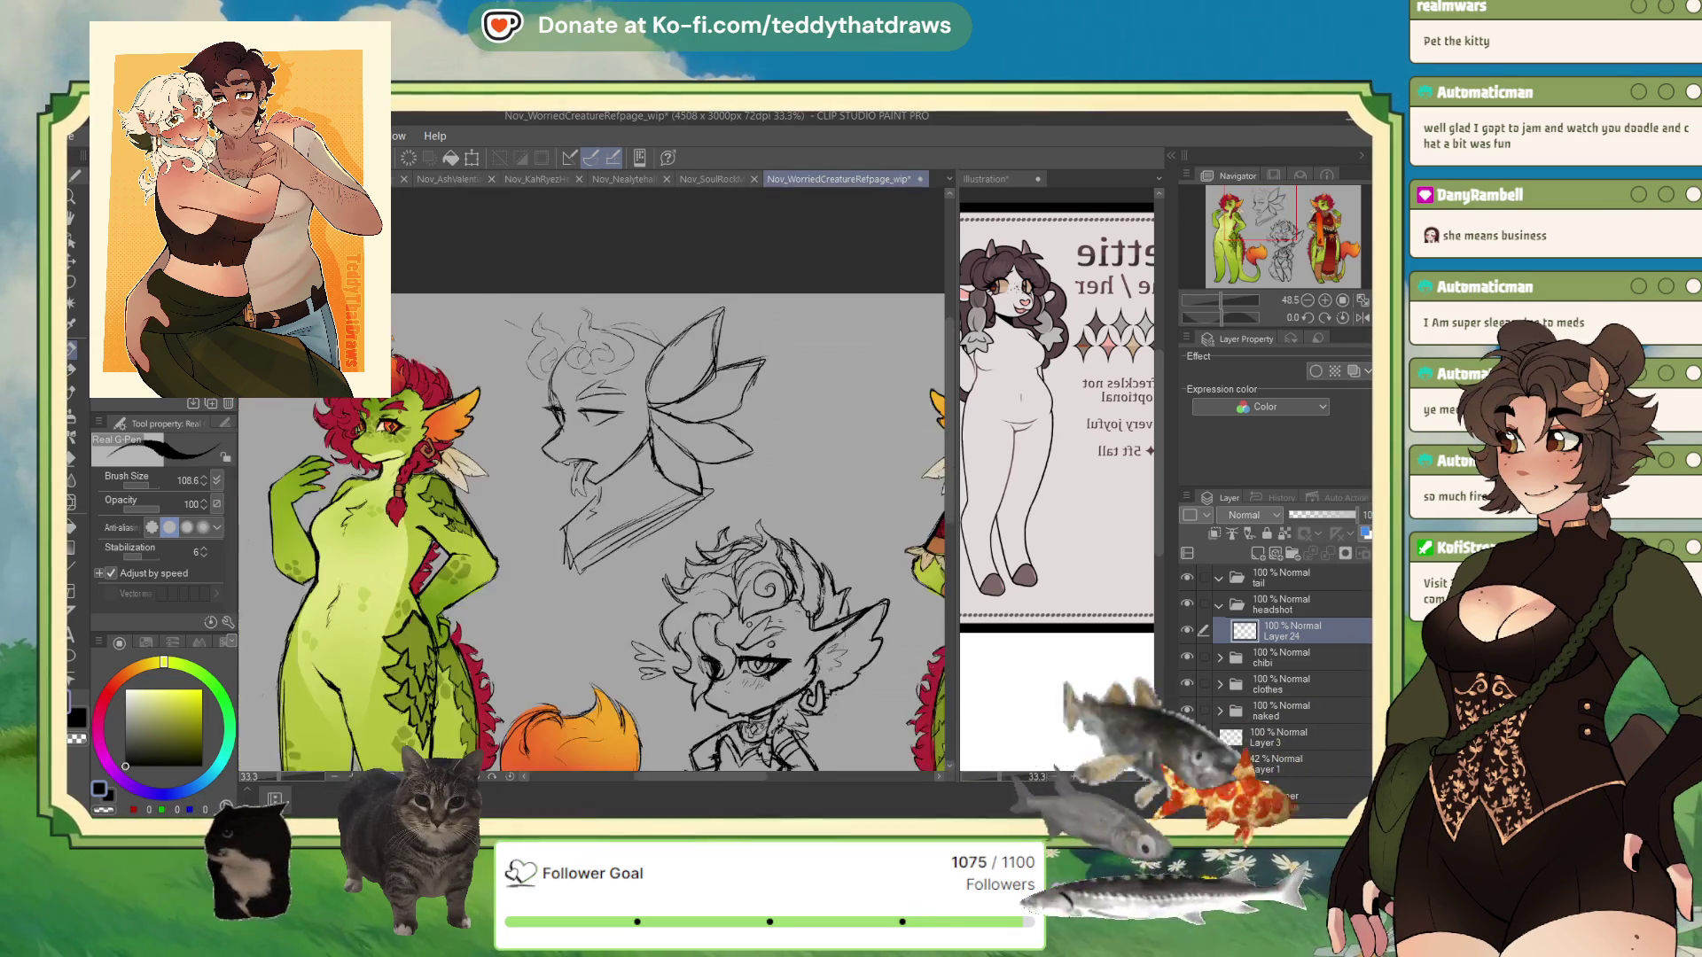
scroll(645, 319, "up", 2)
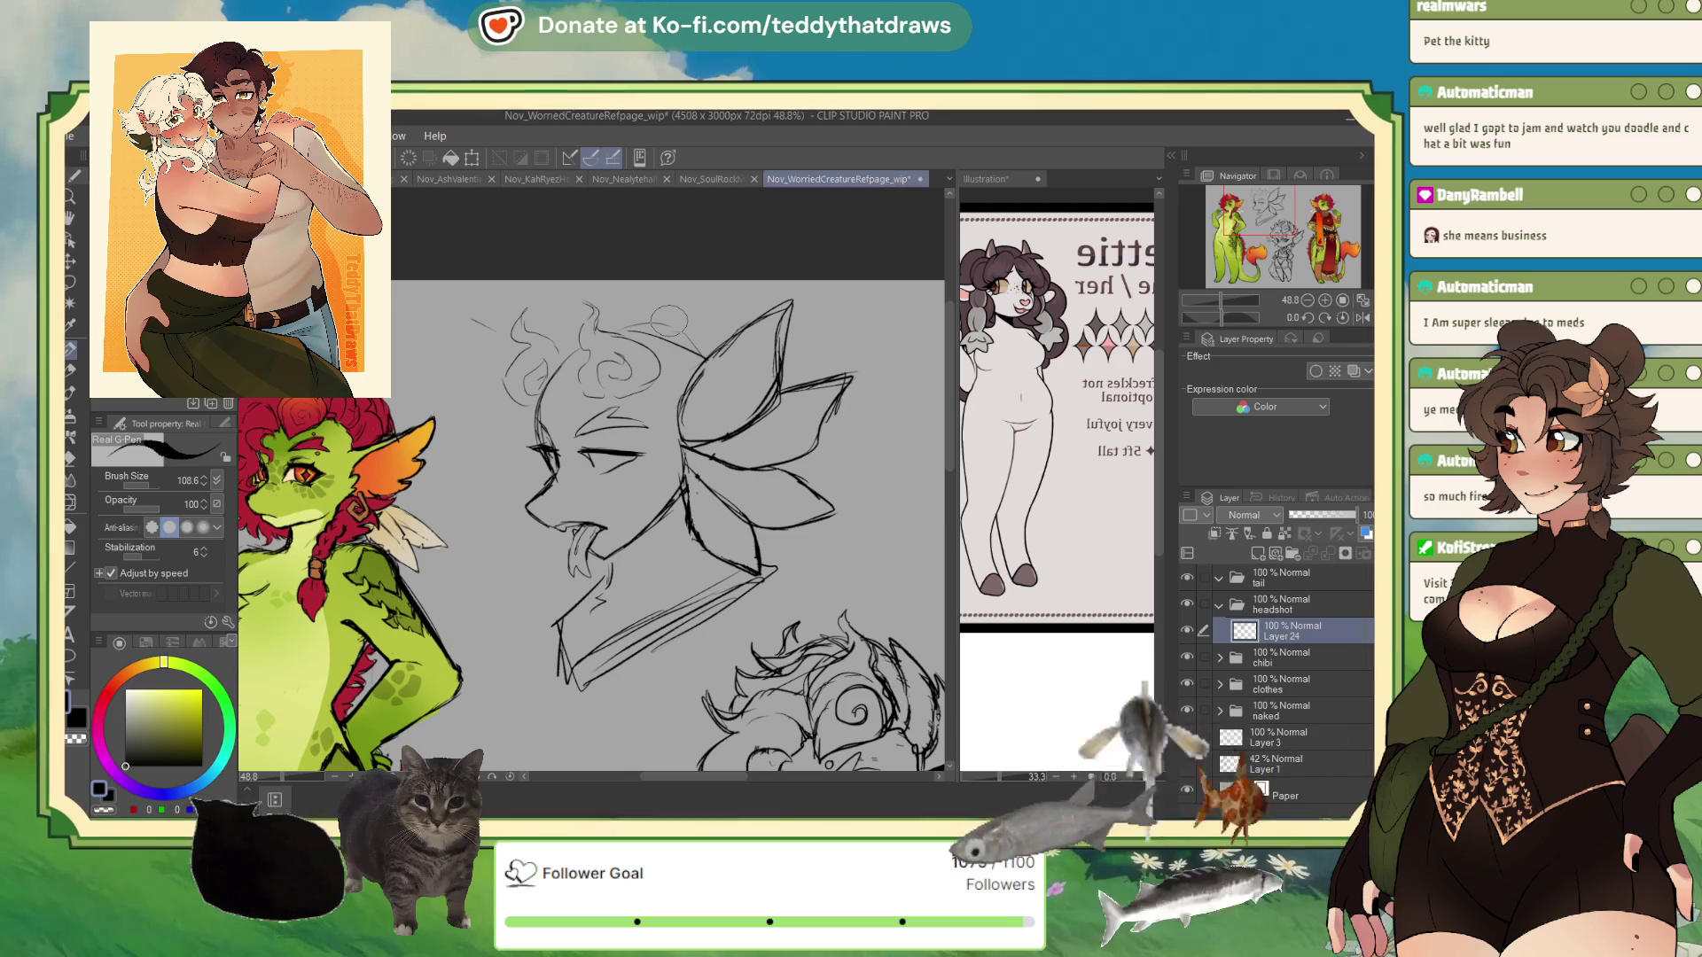
left_click(1363, 317)
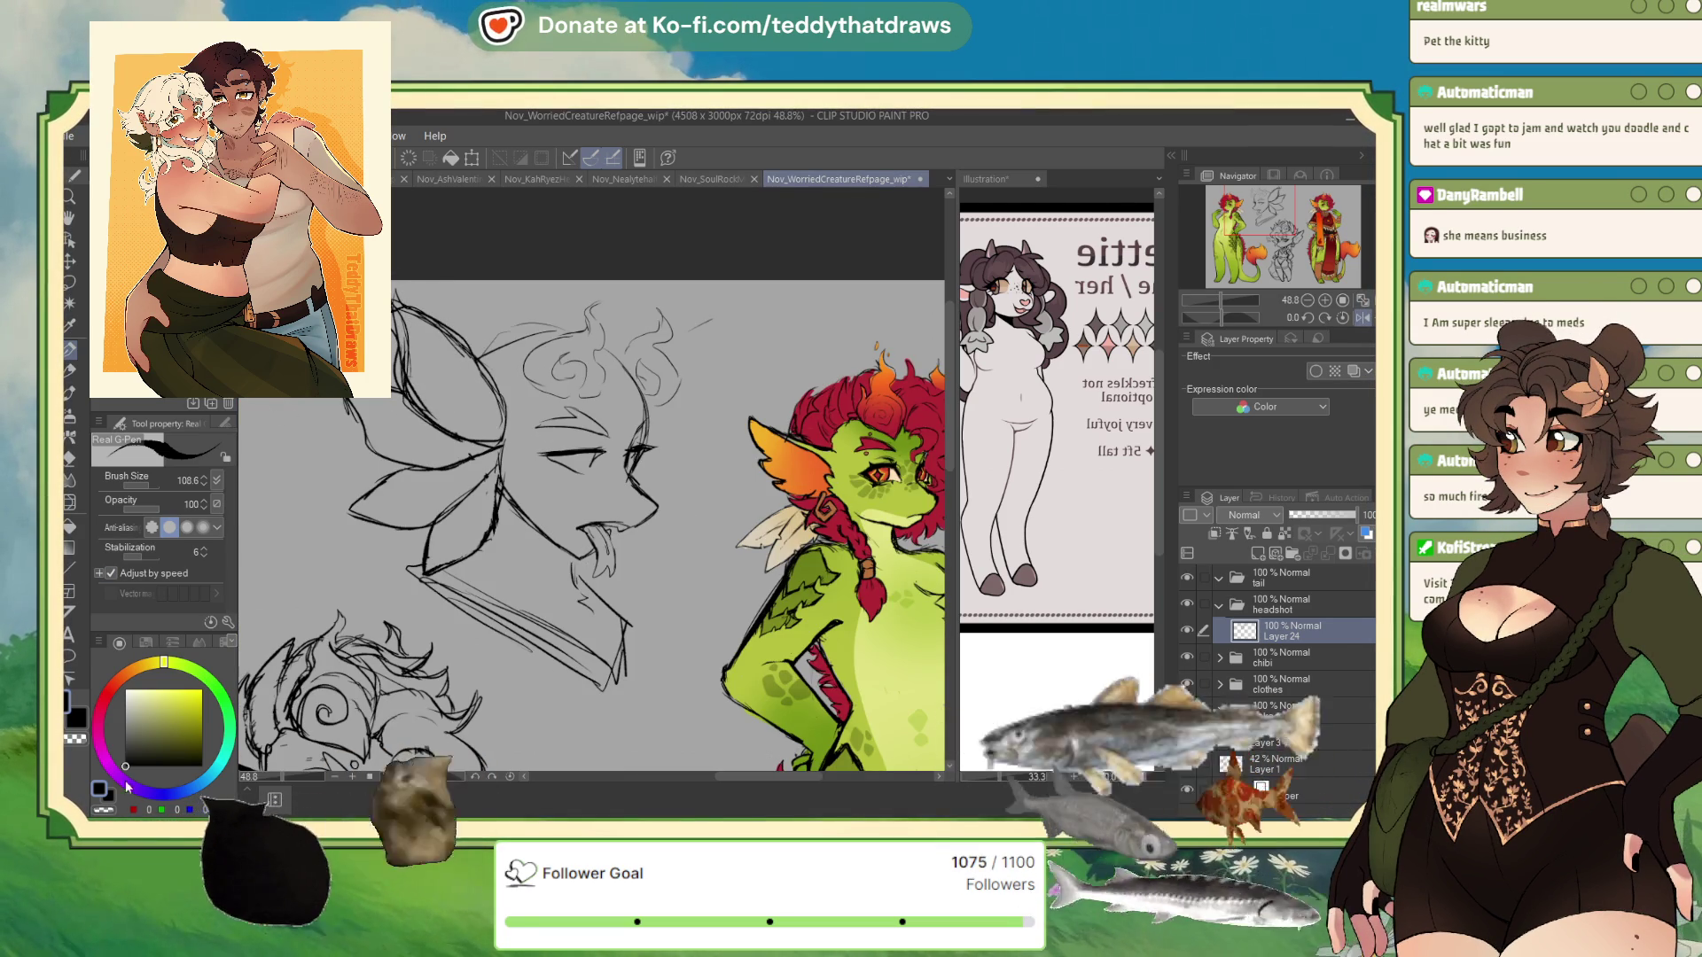
left_click(104, 810)
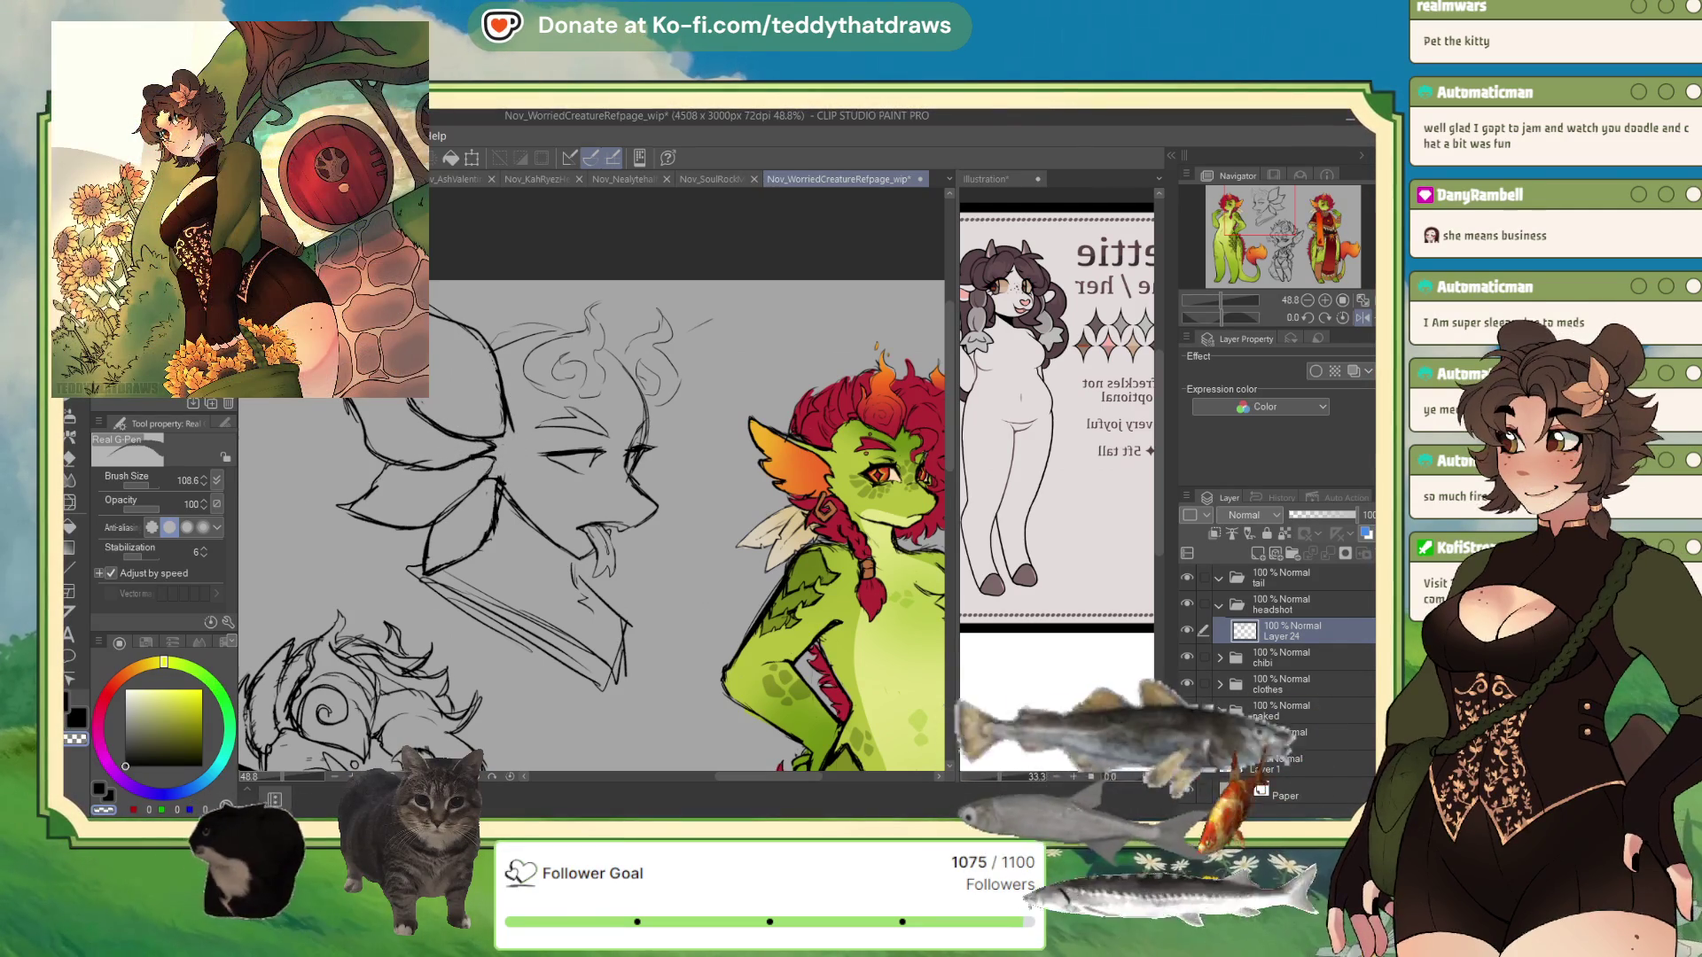
- Switch the drawing colour back to black and turn off the canvas view's horizontal flip
key("c")
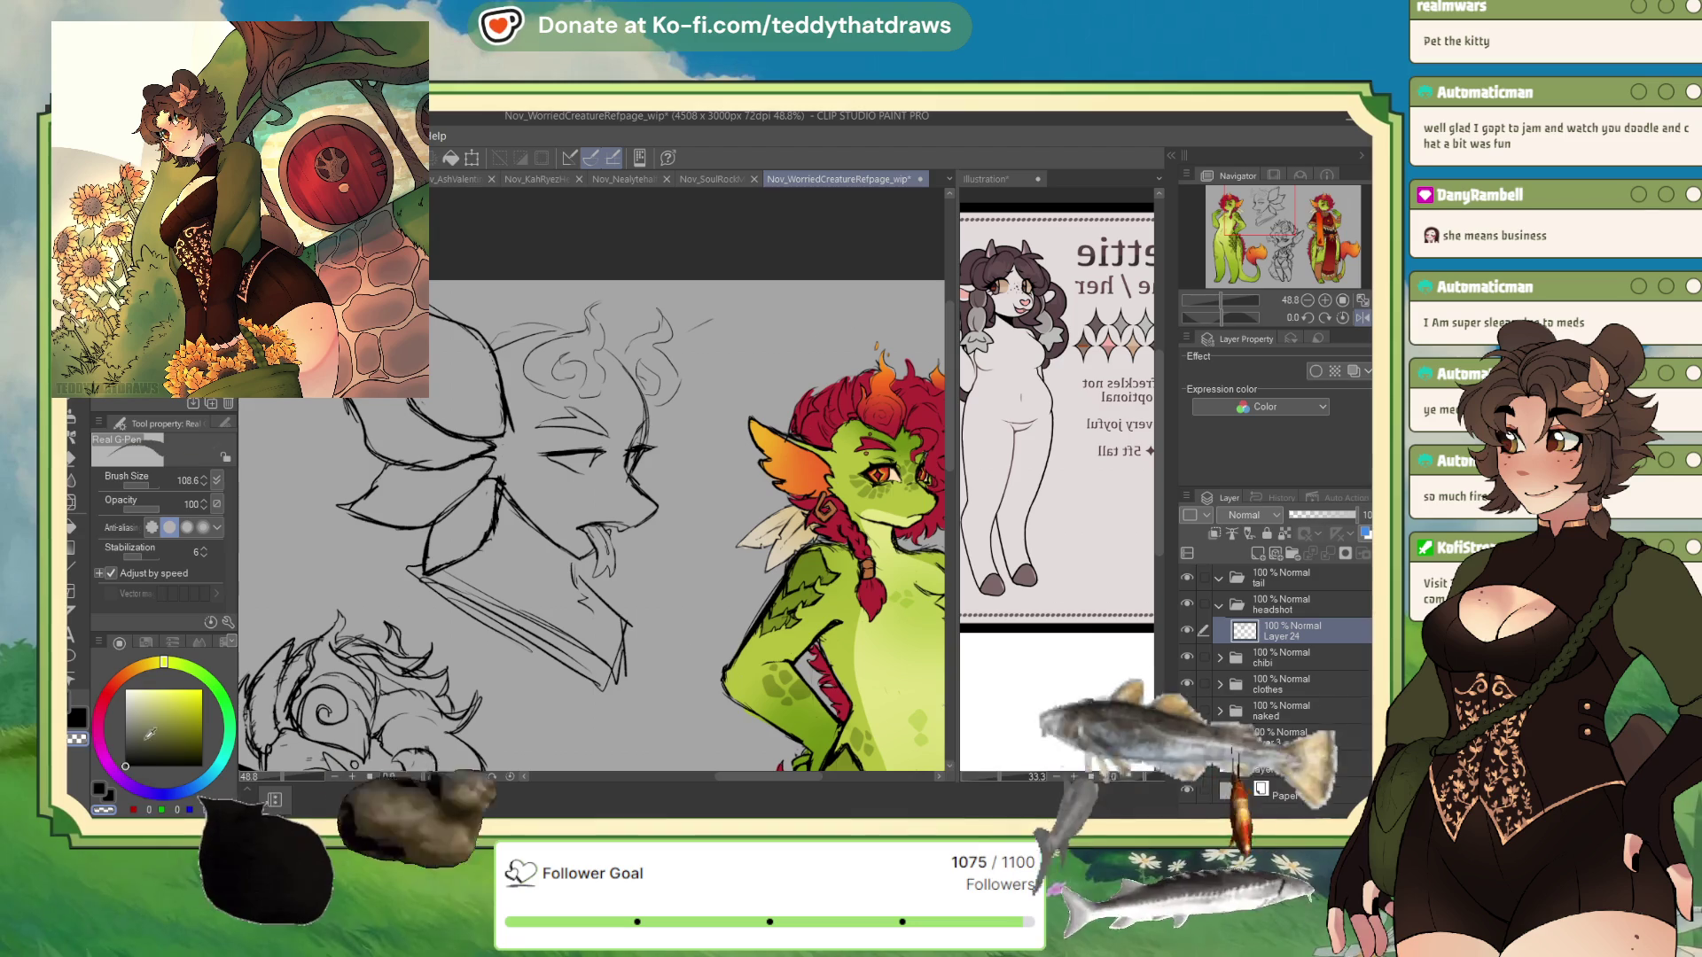
left_click(1363, 317)
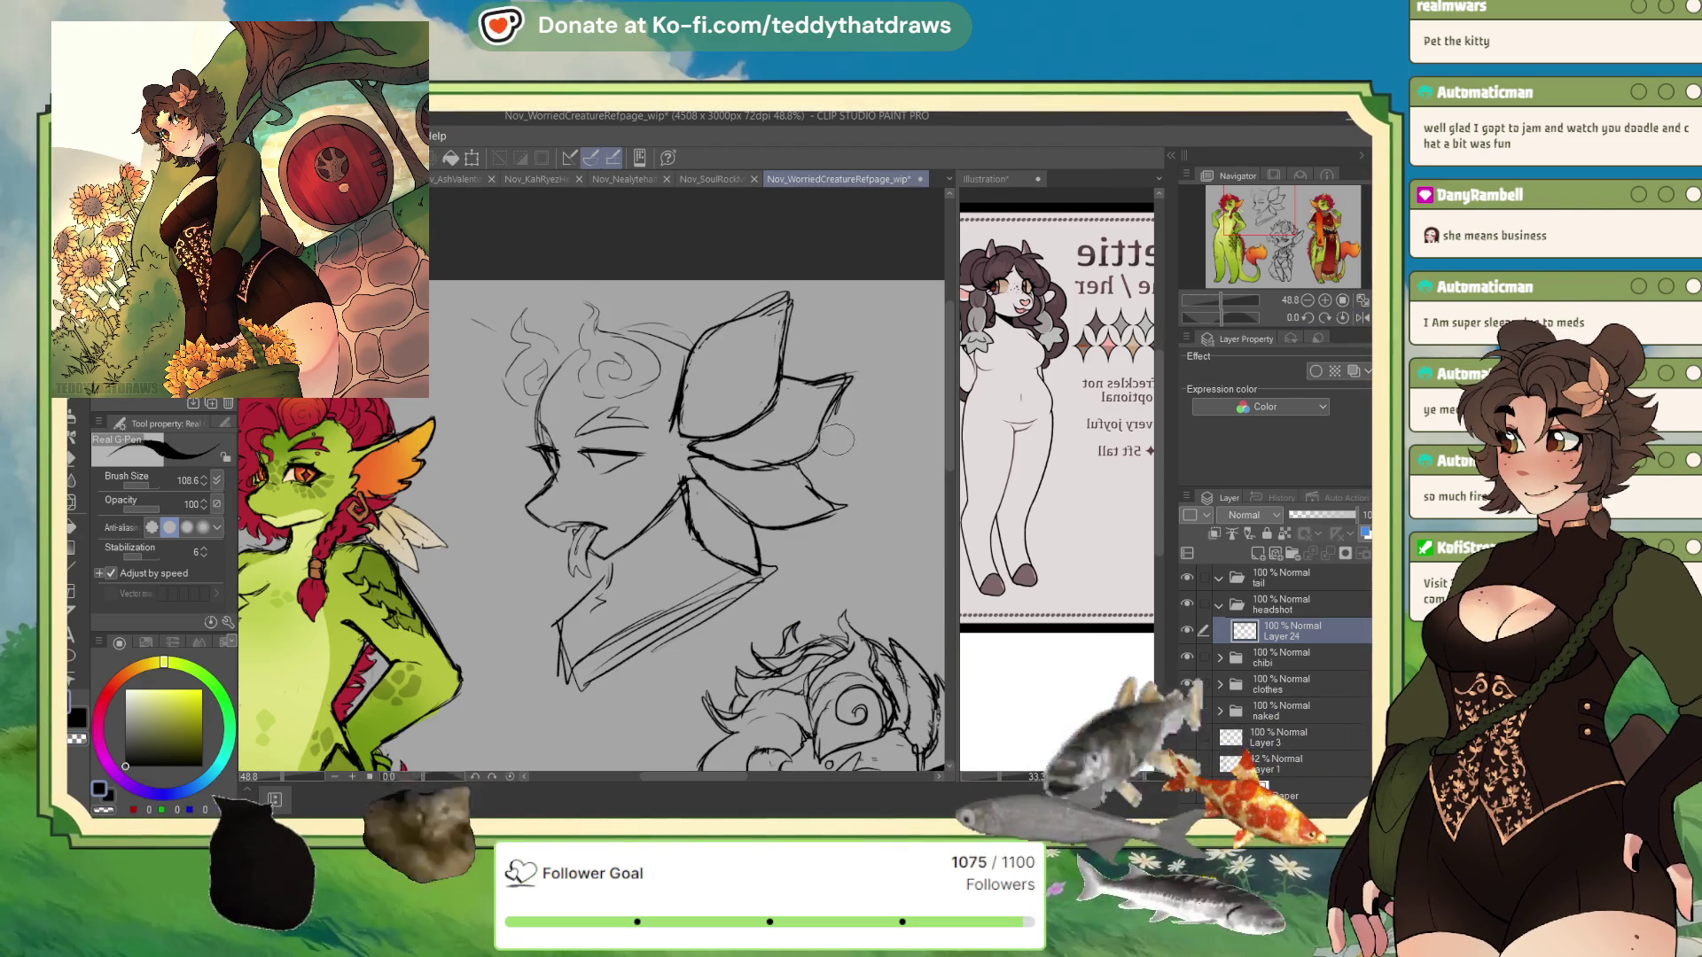
- Apply the head sketch transform and tilt the canvas view about 30 degrees
left_click(482, 164)
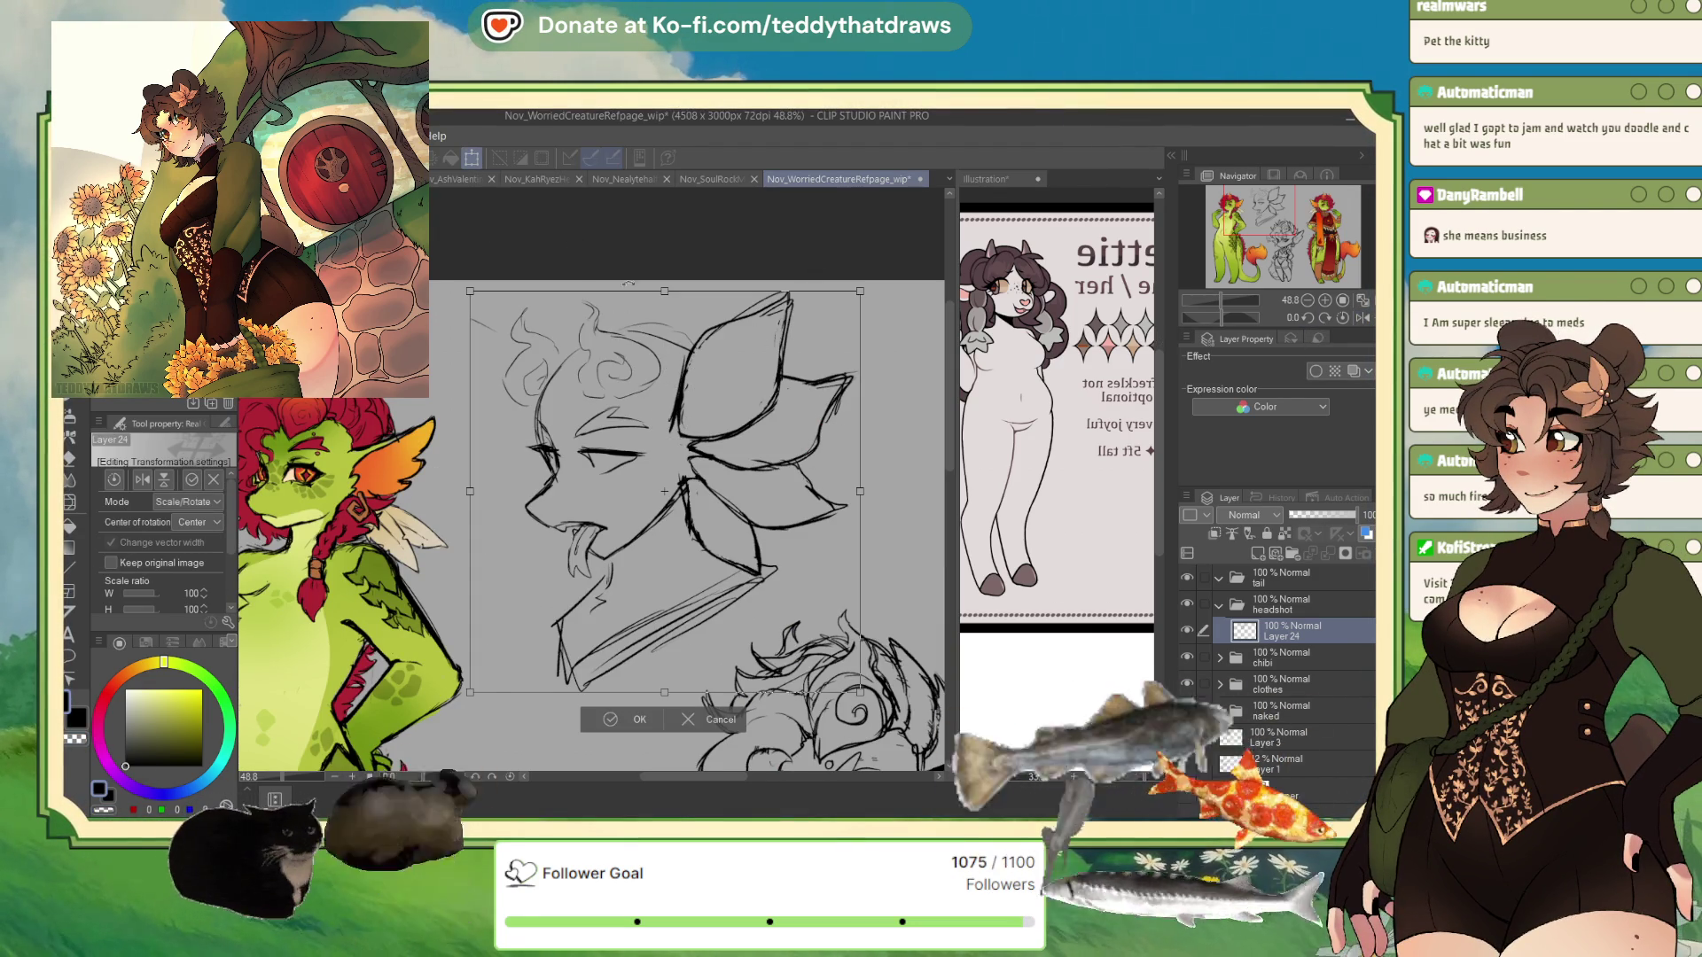
key("Return")
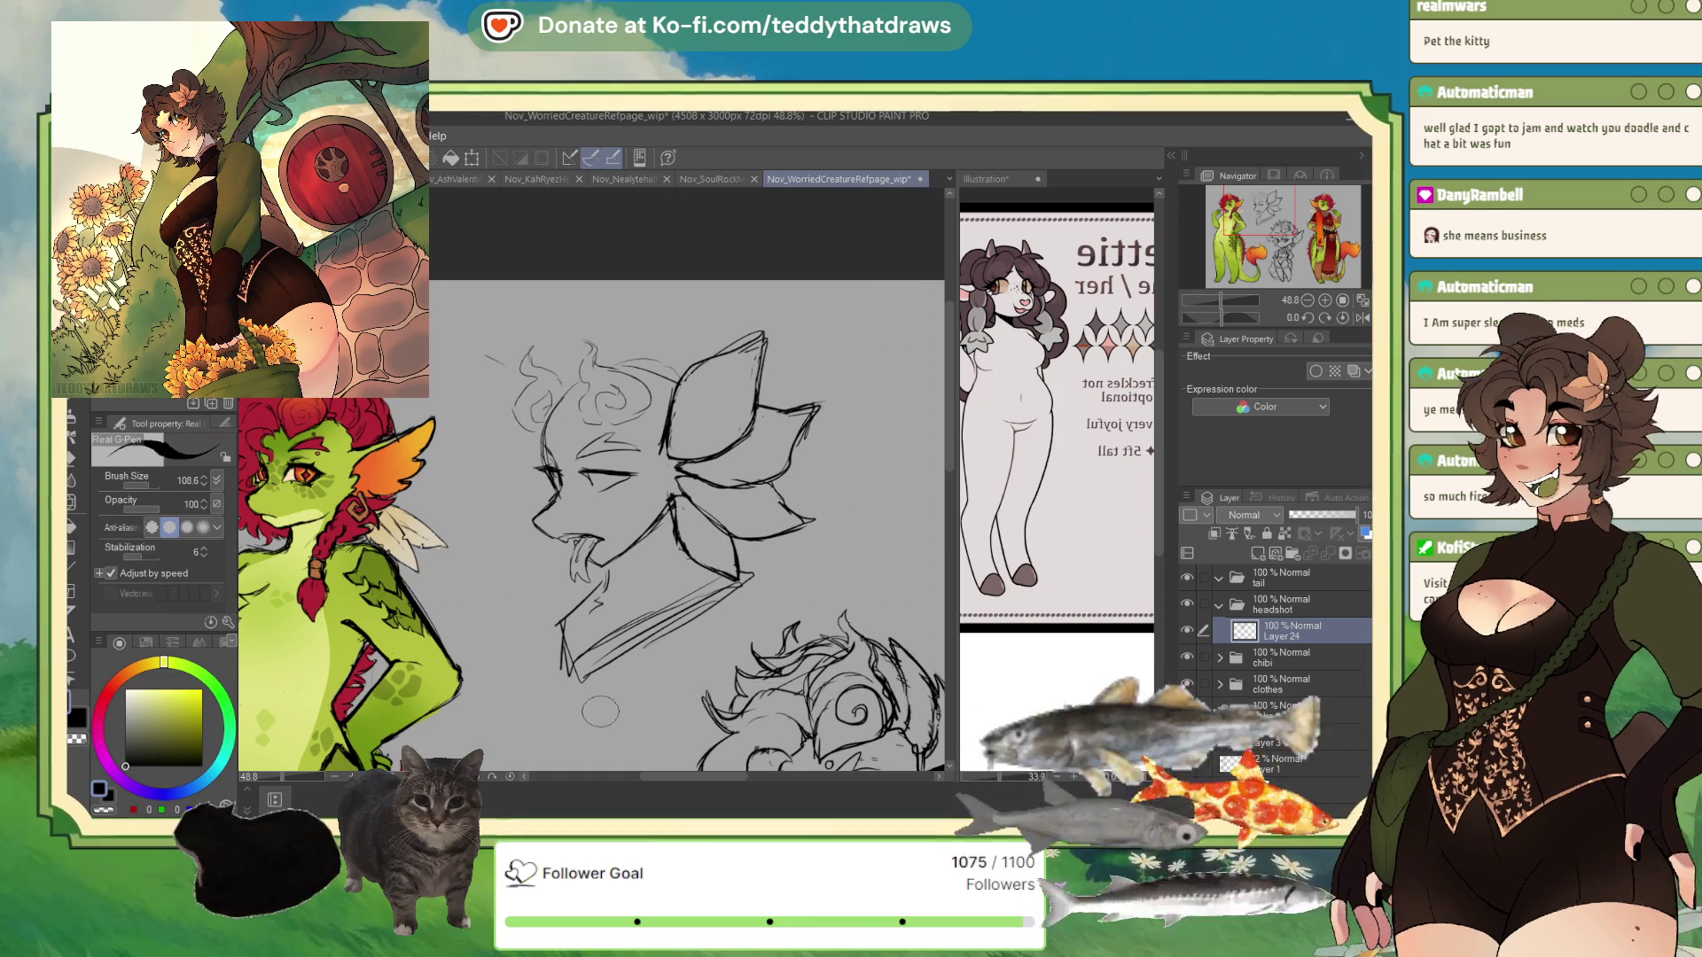
left_click(1214, 316)
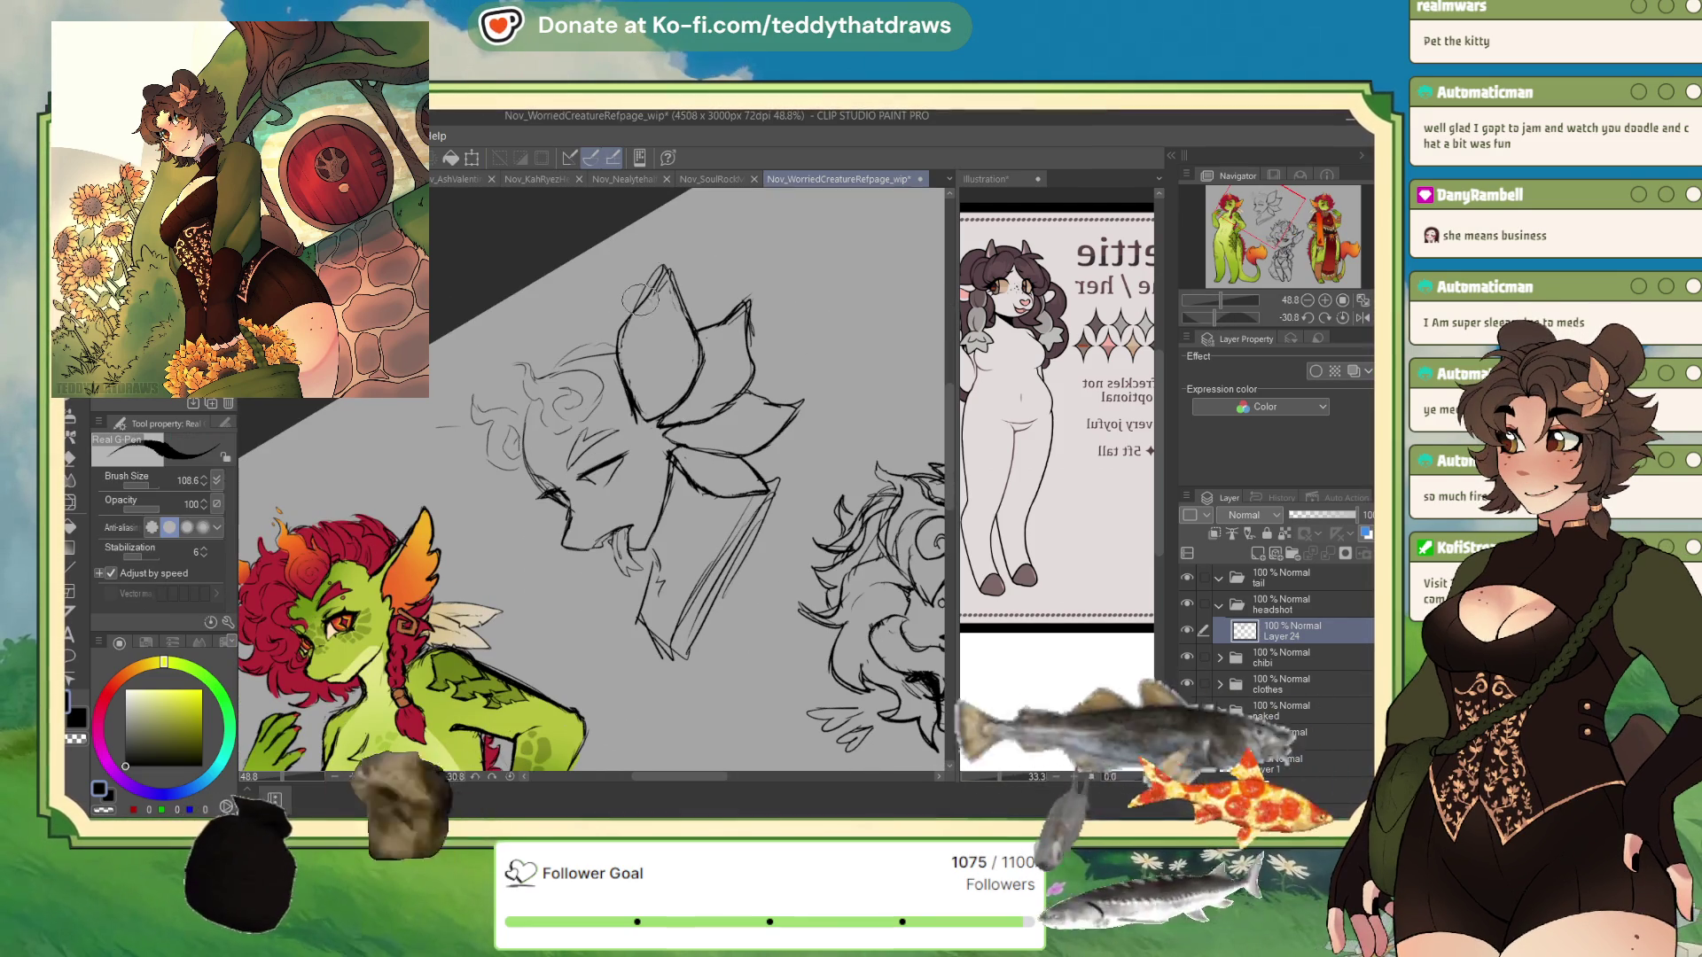
- Darken the leaf-like ear's upper edges, then return the view upright and mirrored
mouse_move(704, 333)
left_mouse_down()
mouse_move(665, 252)
mouse_move(616, 323)
left_mouse_up()
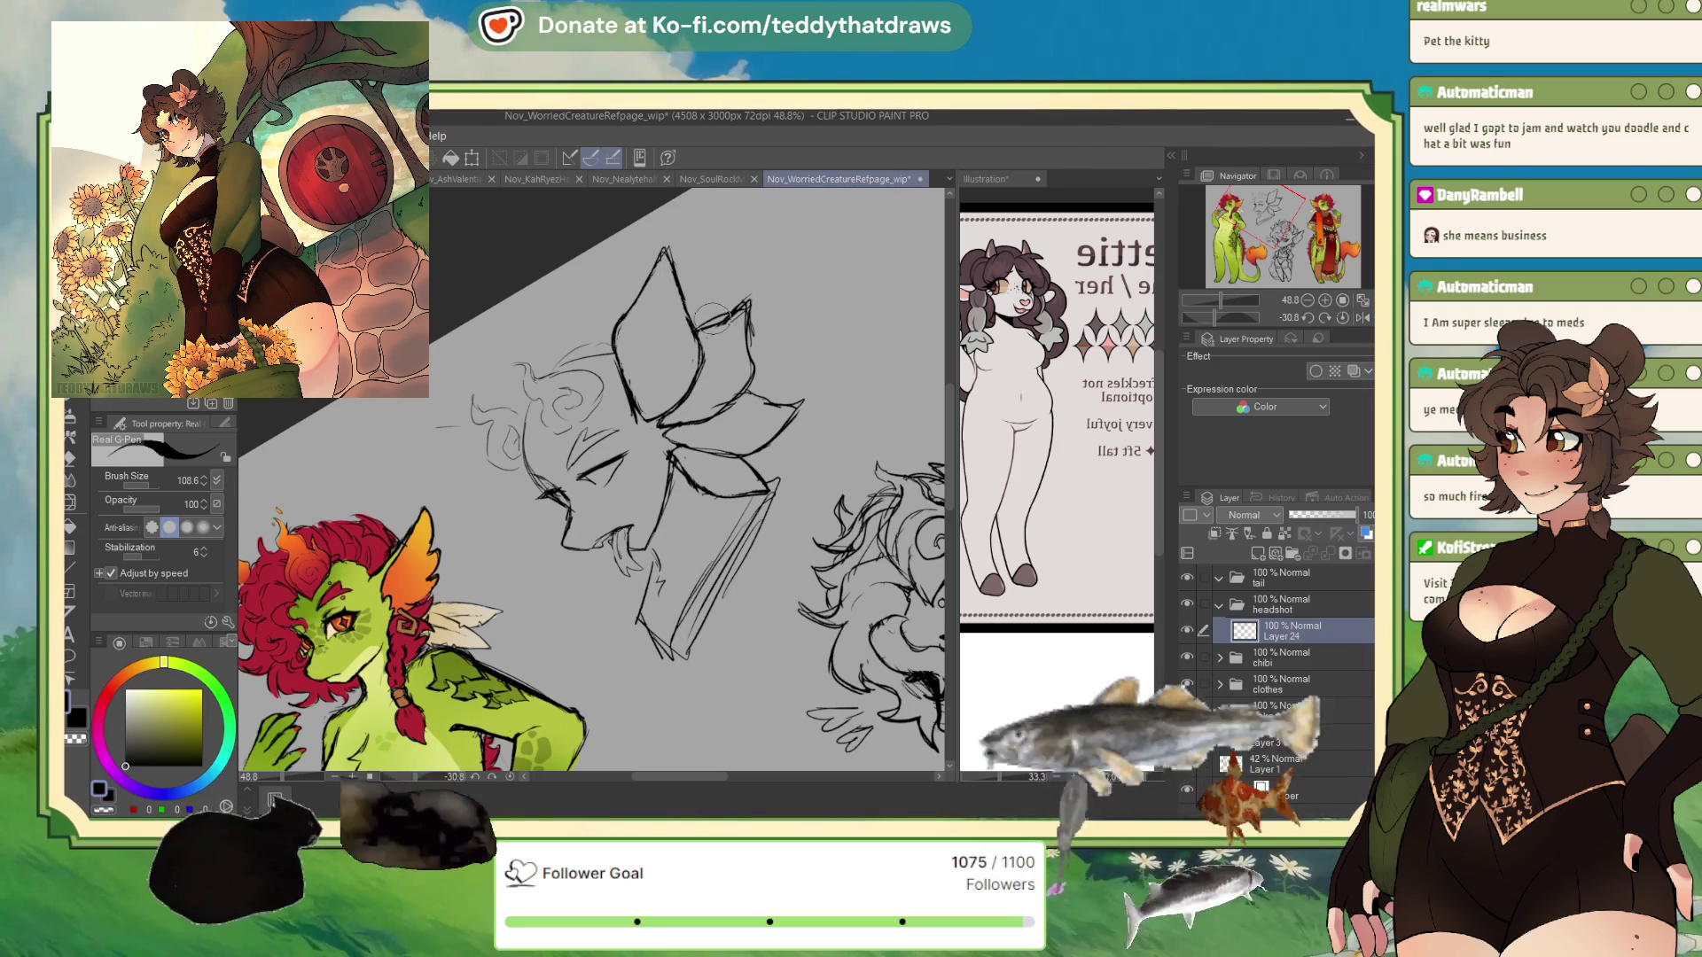
left_click_drag(741, 301, 770, 310)
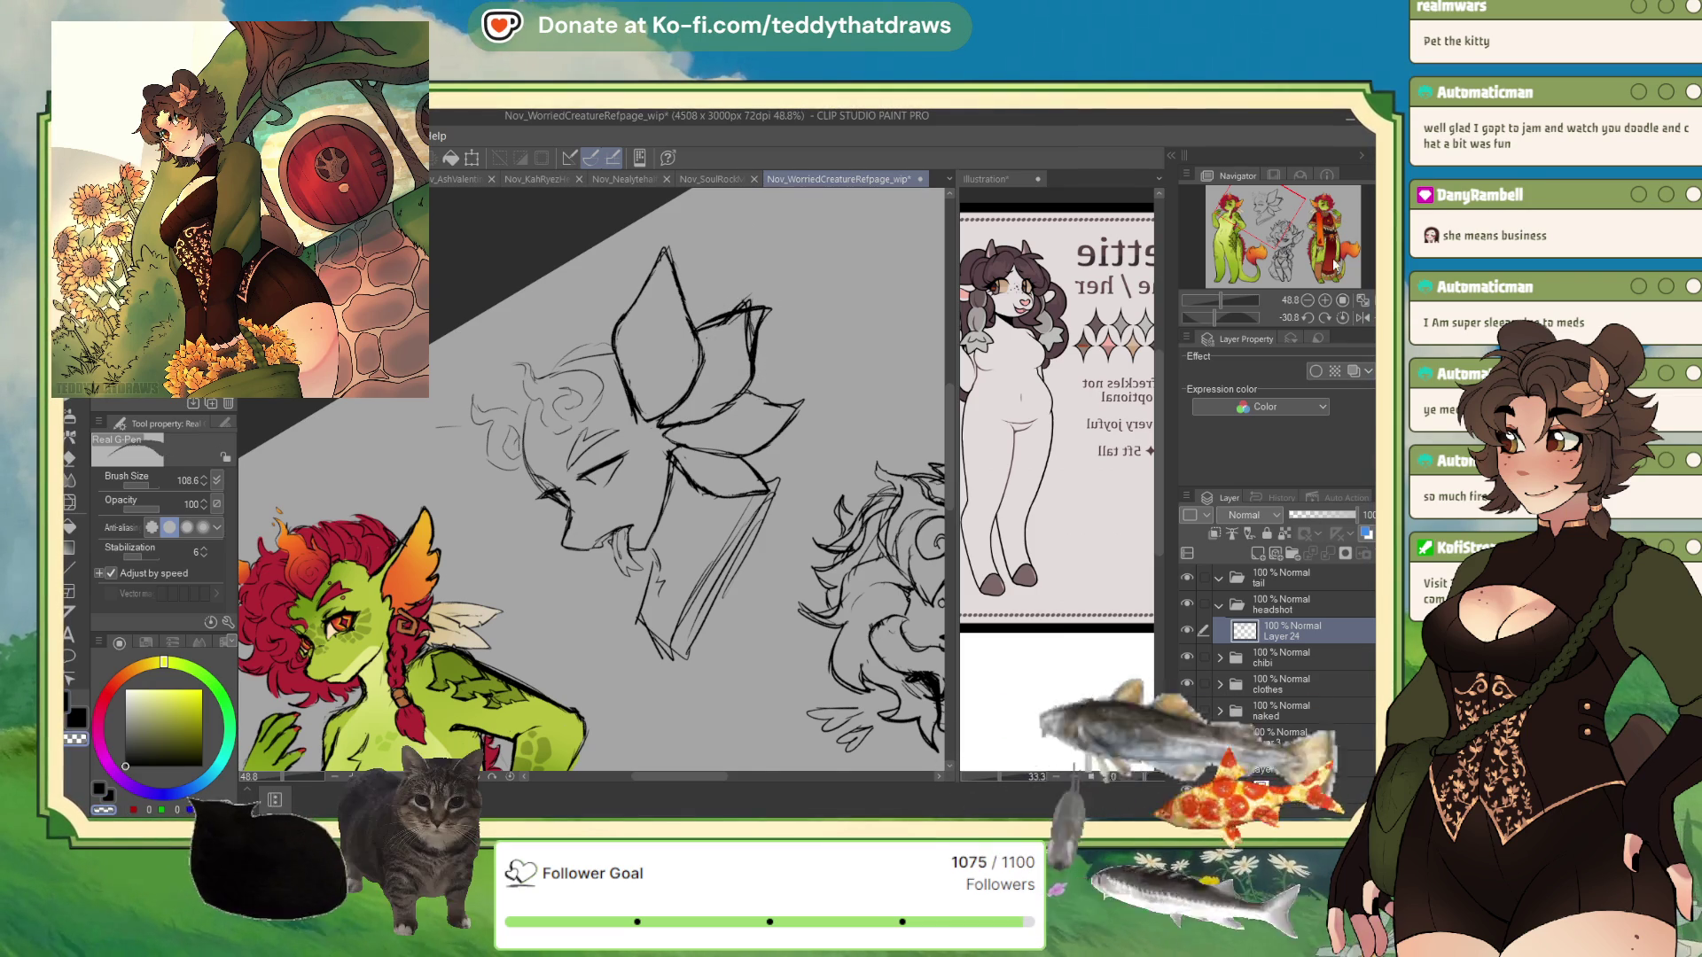
left_click(1342, 318)
left_click(1362, 317)
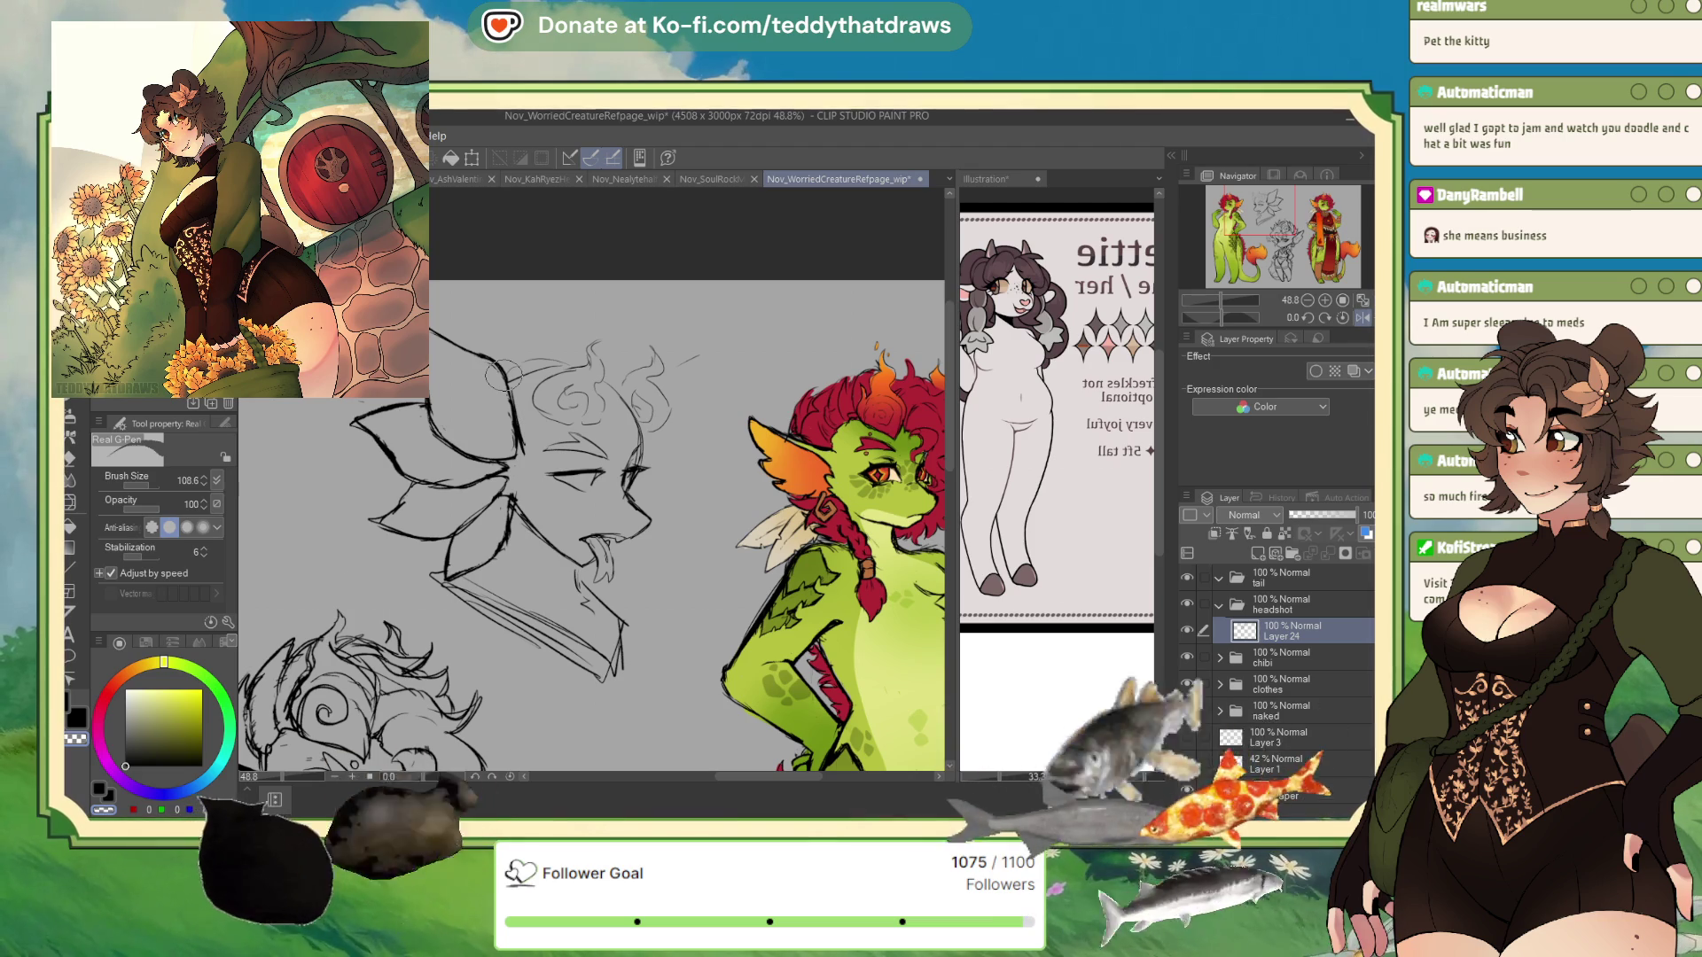
left_click(70, 501)
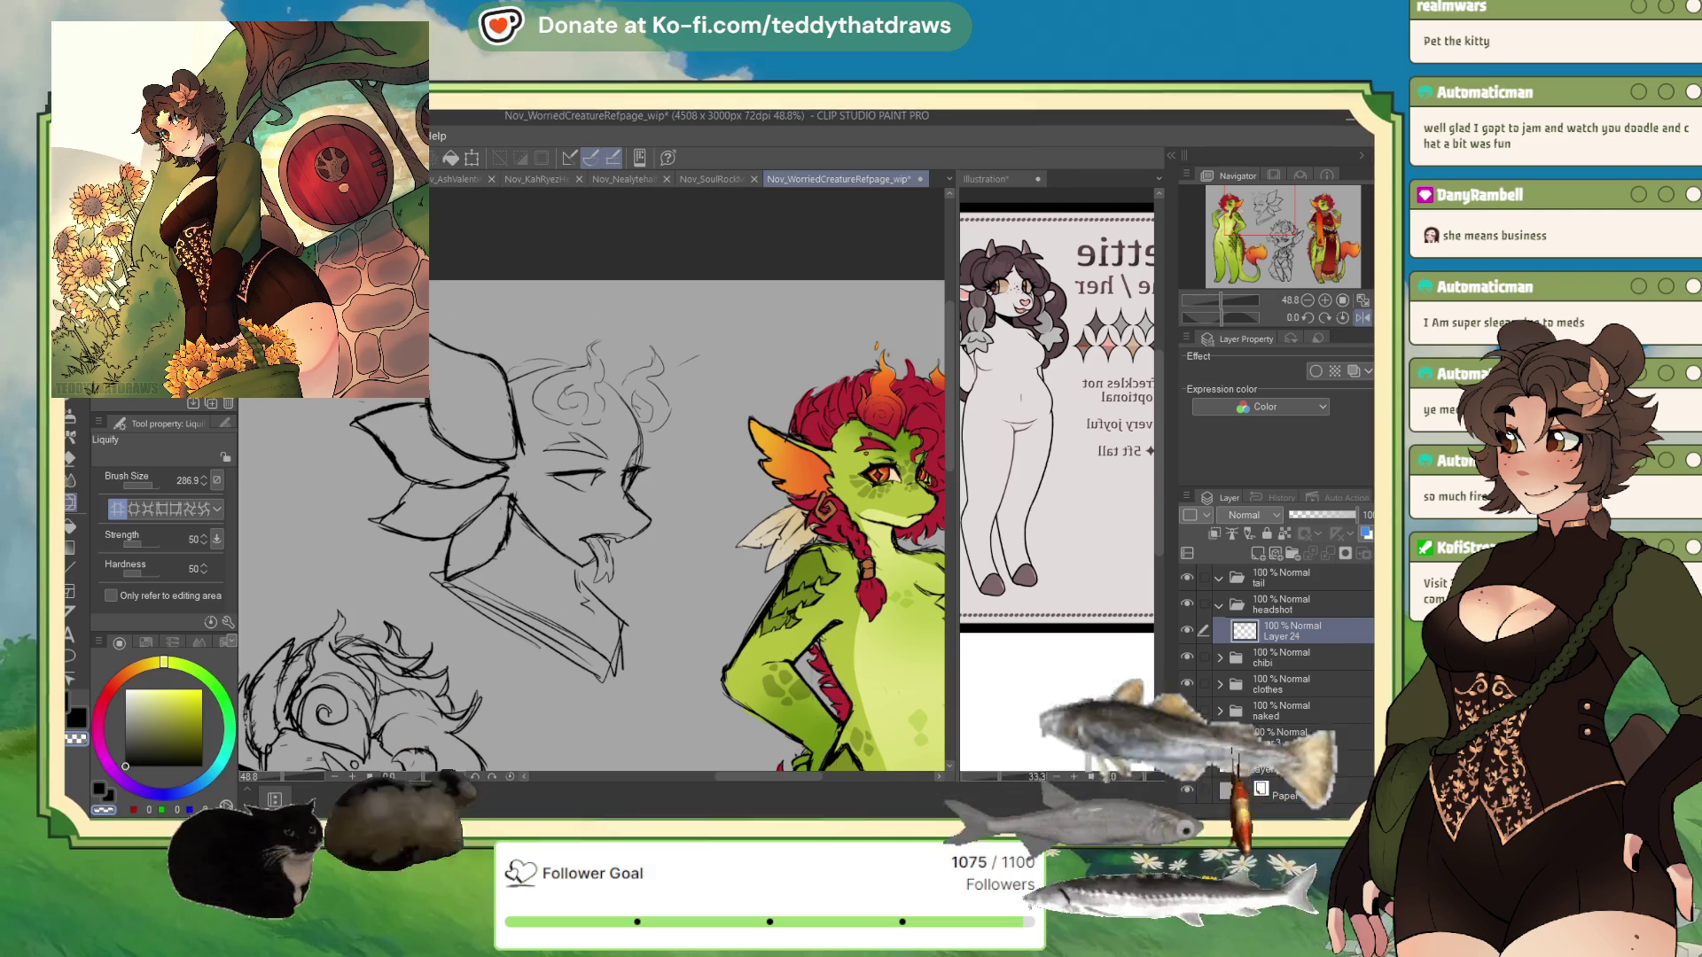
key("p")
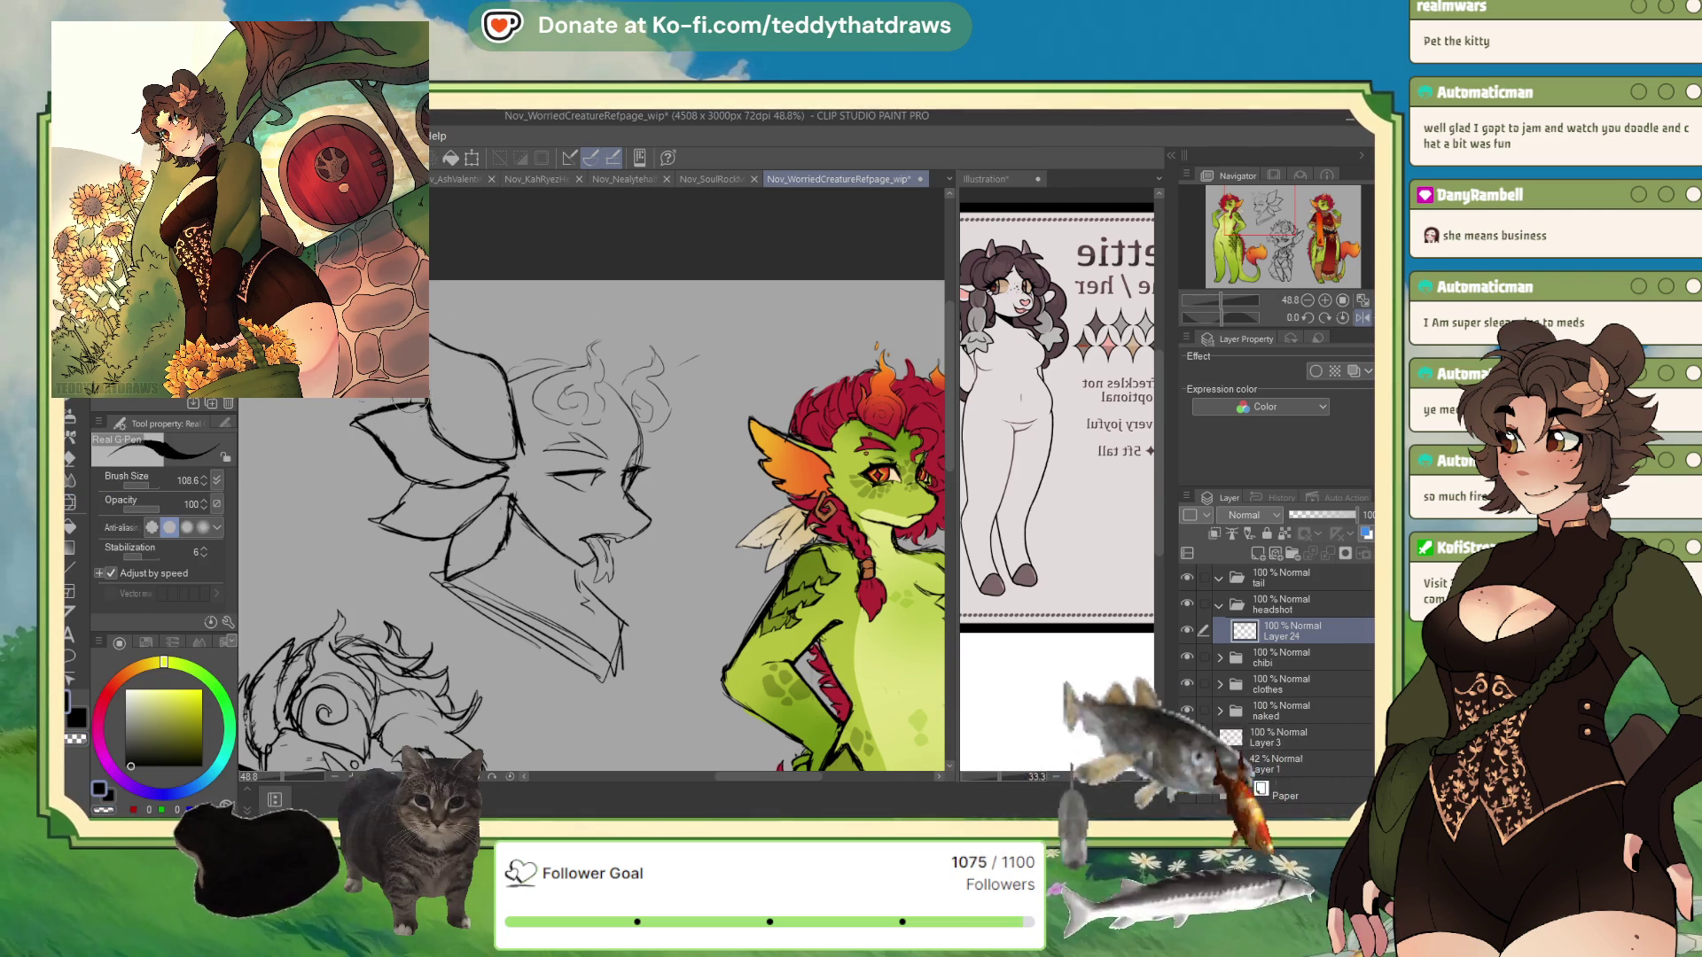
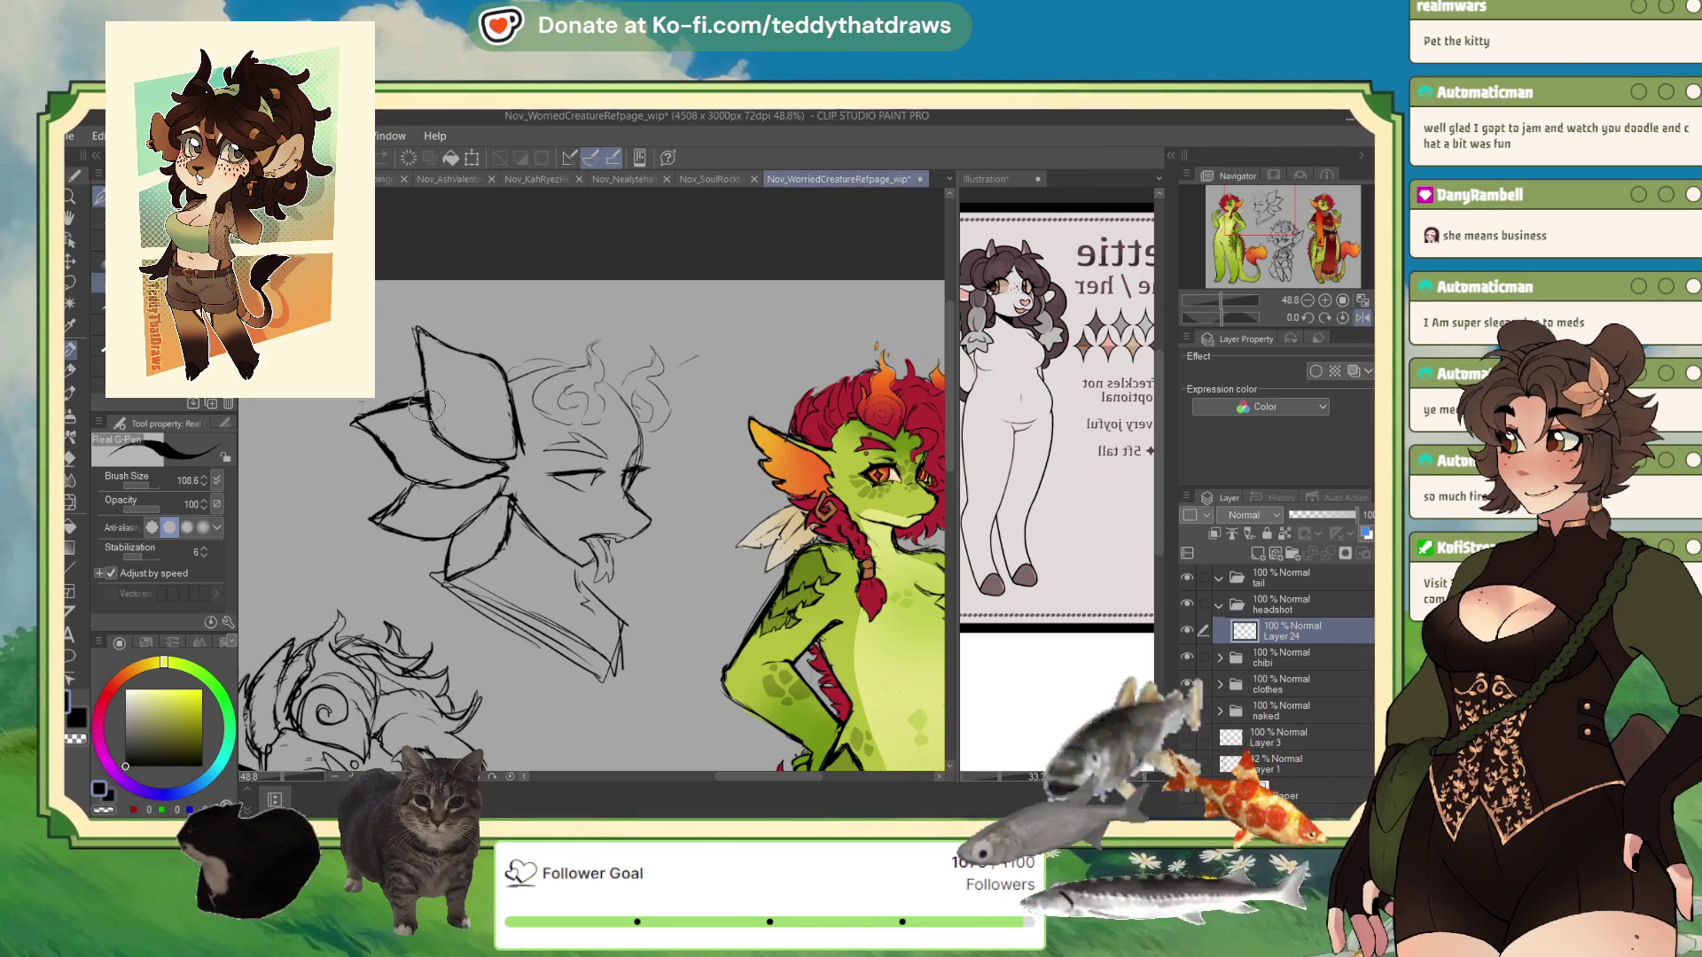
- Sketch a head curl, a horn curl, the left head outline and a longer eye line, checking in a mirrored view
left_click_drag(497, 395, 528, 404)
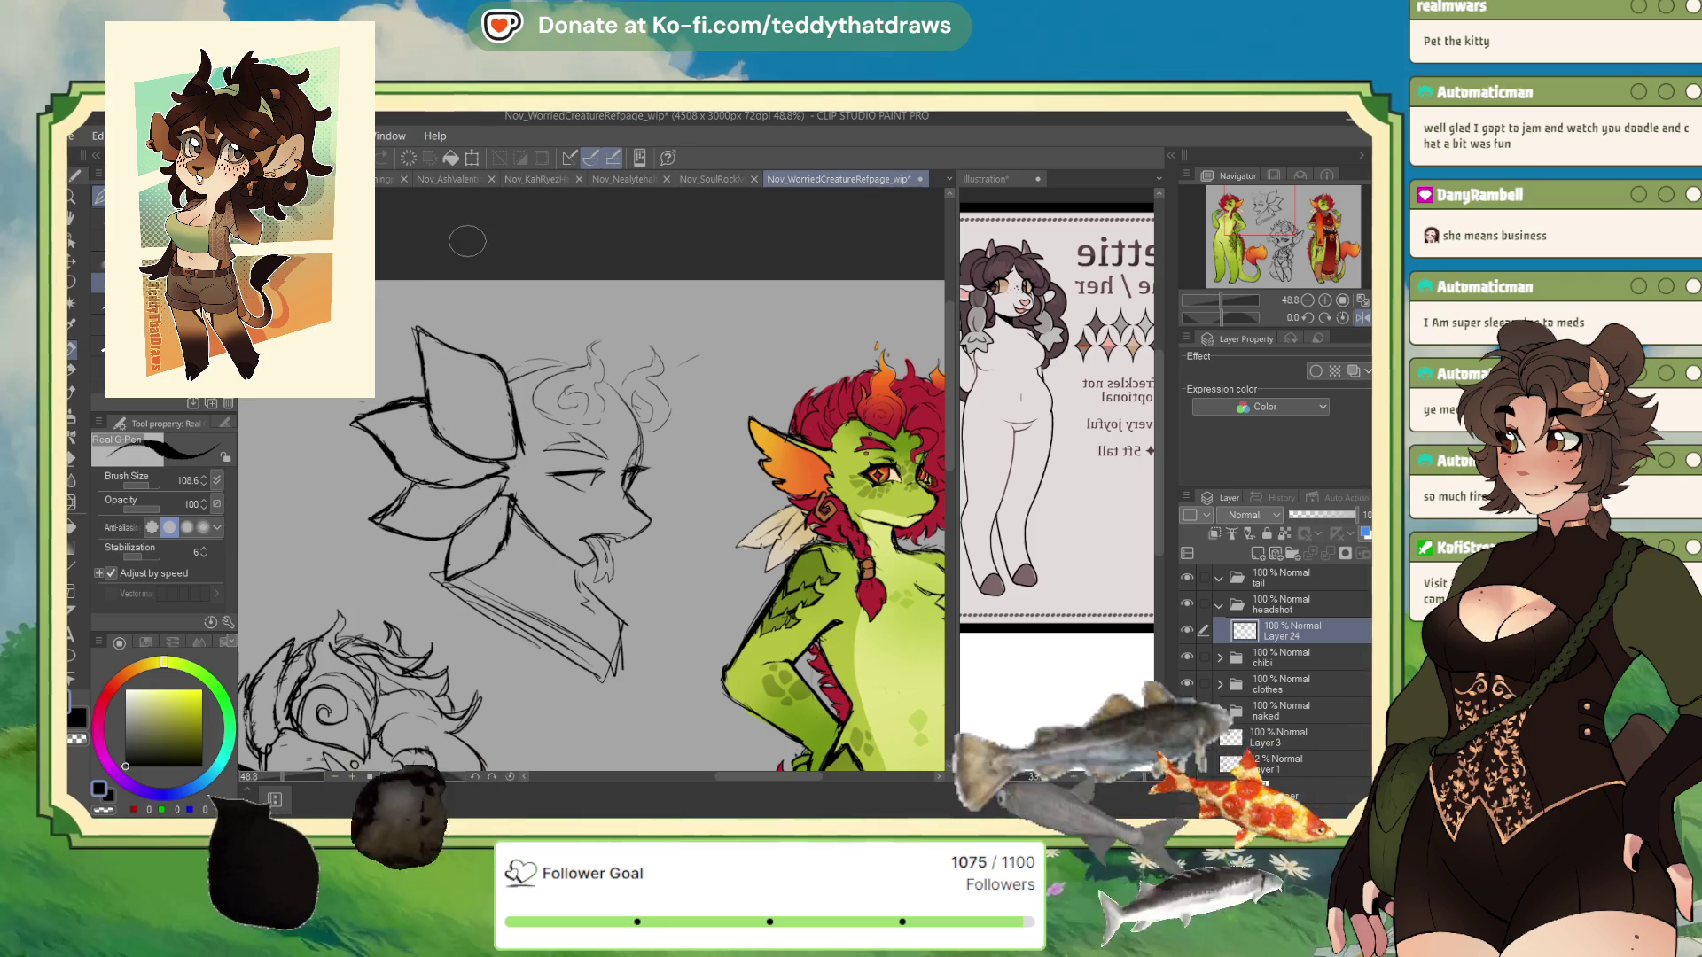
left_click(1360, 301)
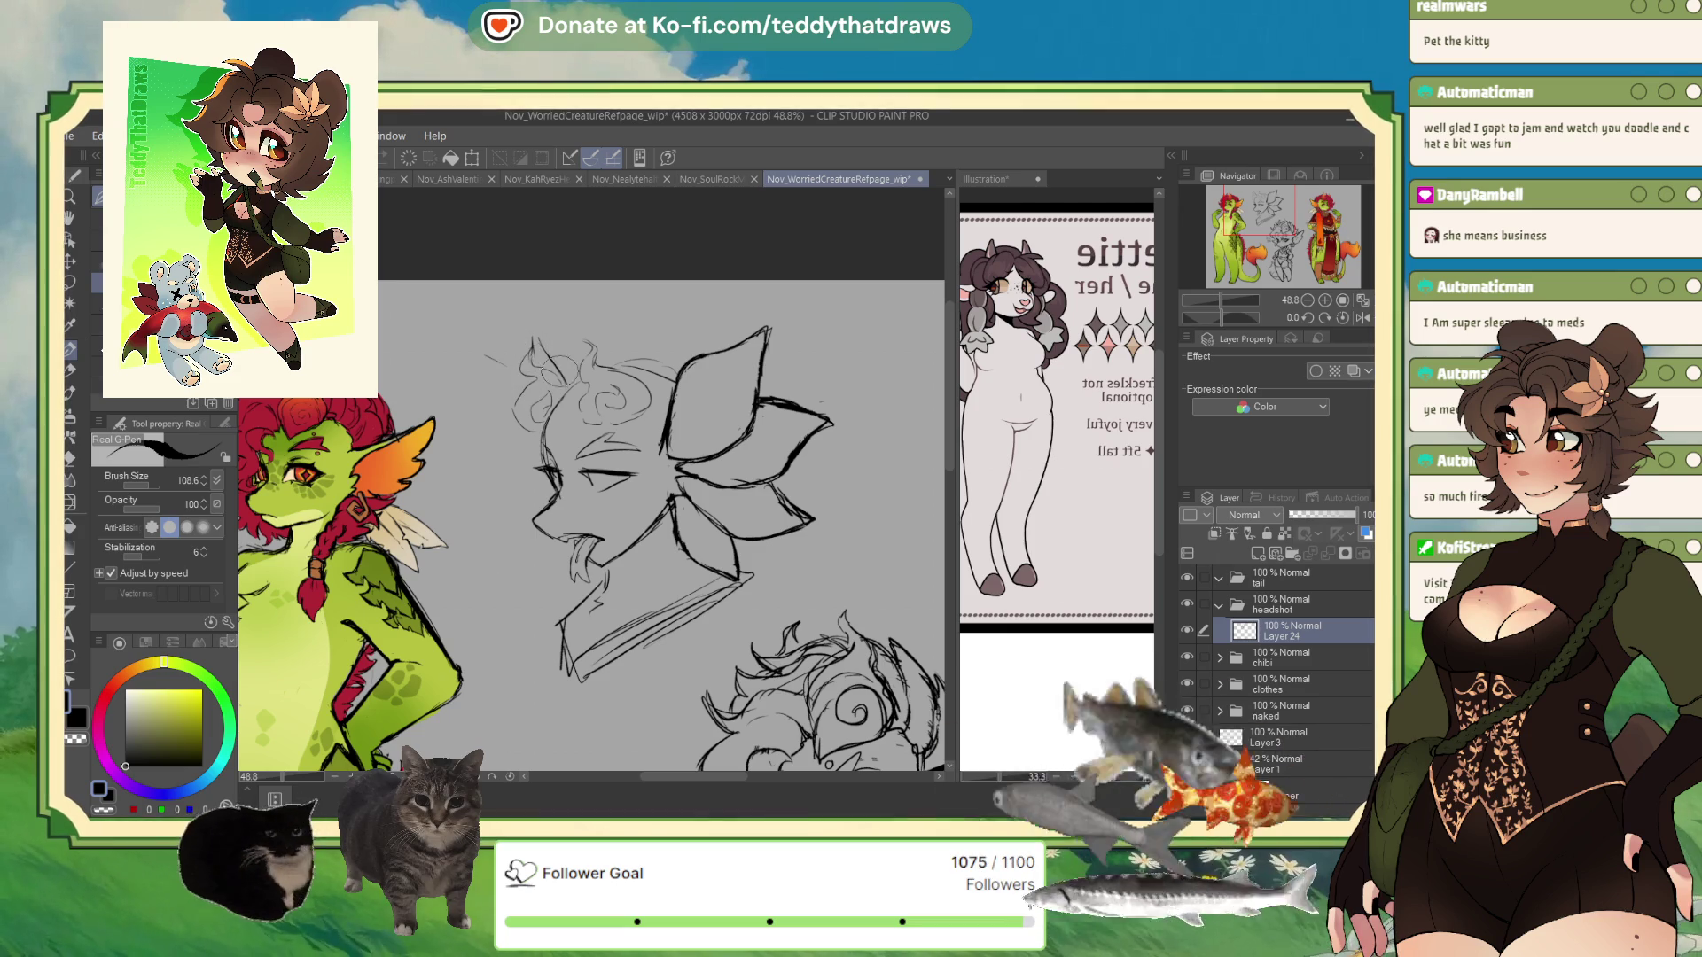
left_click_drag(537, 365, 512, 395)
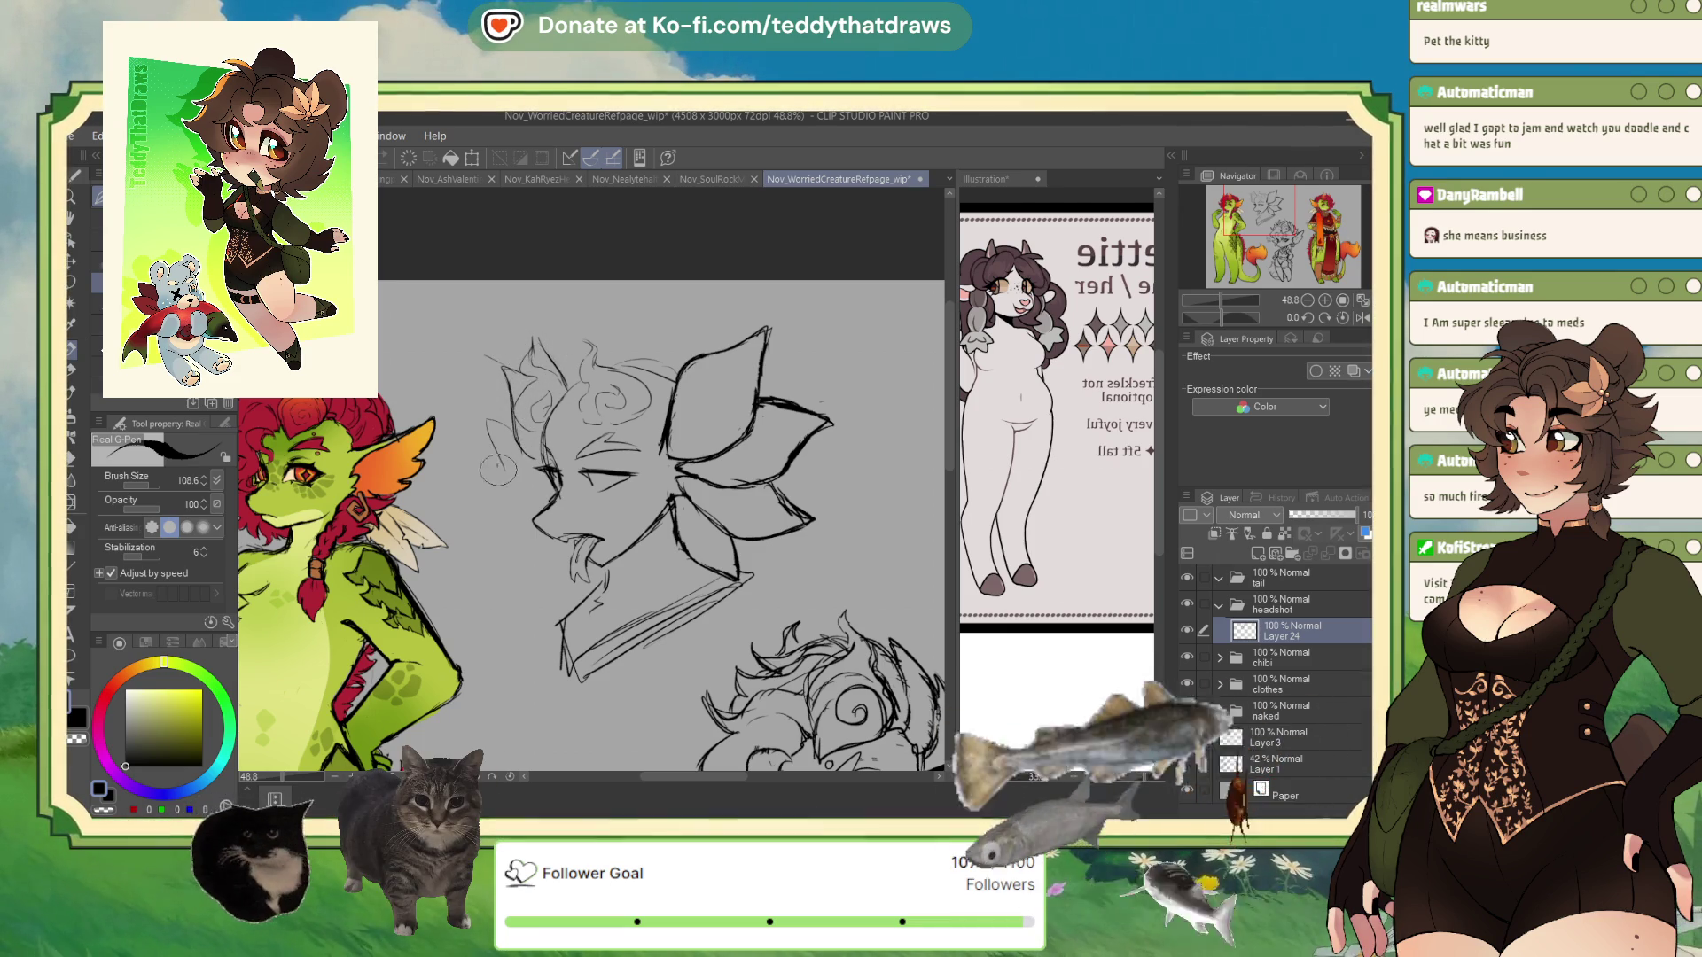
left_click_drag(507, 495, 476, 413)
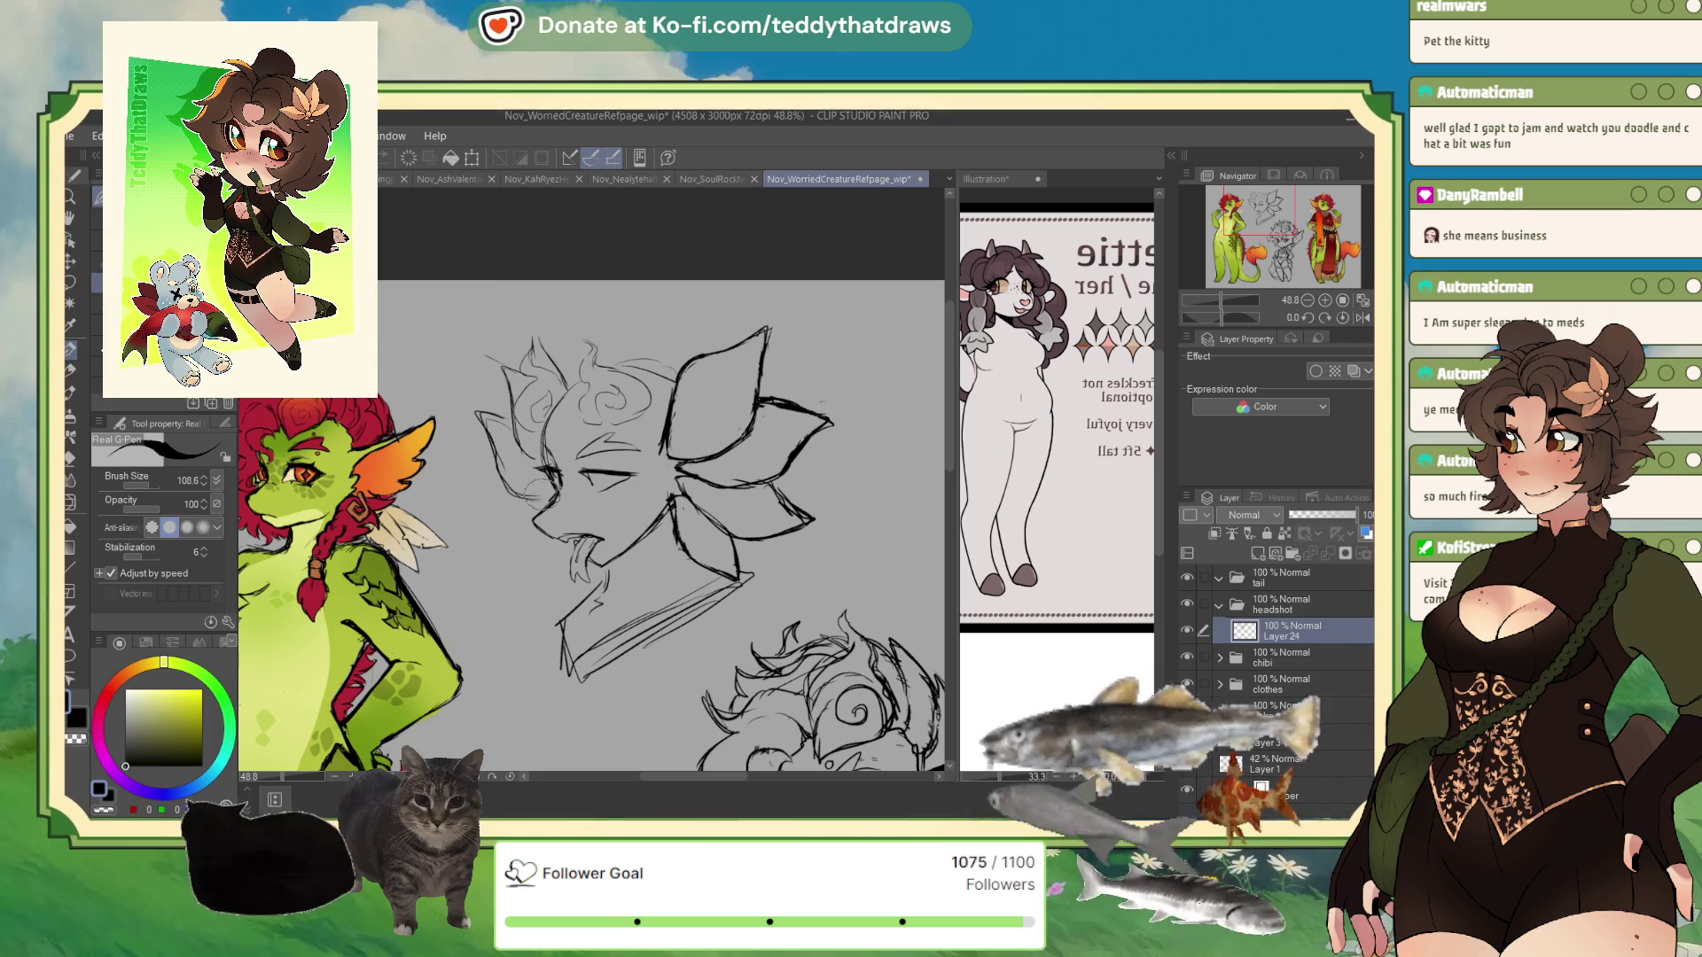
left_click_drag(605, 479, 638, 476)
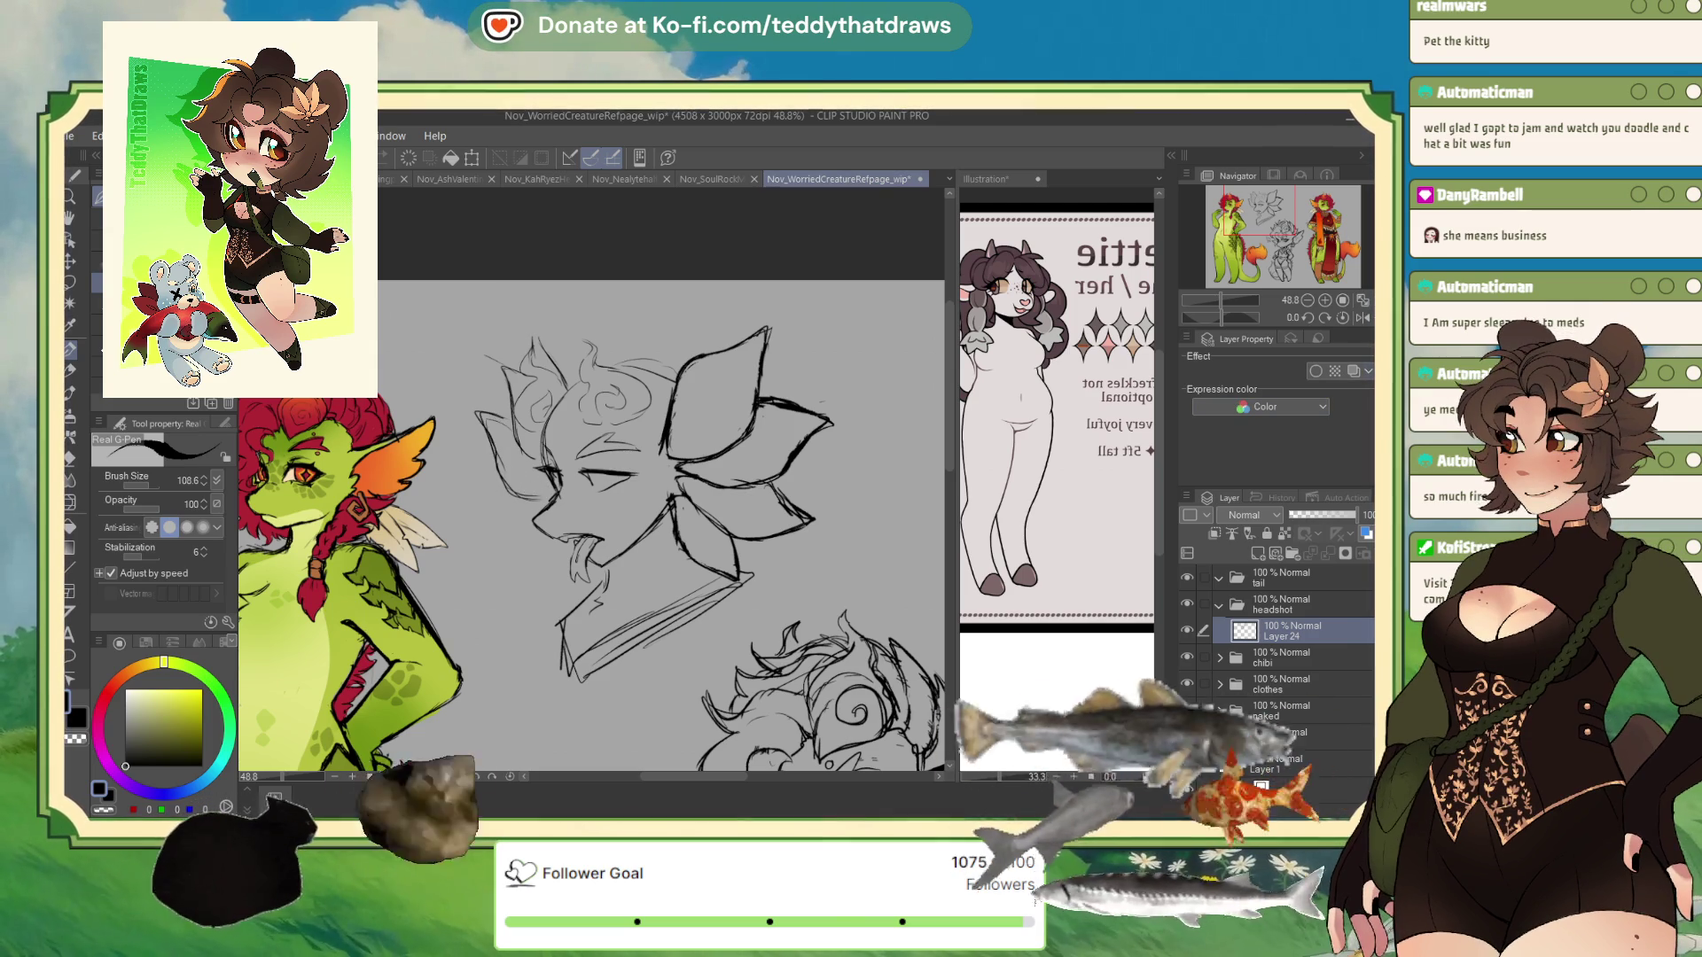
- Undo the rough head strokes and leave the canvas view unmirrored
key("ctrl+z")
key("ctrl+z")
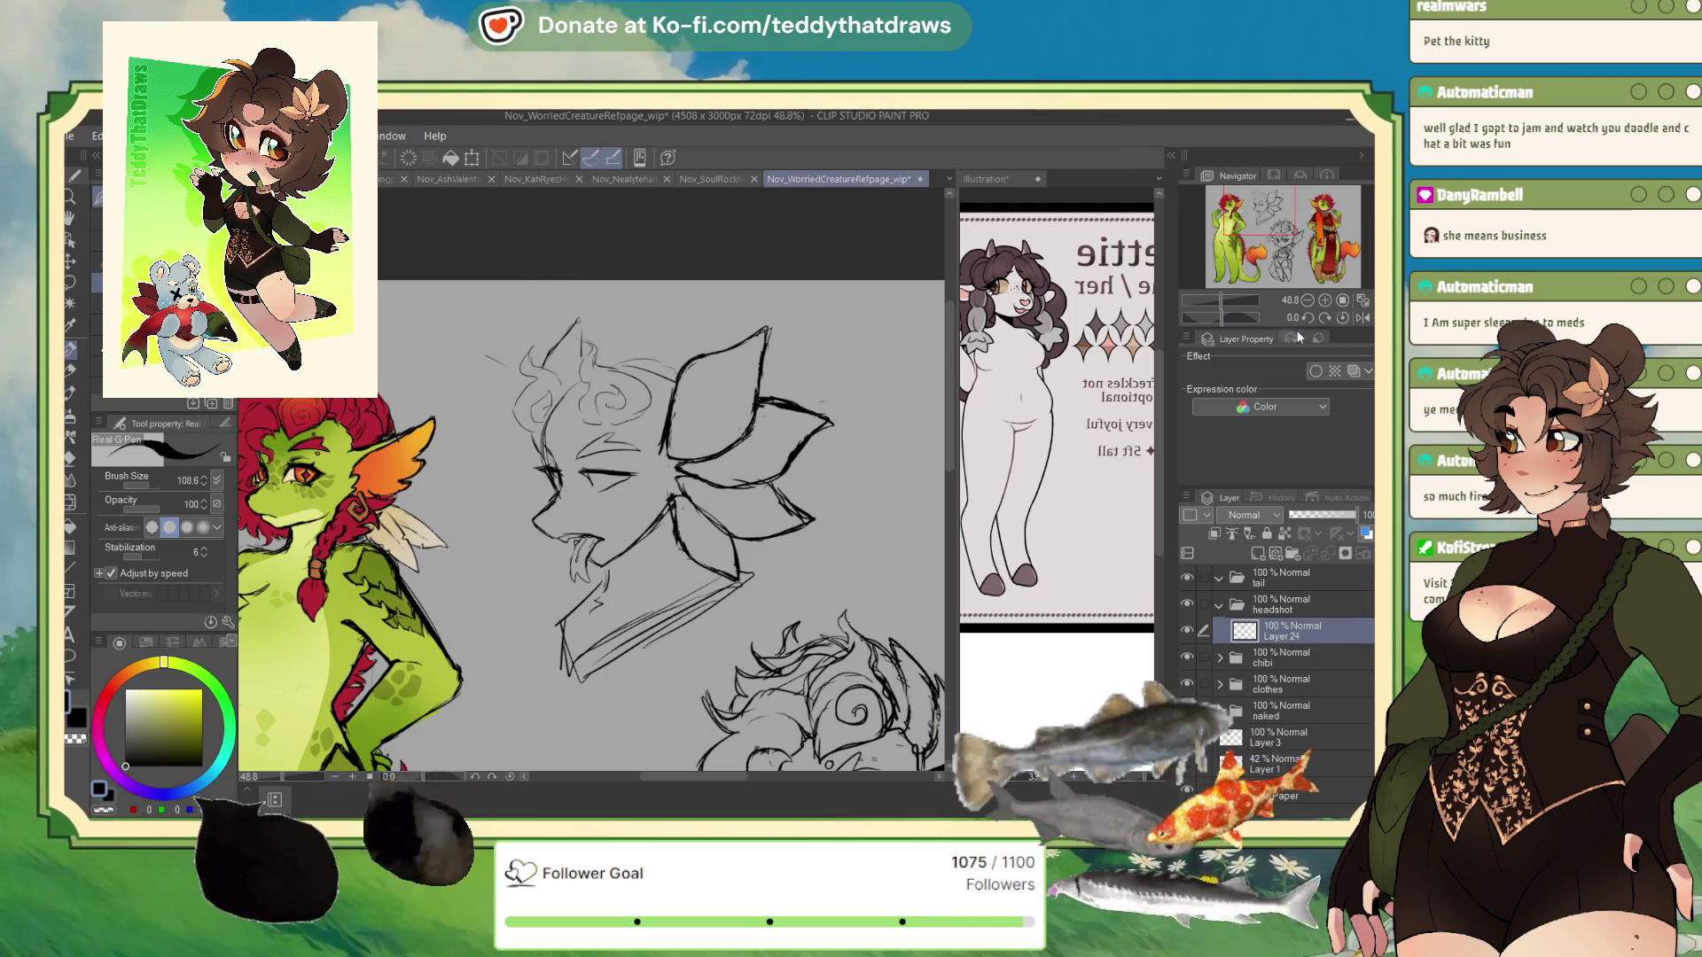
left_click(1363, 318)
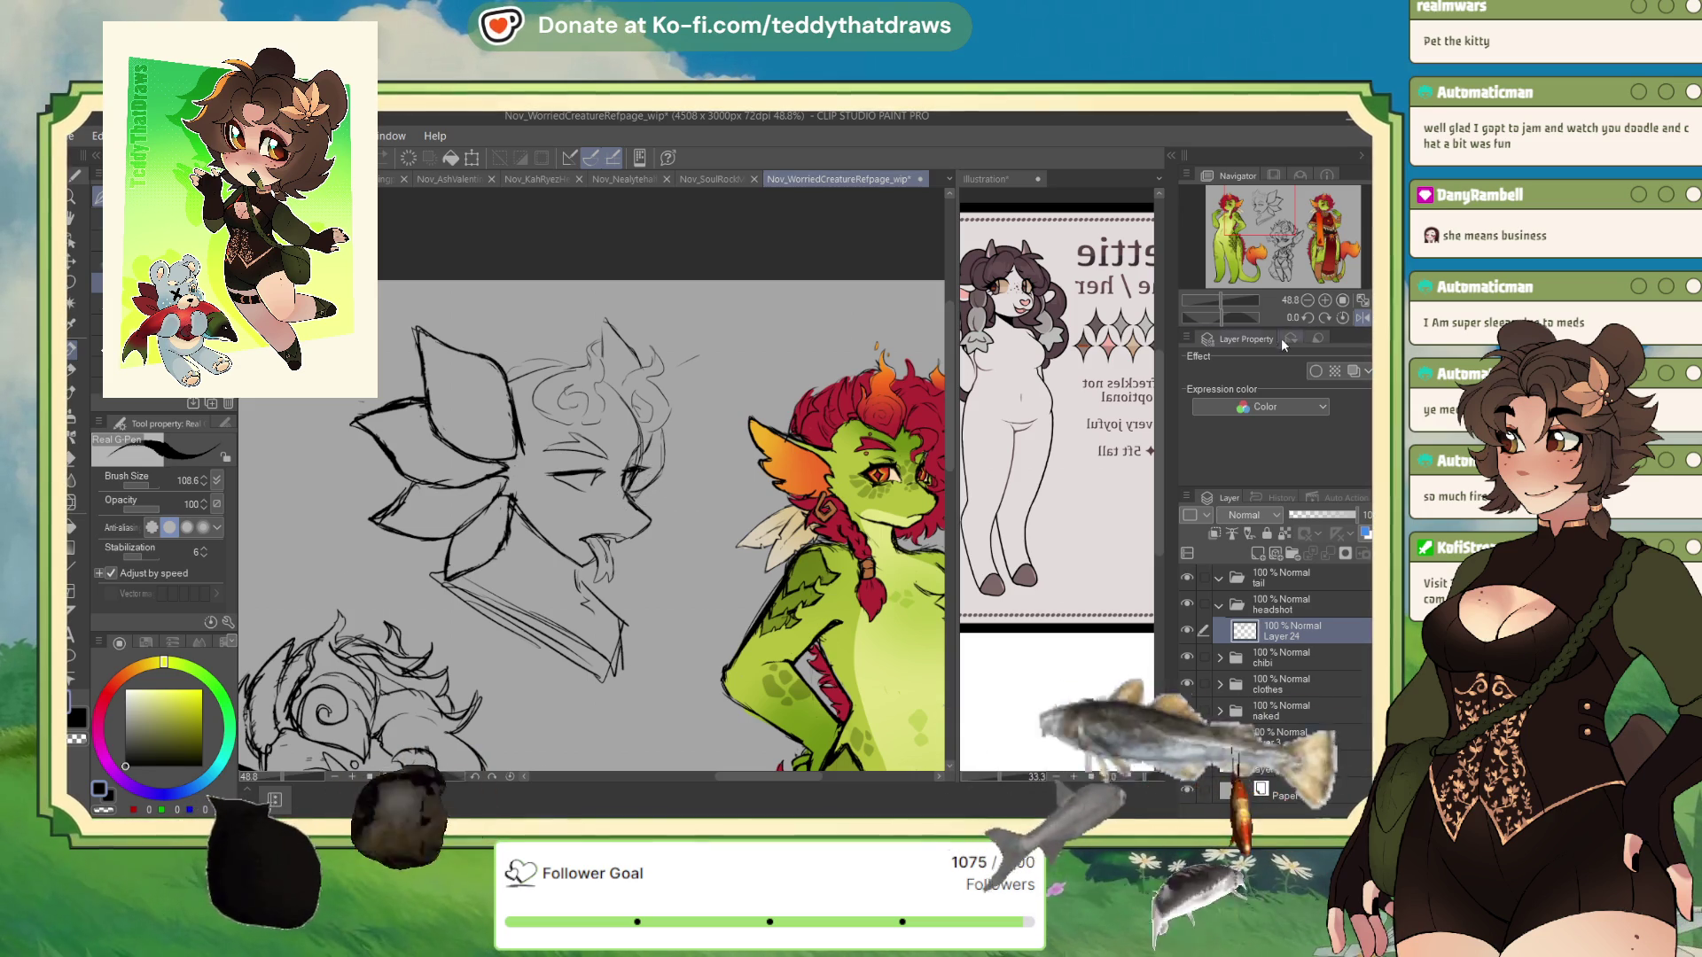
left_click(1363, 318)
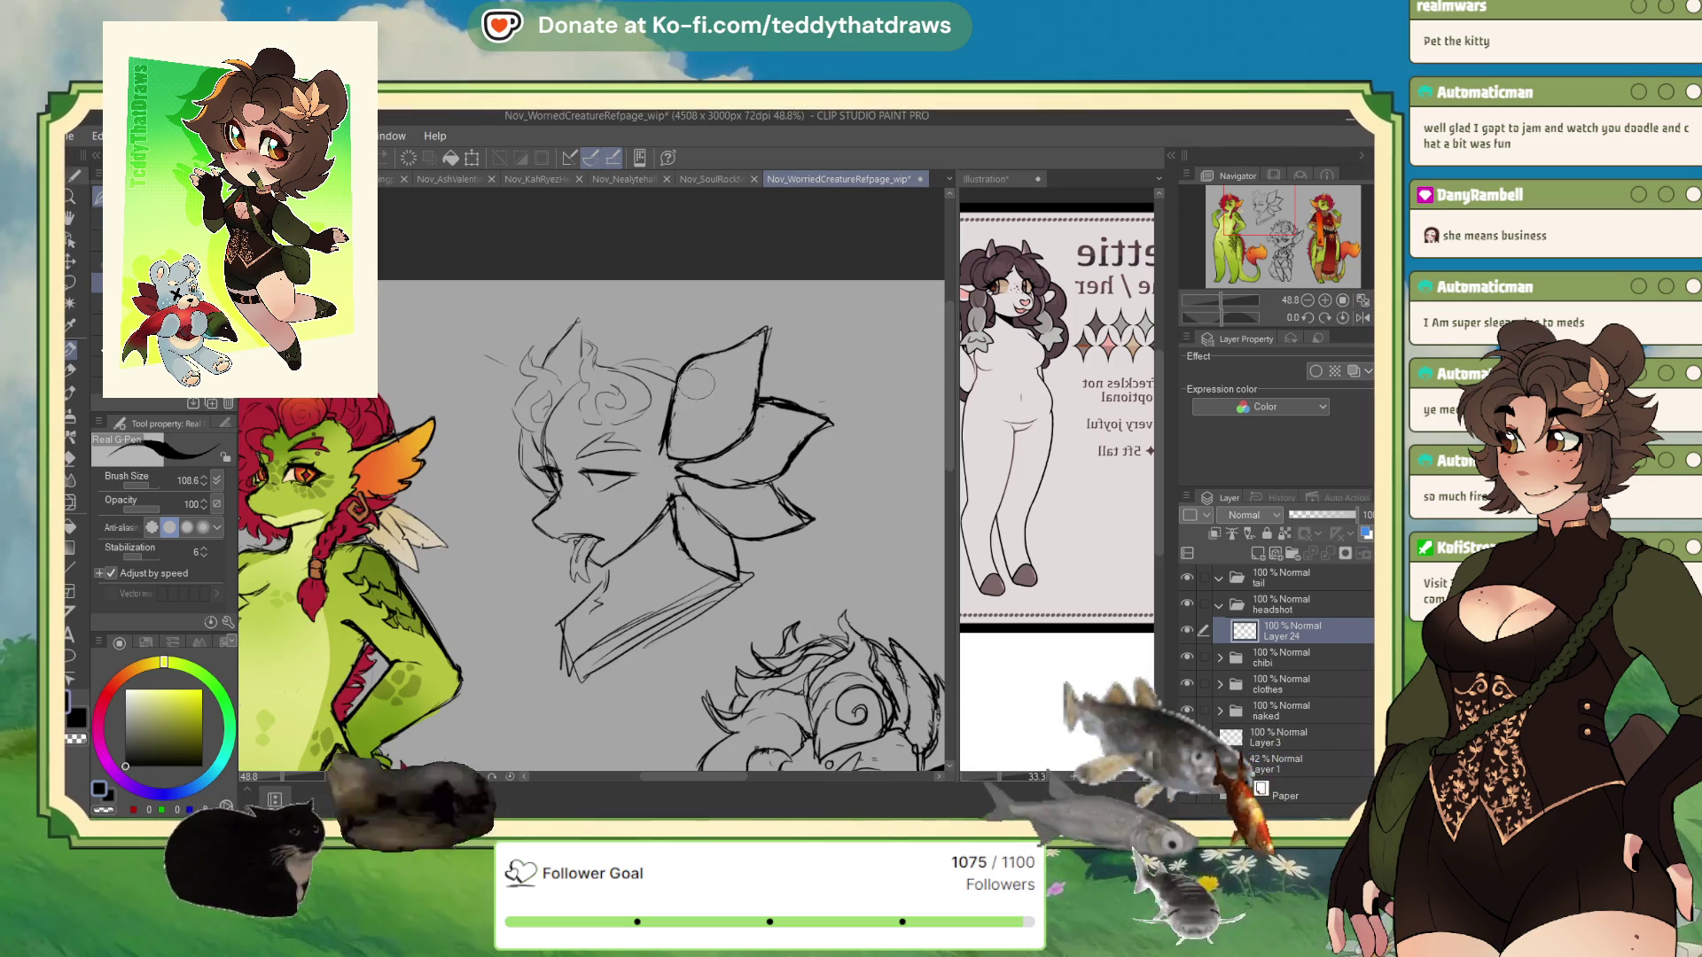
- Transform Layer 24 to nudge the headshot sketch slightly down-right, then commit it
scroll(495, 510, "down", 5)
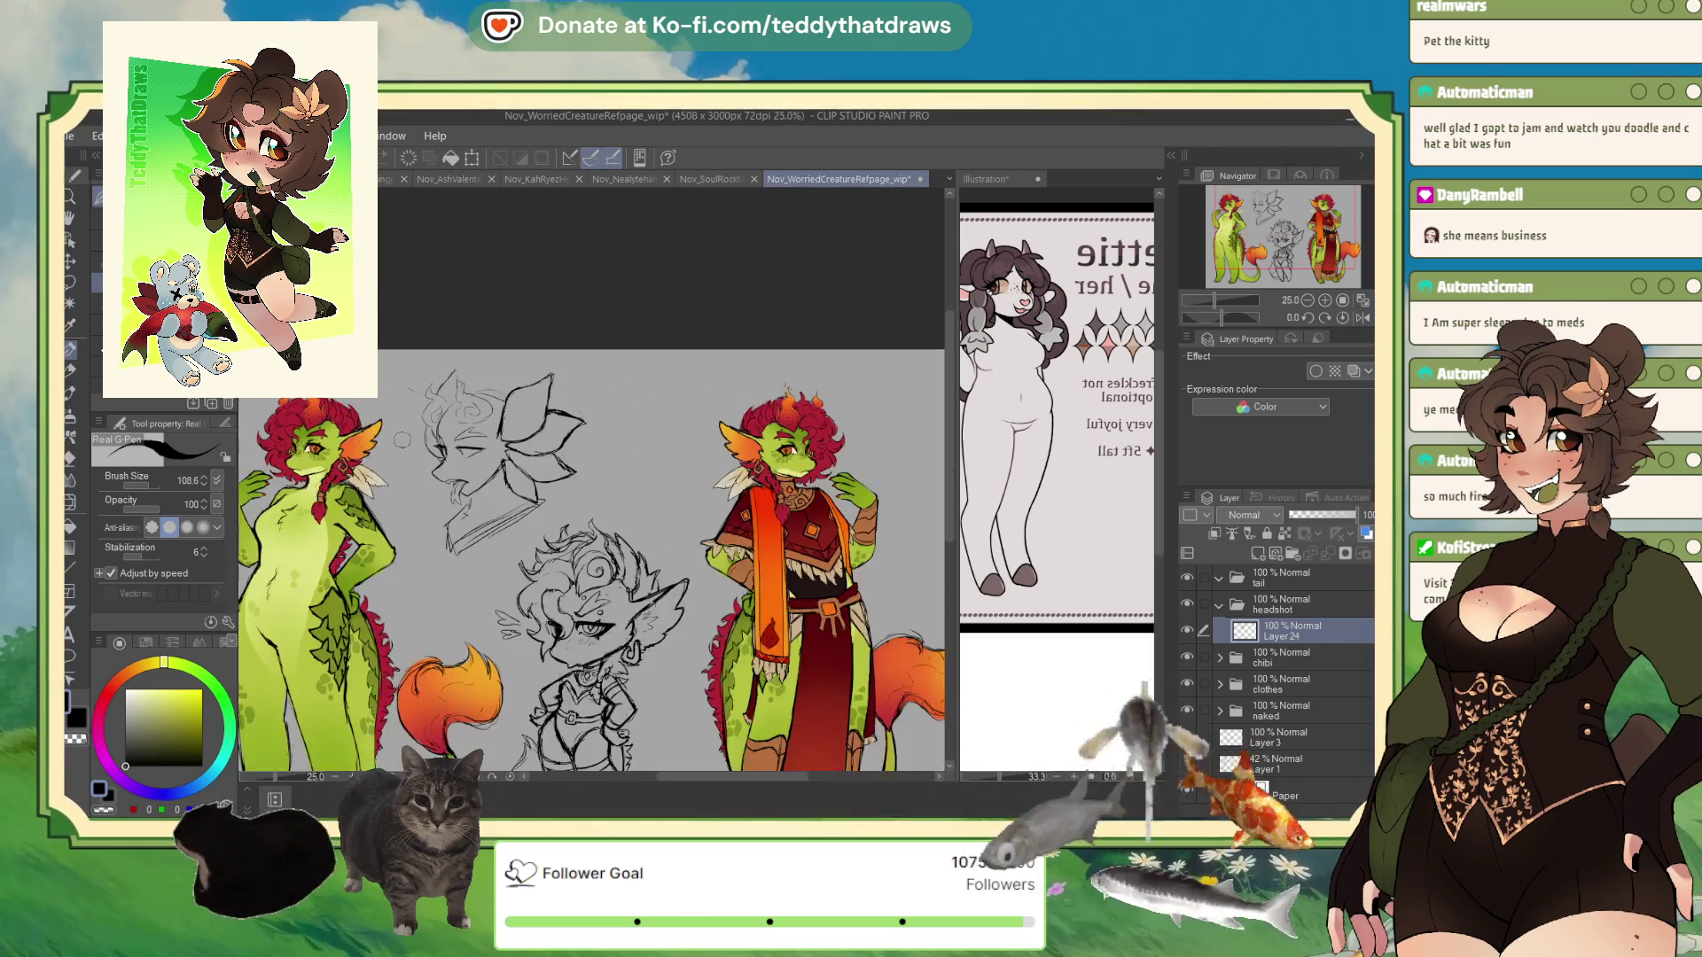
scroll(494, 510, "up", 1)
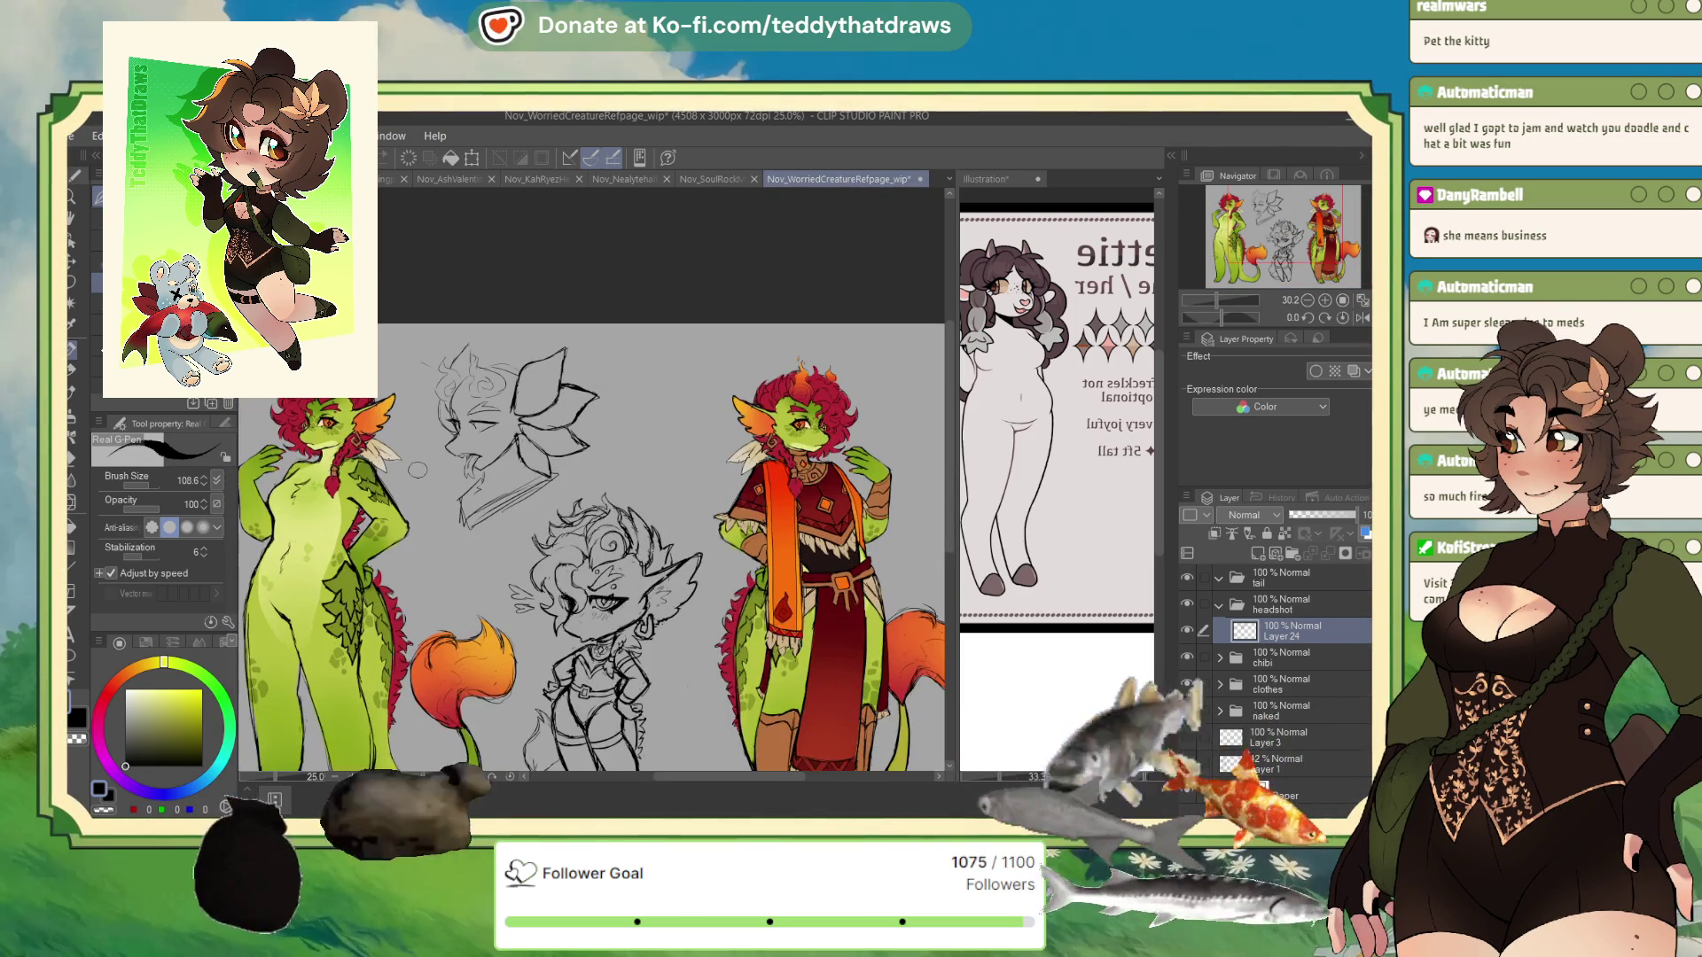
key("ctrl+t")
left_click_drag(563, 424, 569, 435)
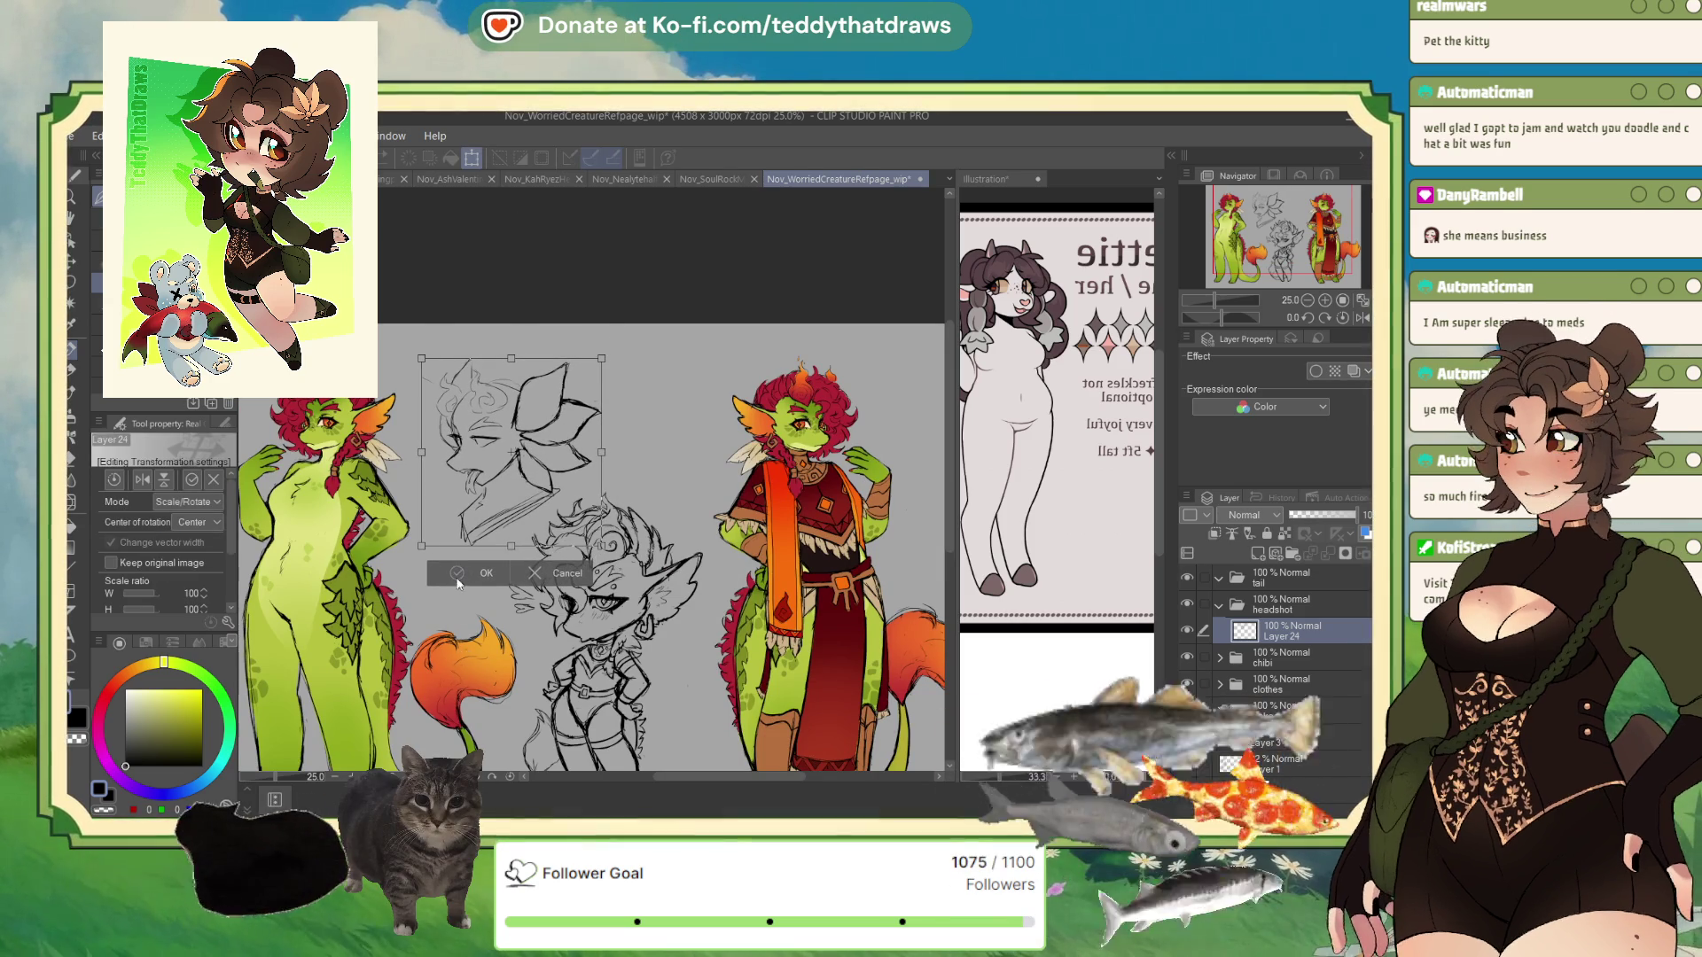
left_click(458, 568)
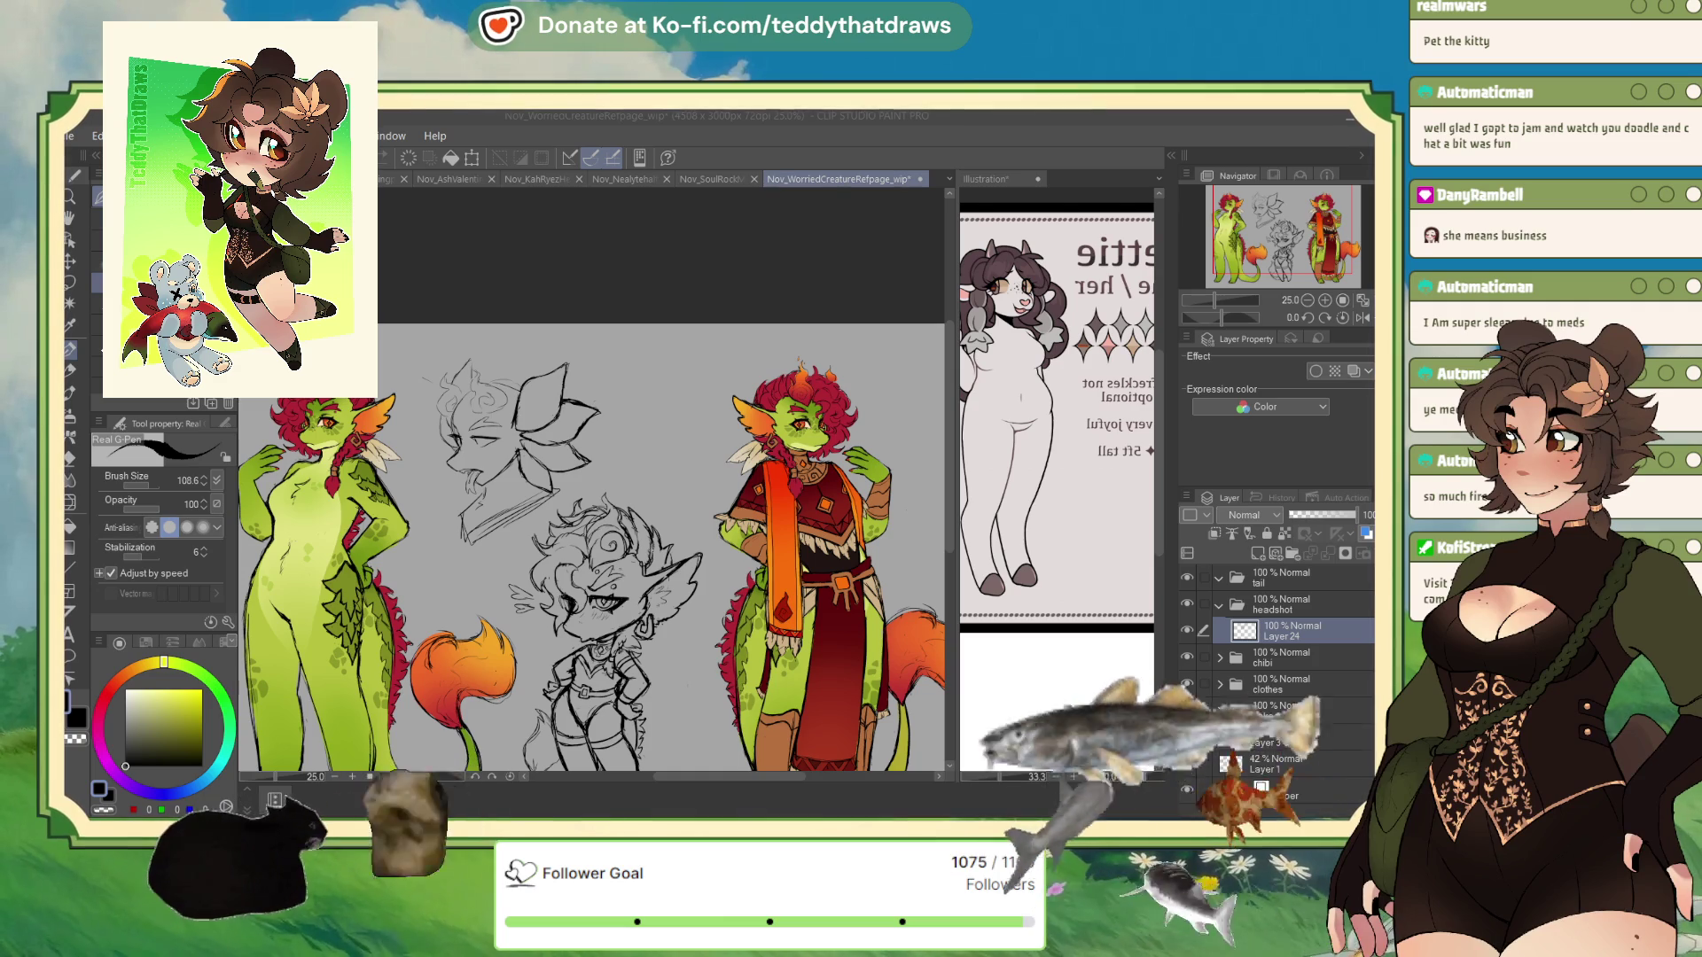
scroll(612, 507, "down", 3)
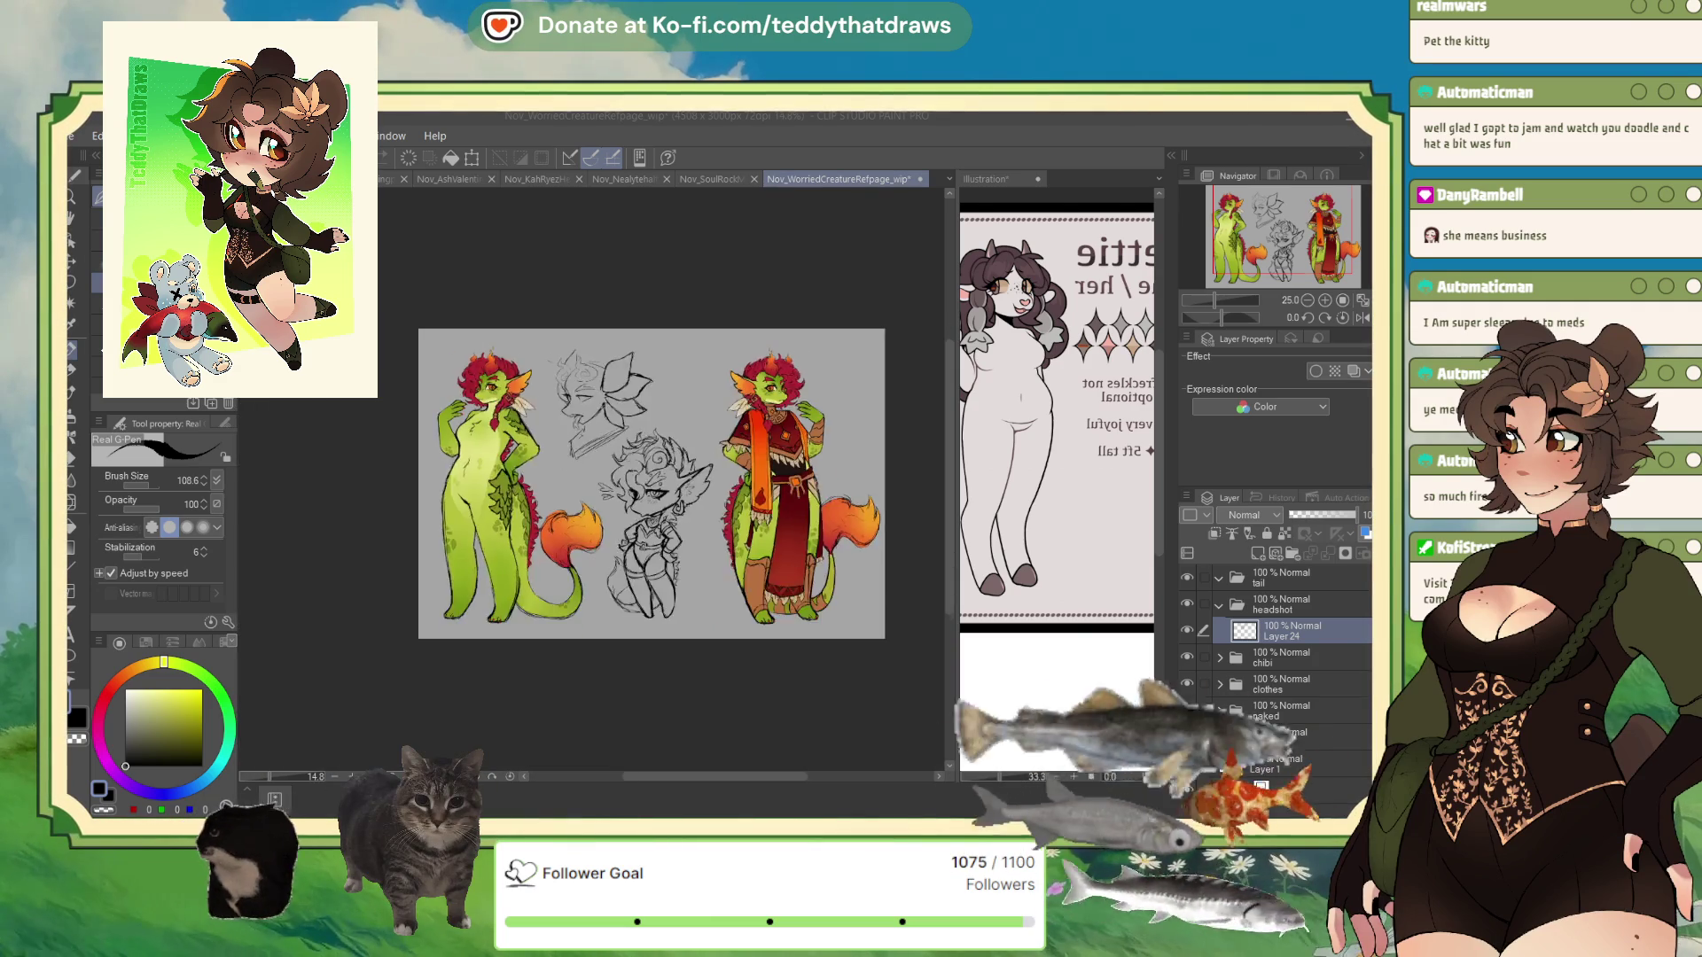
scroll(639, 426, "up", 1)
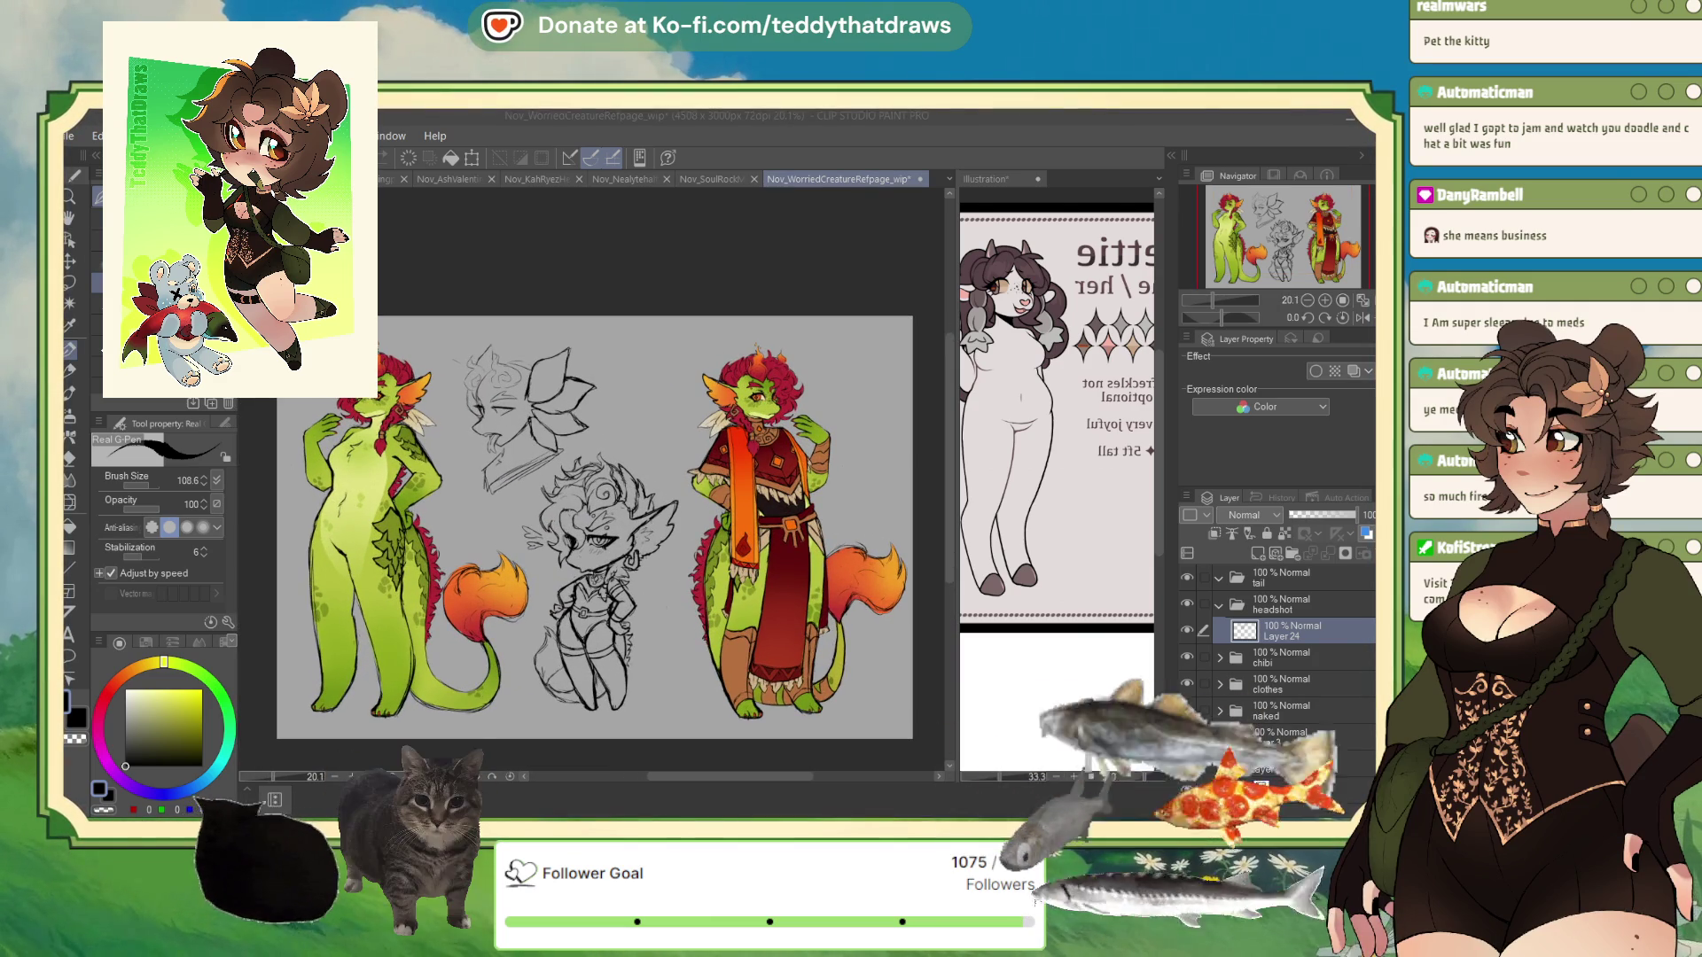
scroll(638, 425, "up", 1)
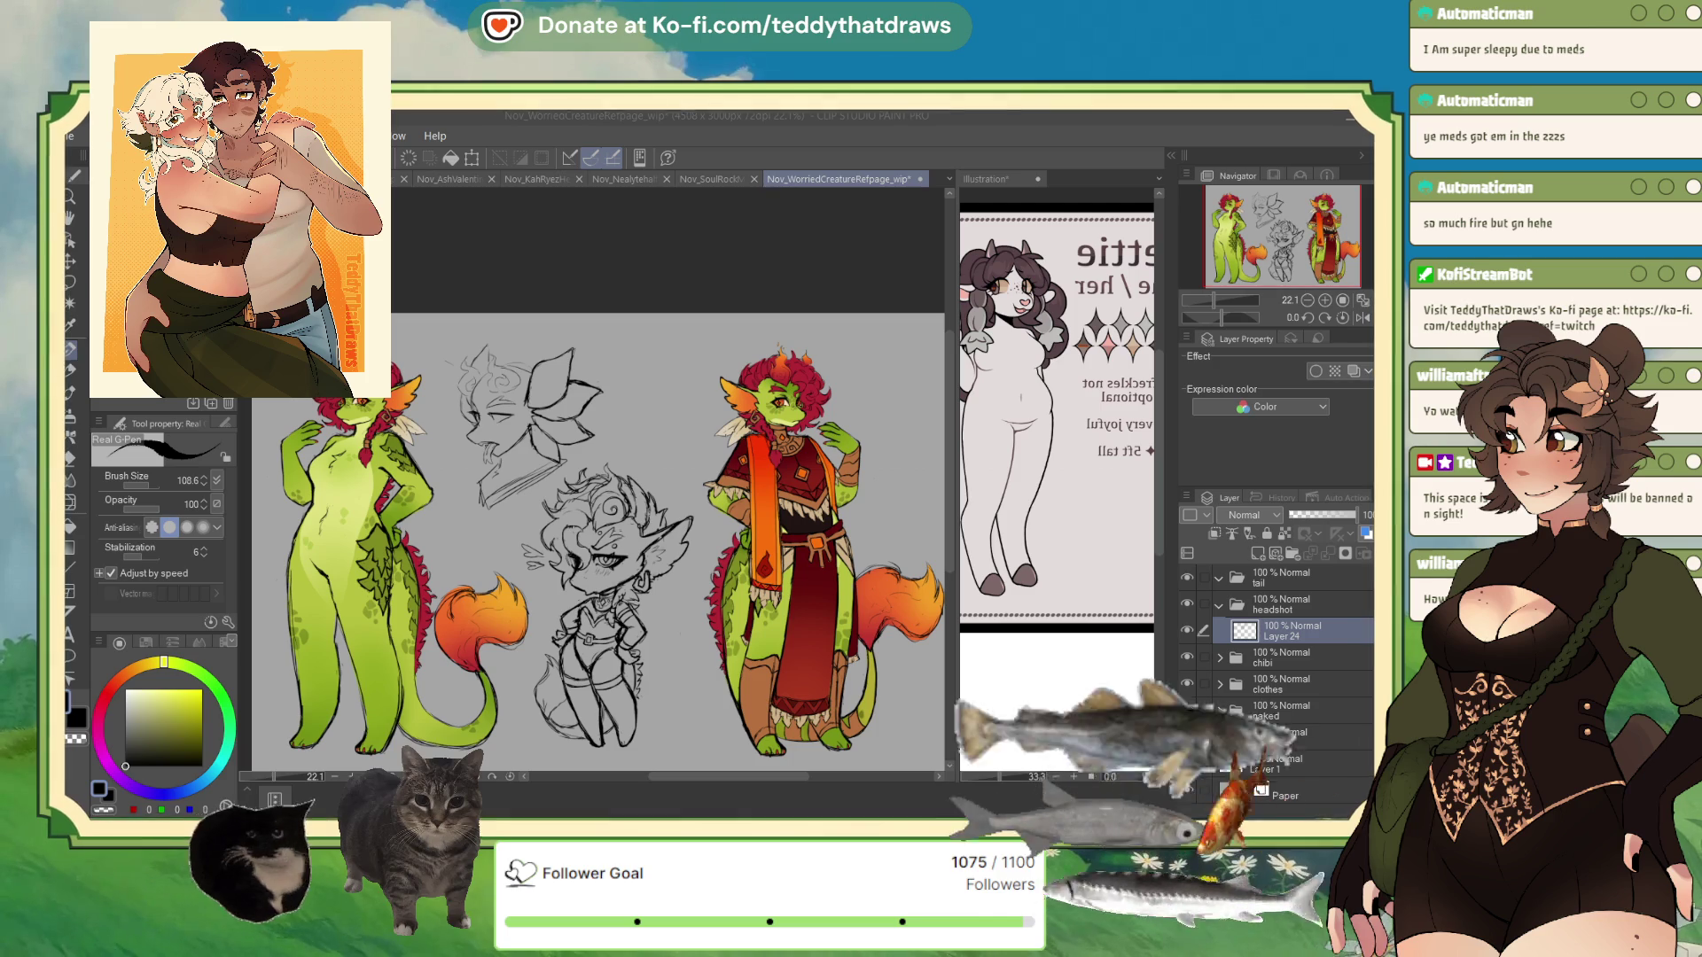
- Darken the ear outline on the headshot sketch
scroll(537, 335, "up", 3)
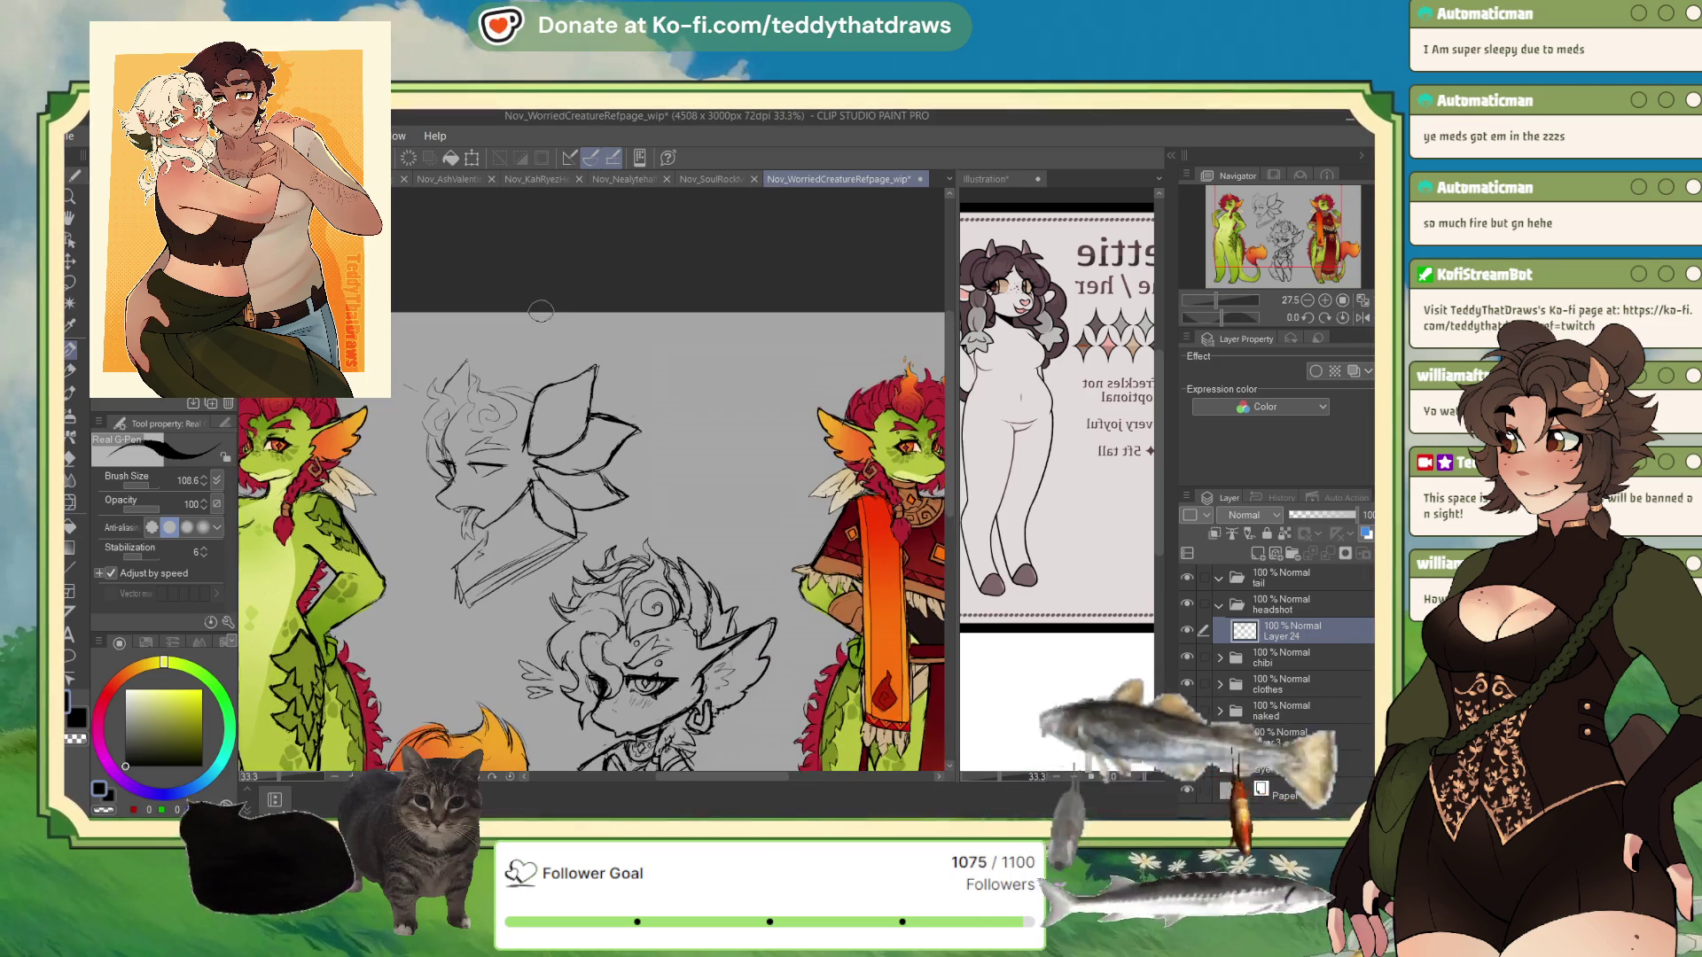
scroll(544, 328, "down", 1)
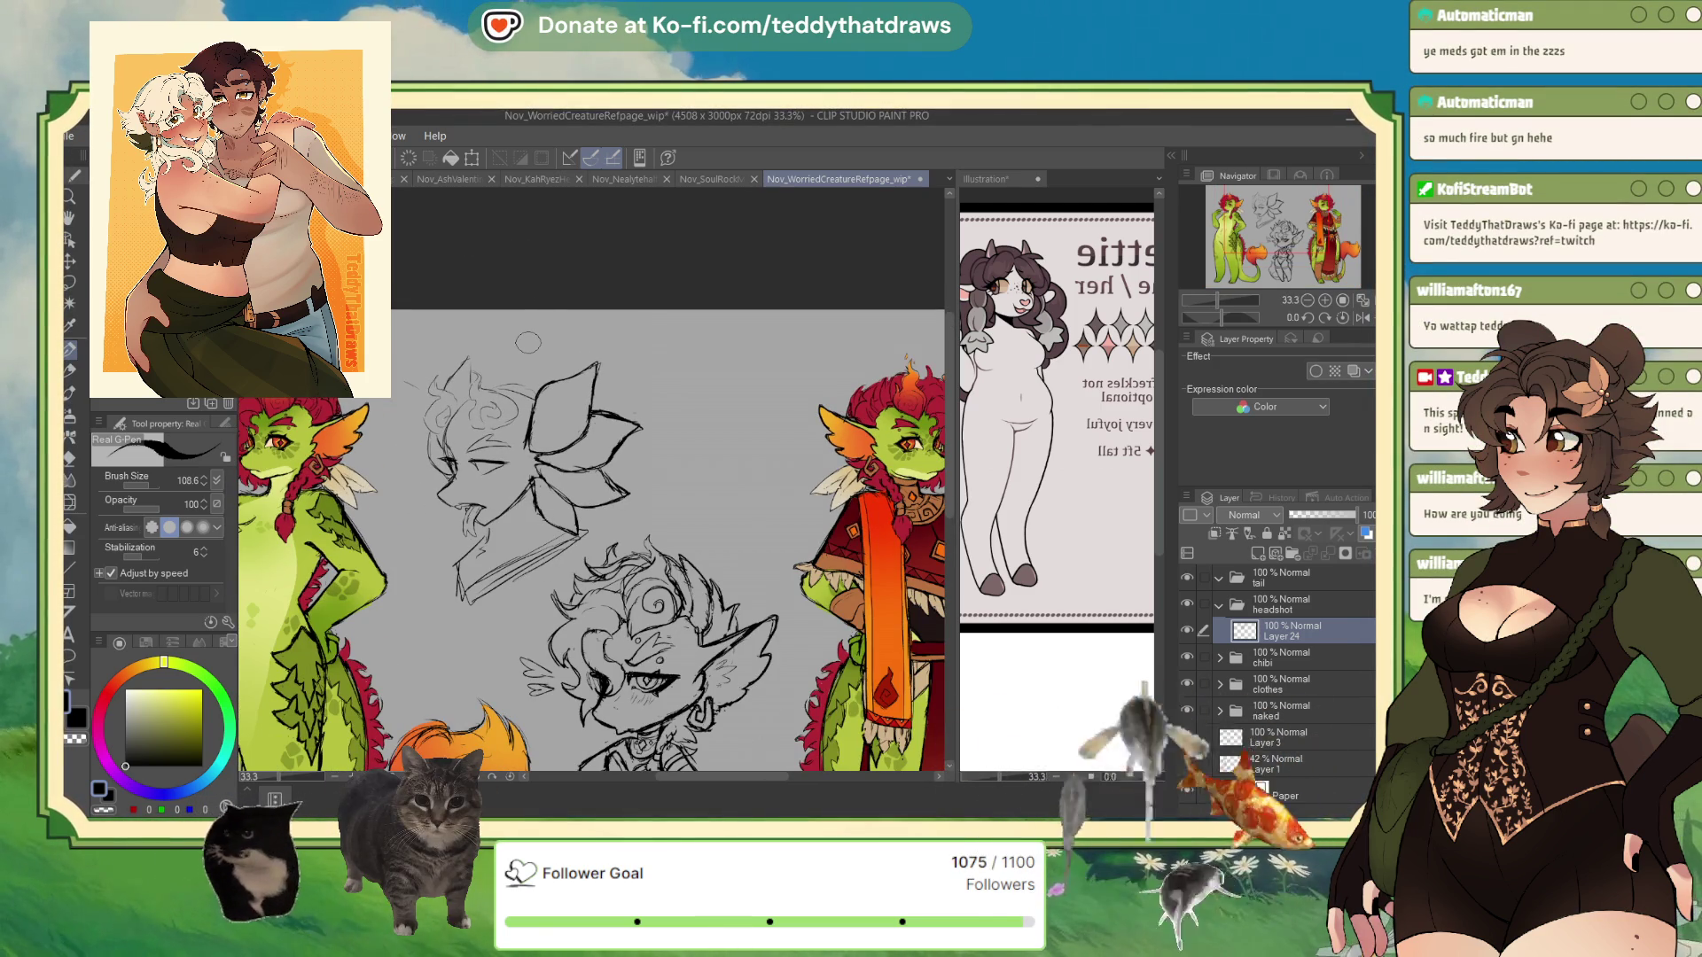
scroll(554, 404, "up", 1)
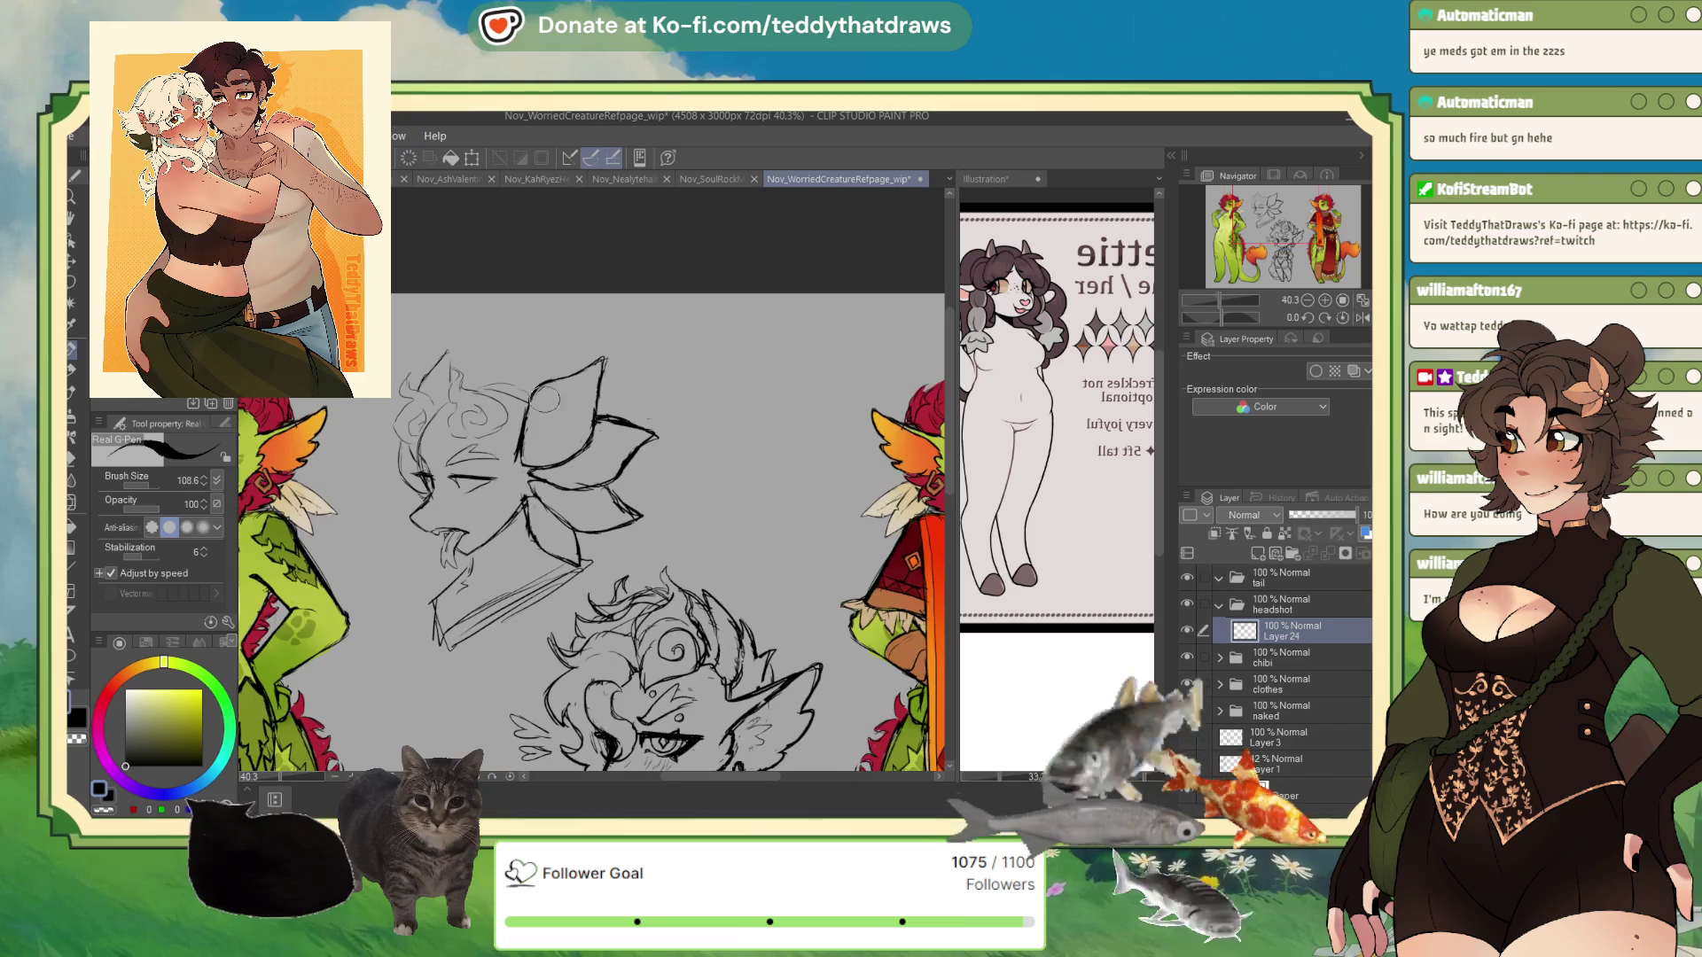
scroll(550, 399, "up", 1)
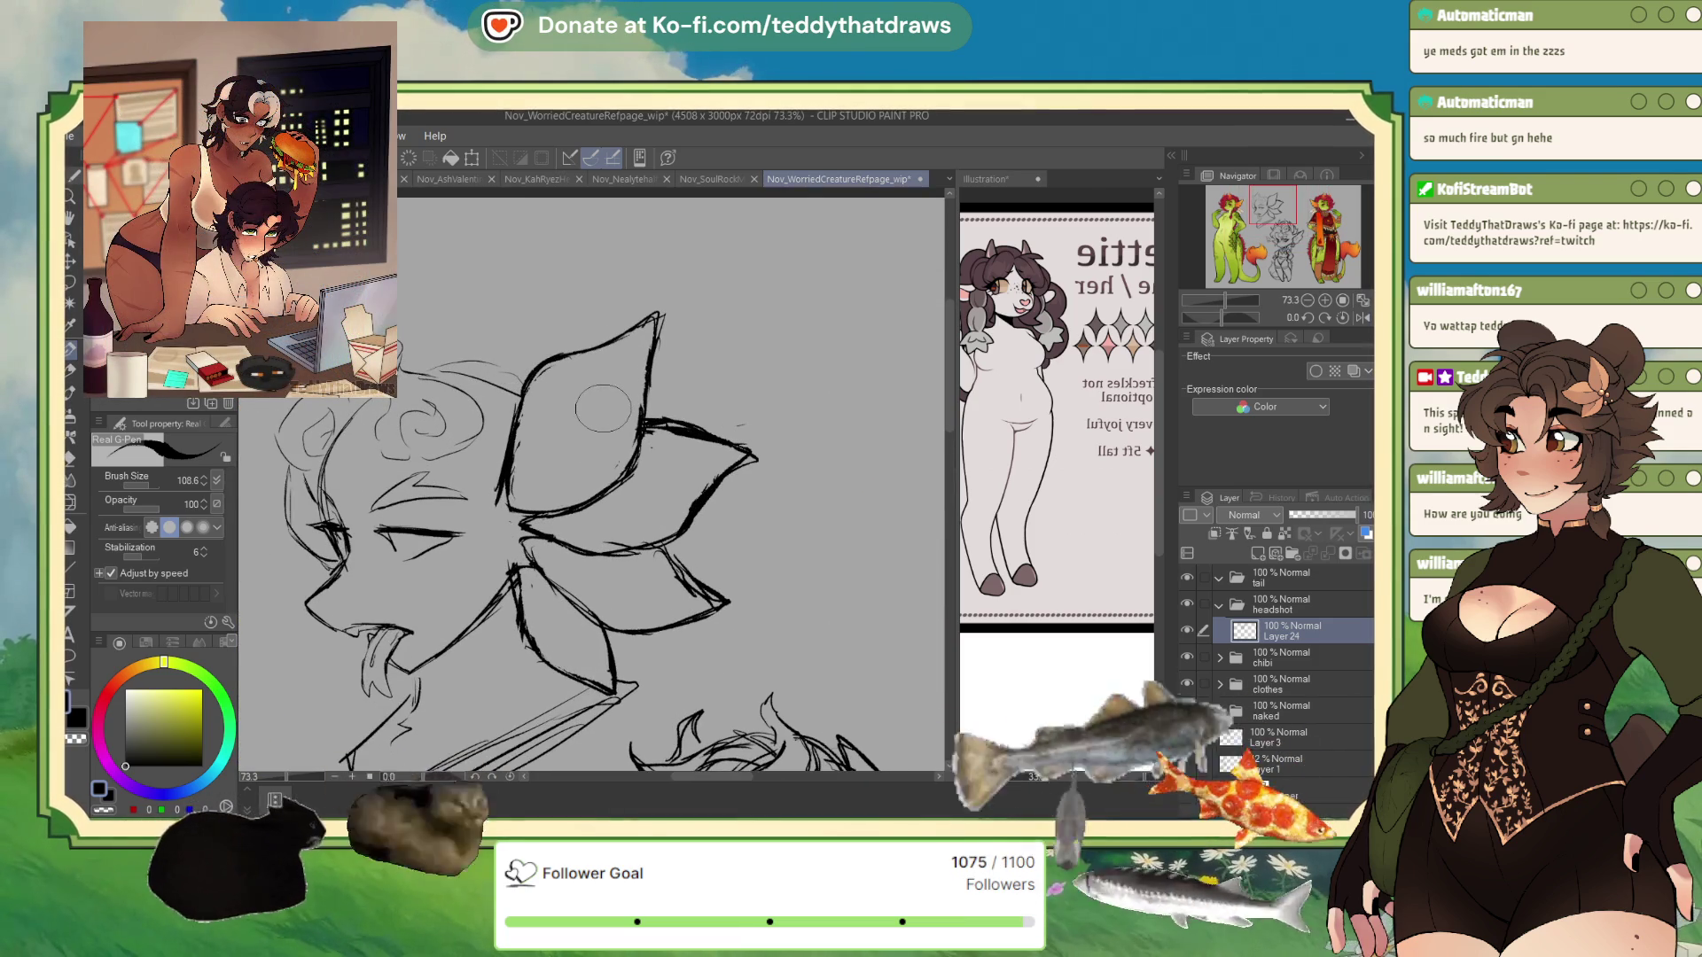
scroll(602, 408, "down", 4)
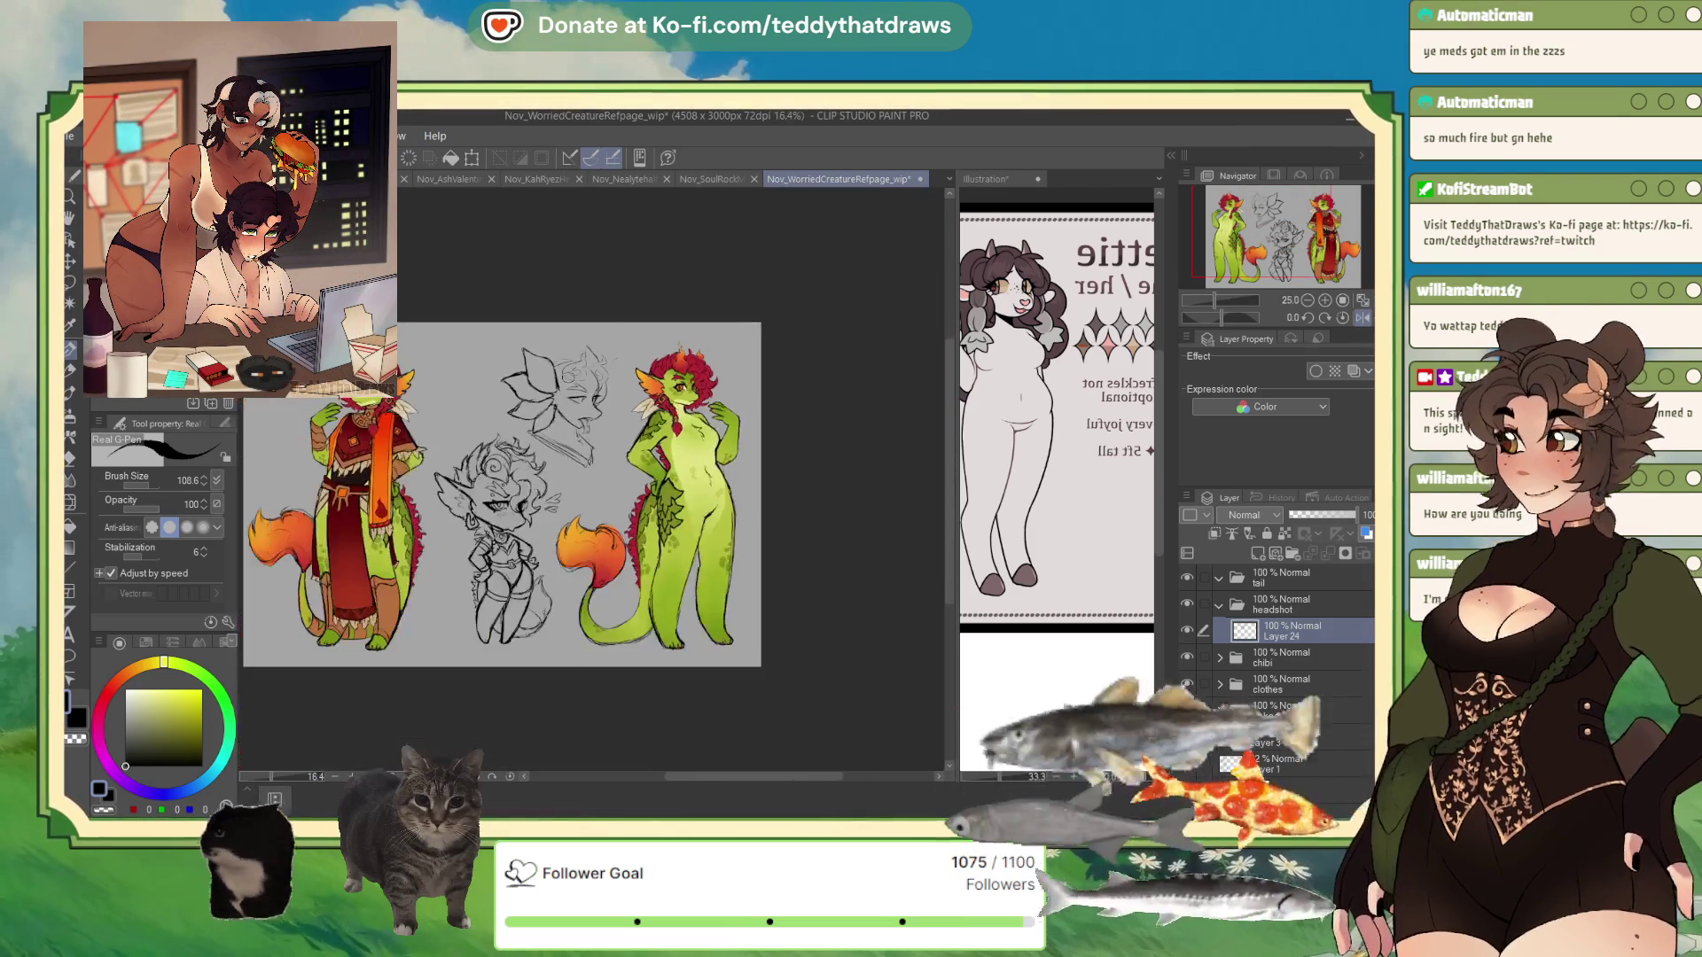
scroll(554, 390, "up", 3)
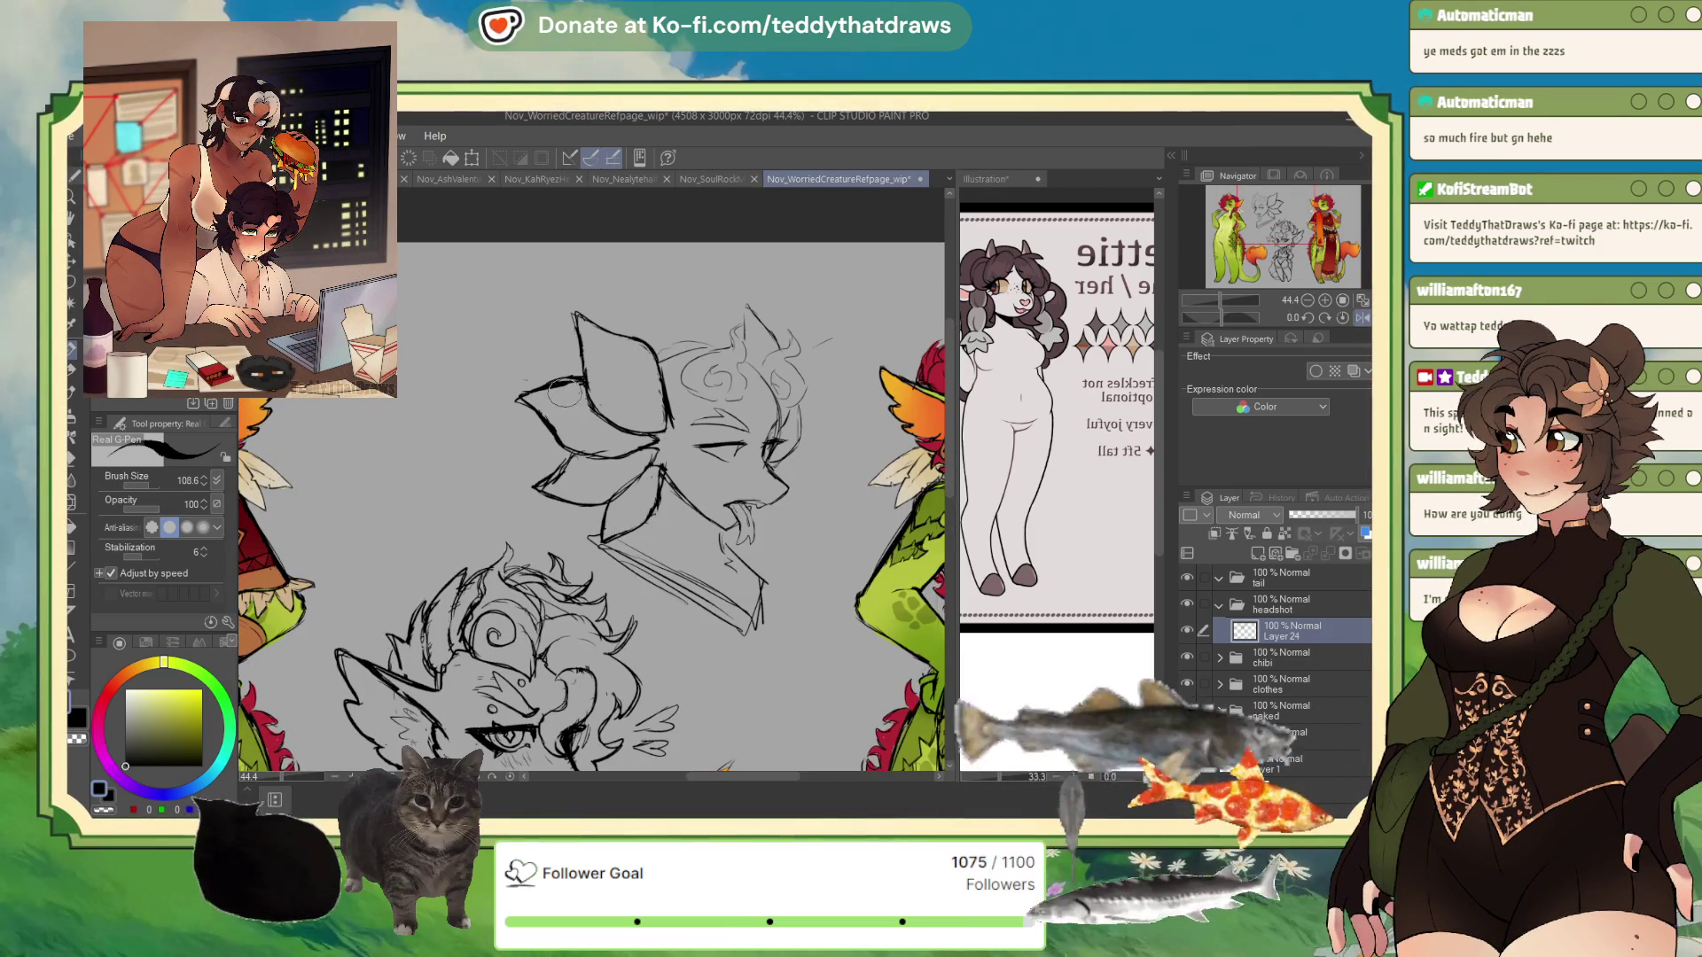
left_click_drag(559, 385, 663, 432)
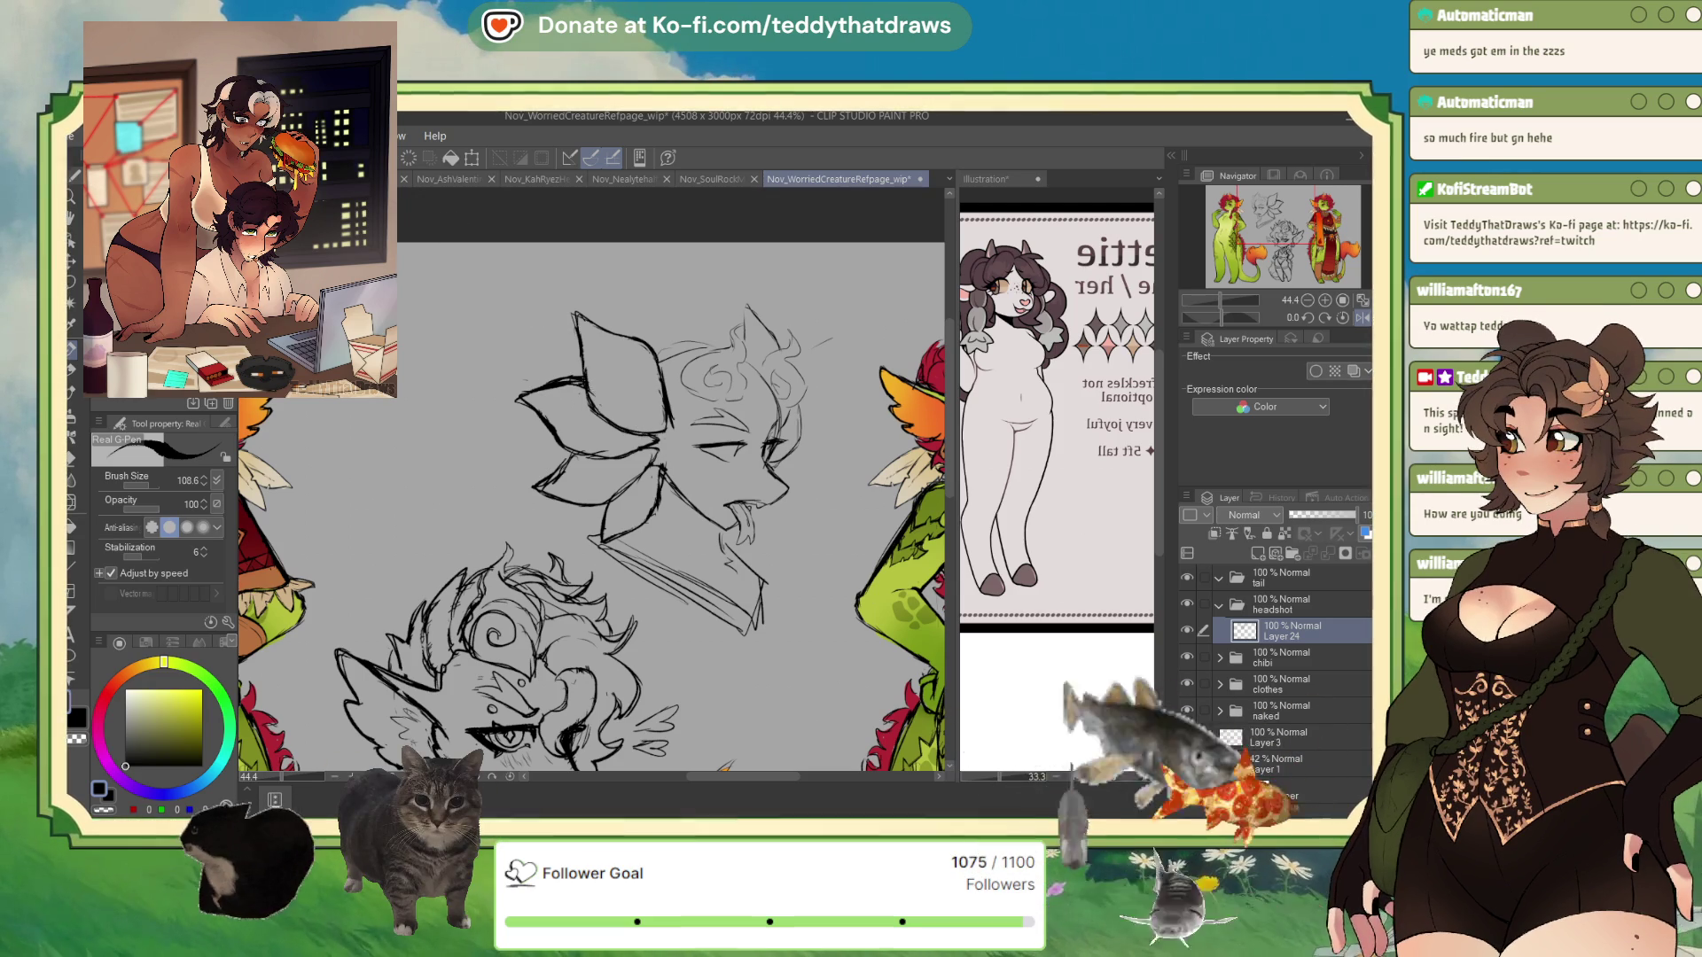
- Lasso the pointed hat tip, rotate and shift it into place, then deselect
left_click(70, 281)
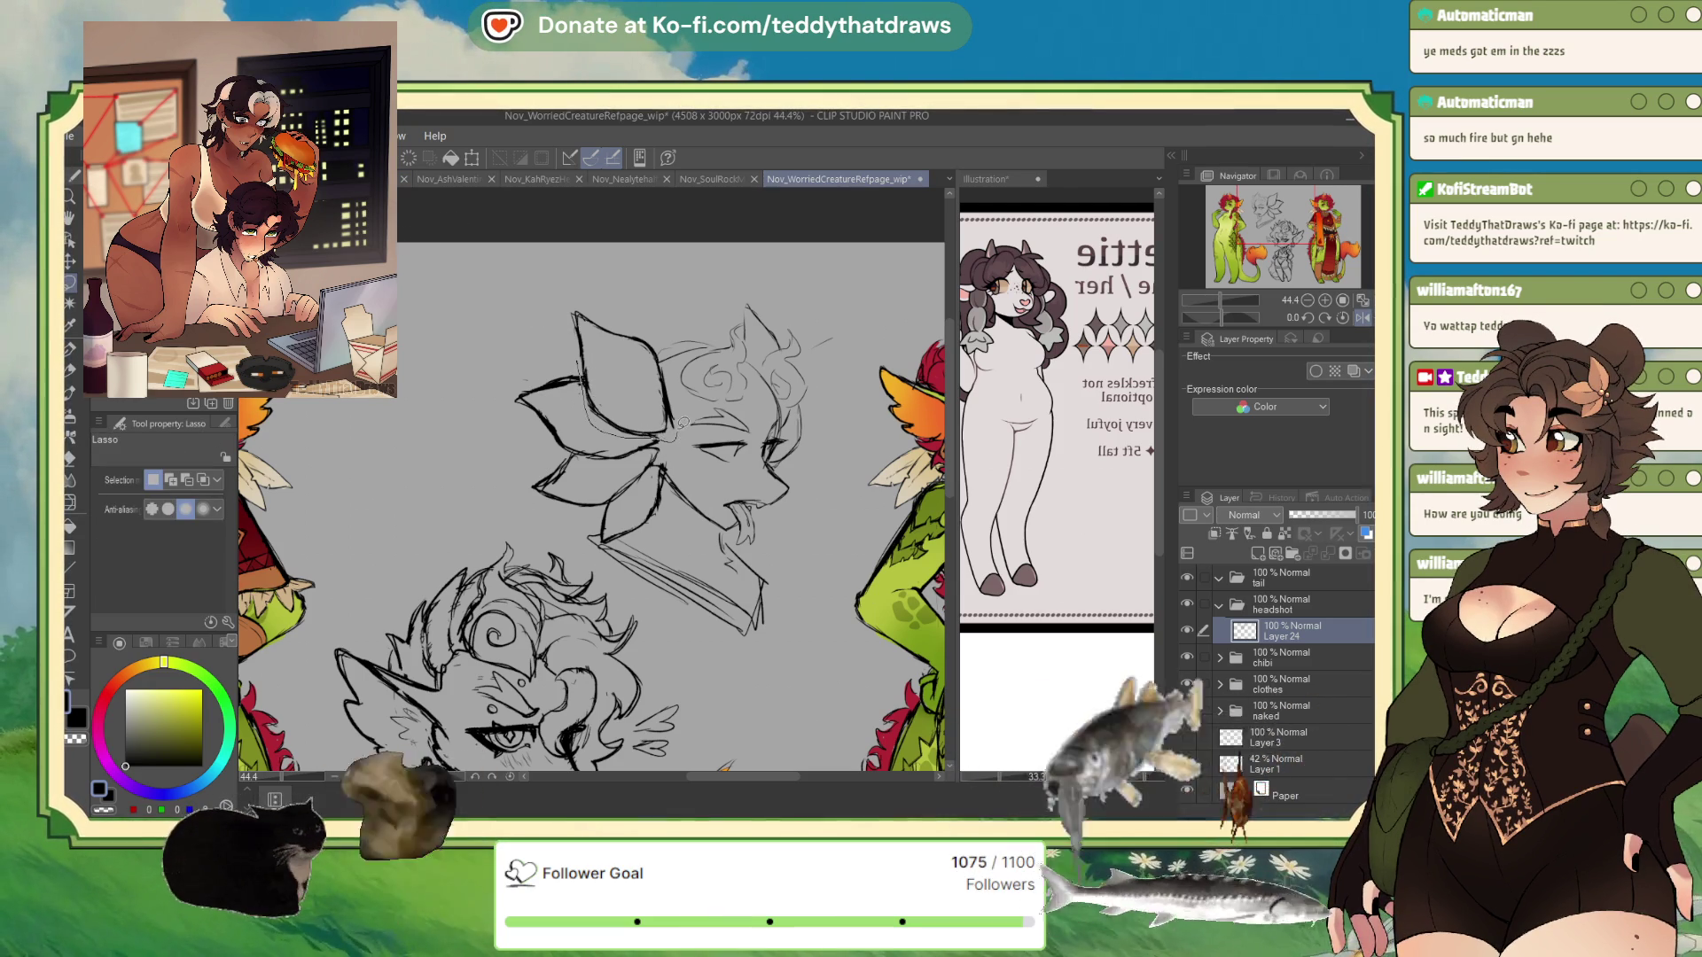
mouse_move(683, 422)
left_mouse_down()
mouse_move(554, 292)
mouse_move(673, 427)
left_mouse_up()
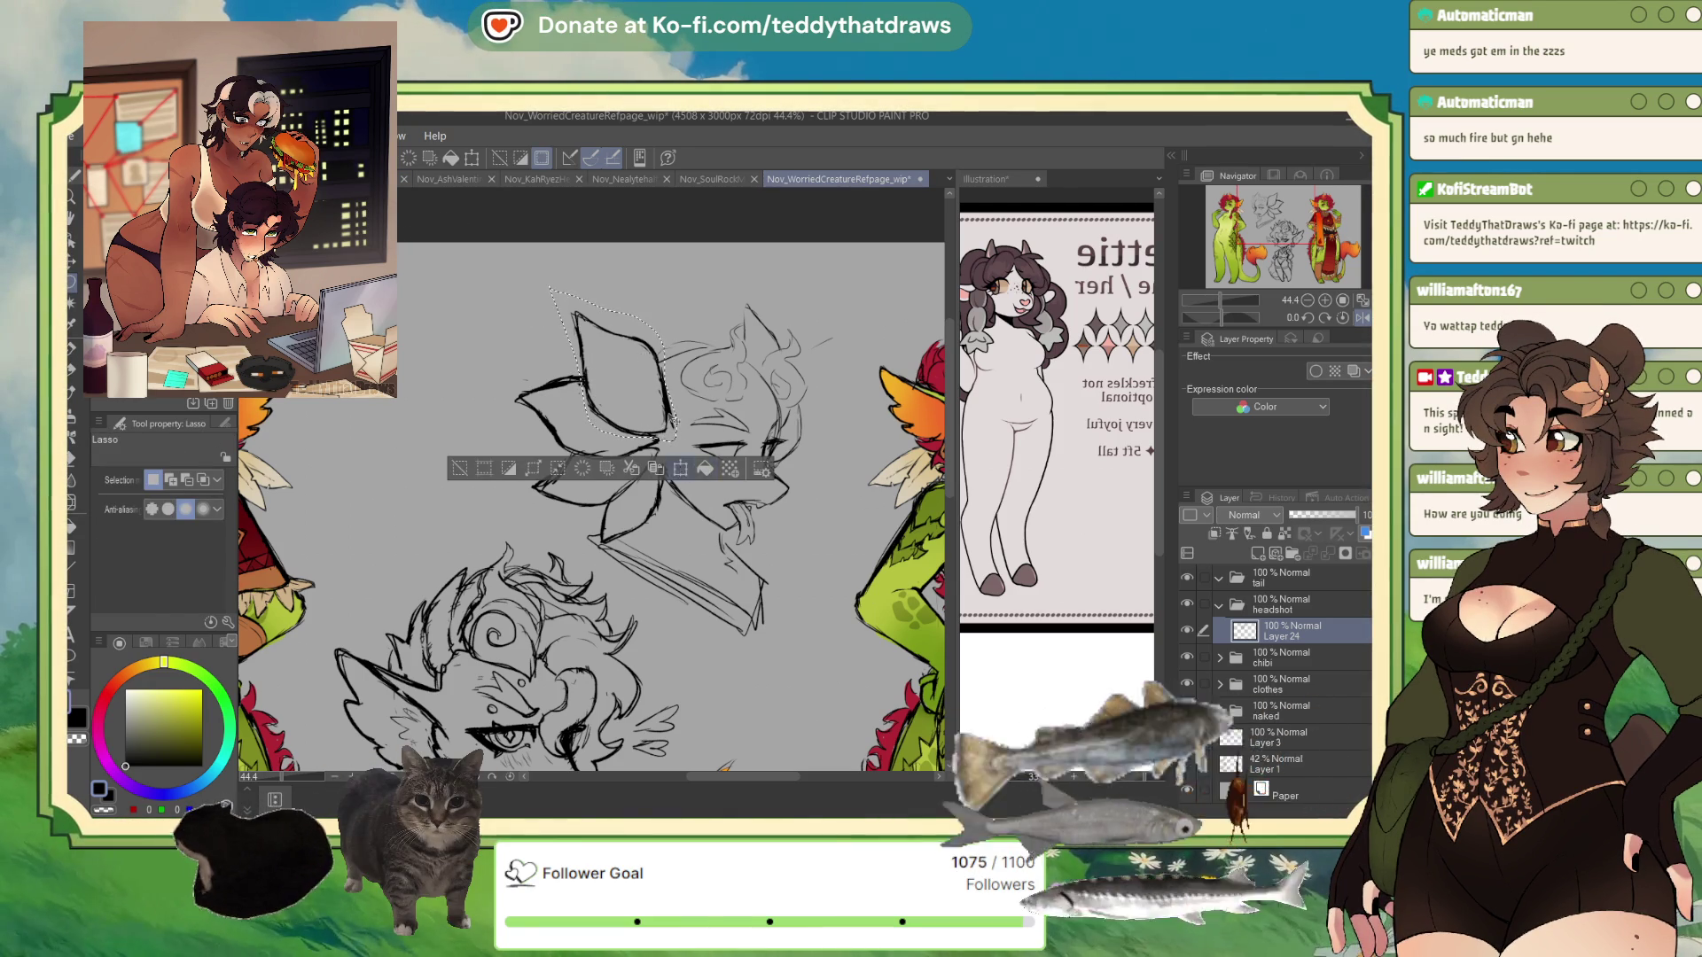
key("ctrl+t")
mouse_move(621, 372)
left_mouse_down()
mouse_move(630, 346)
mouse_move(683, 354)
mouse_move(616, 469)
left_mouse_up()
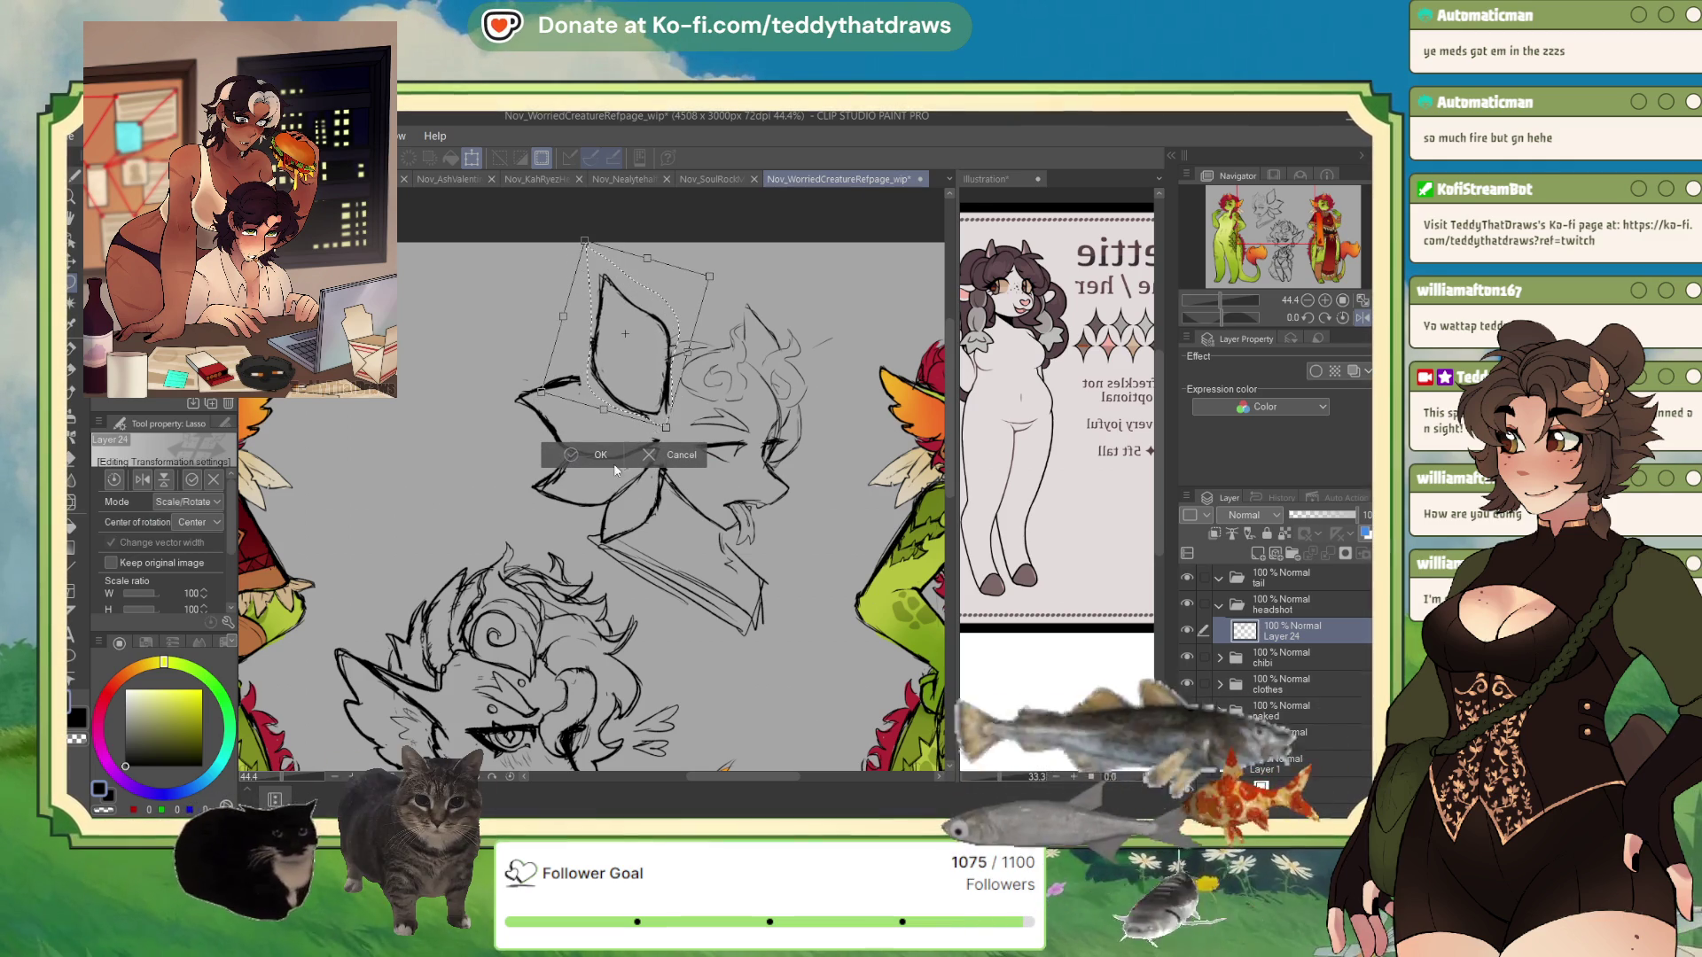
left_click(616, 463)
left_click(477, 456)
- Add a short stroke along the hat tip's side and darken the line beside the flower petal
key("p")
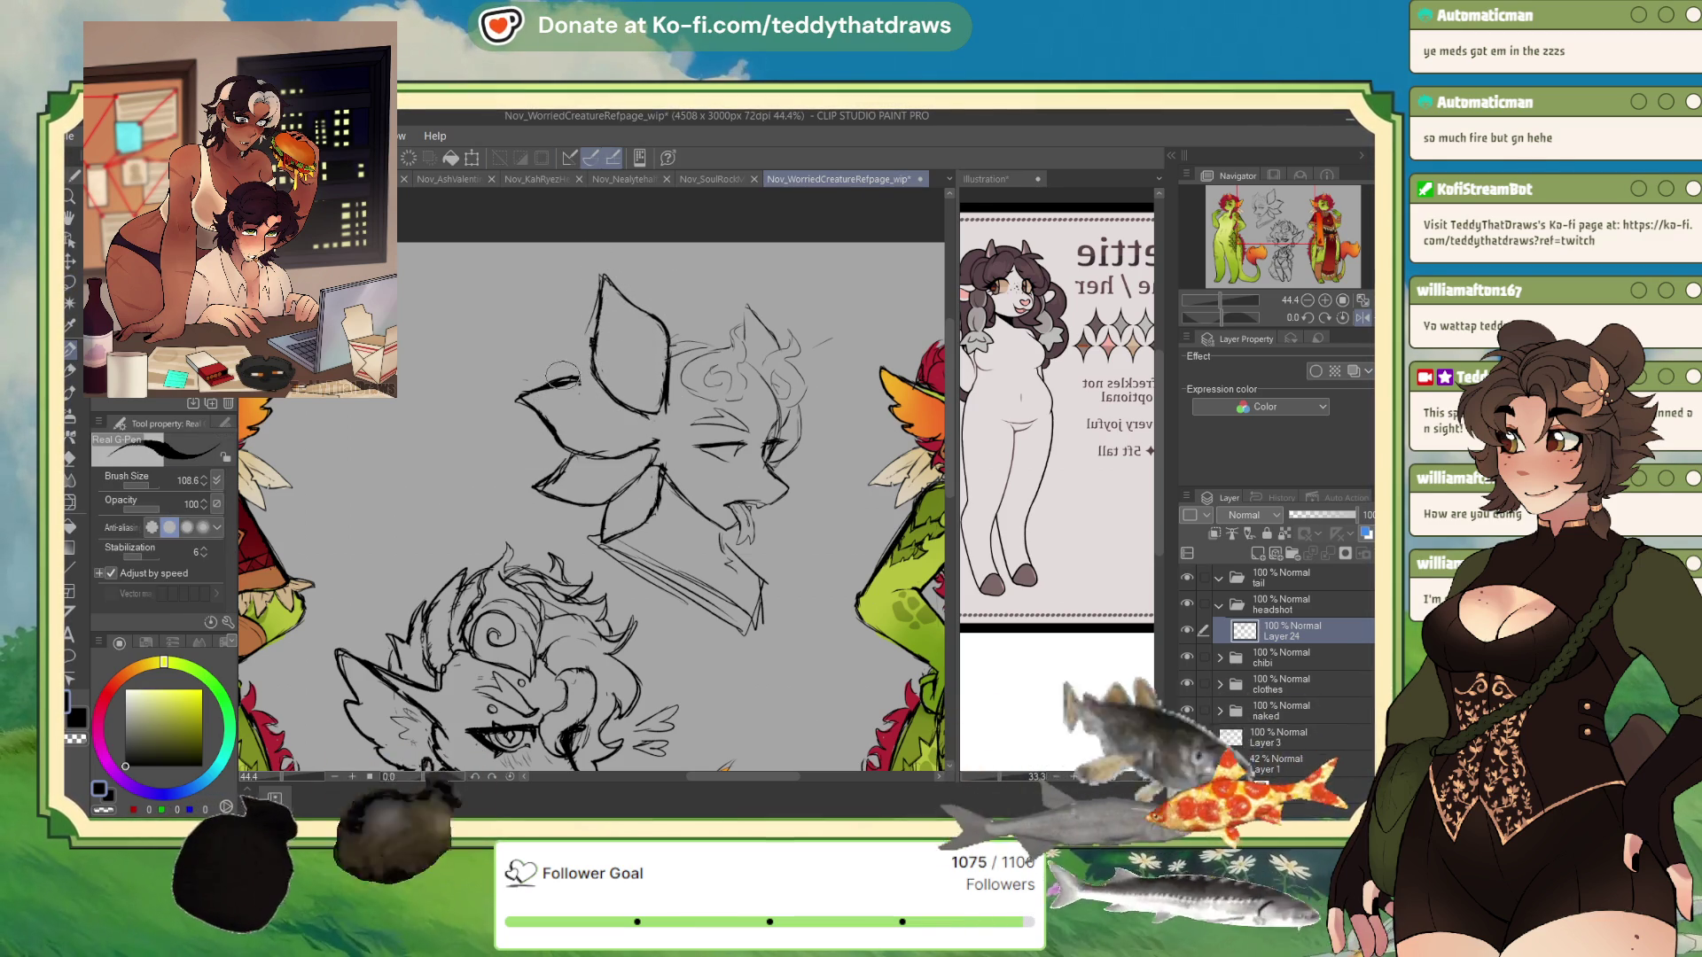
left_click_drag(519, 390, 574, 376)
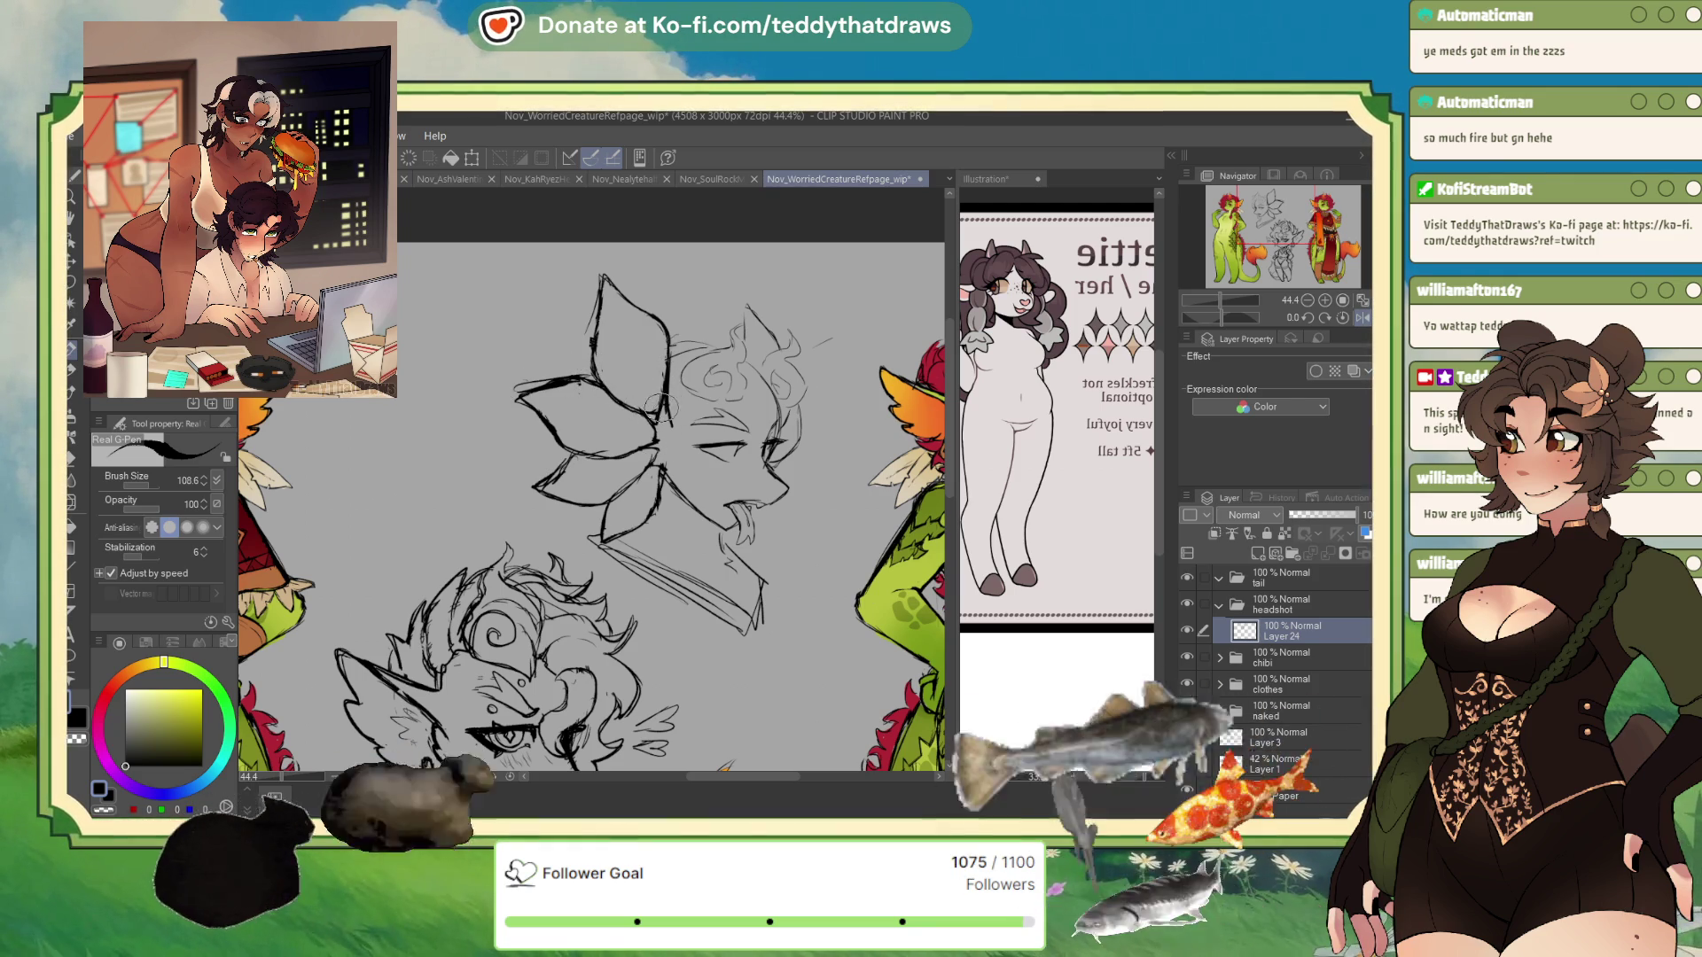
left_click_drag(654, 432, 640, 449)
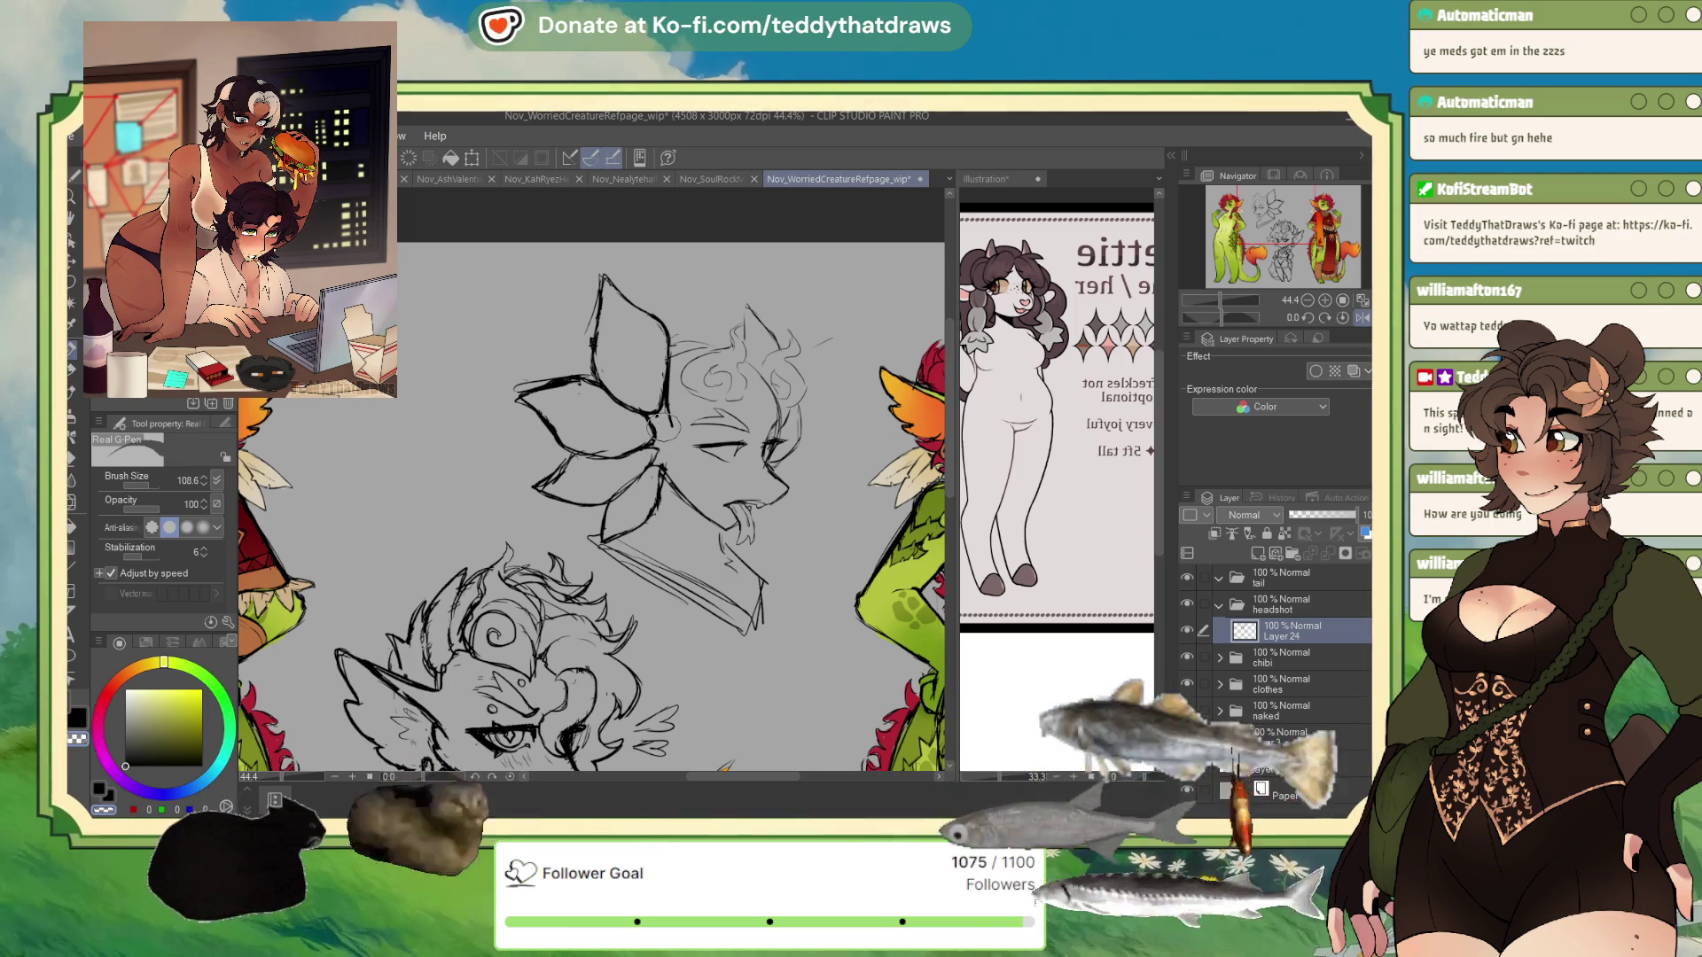
- Zoom to 66.7% and ink a cross symbol inside the pointed hat tip
scroll(591, 505, "up", 1)
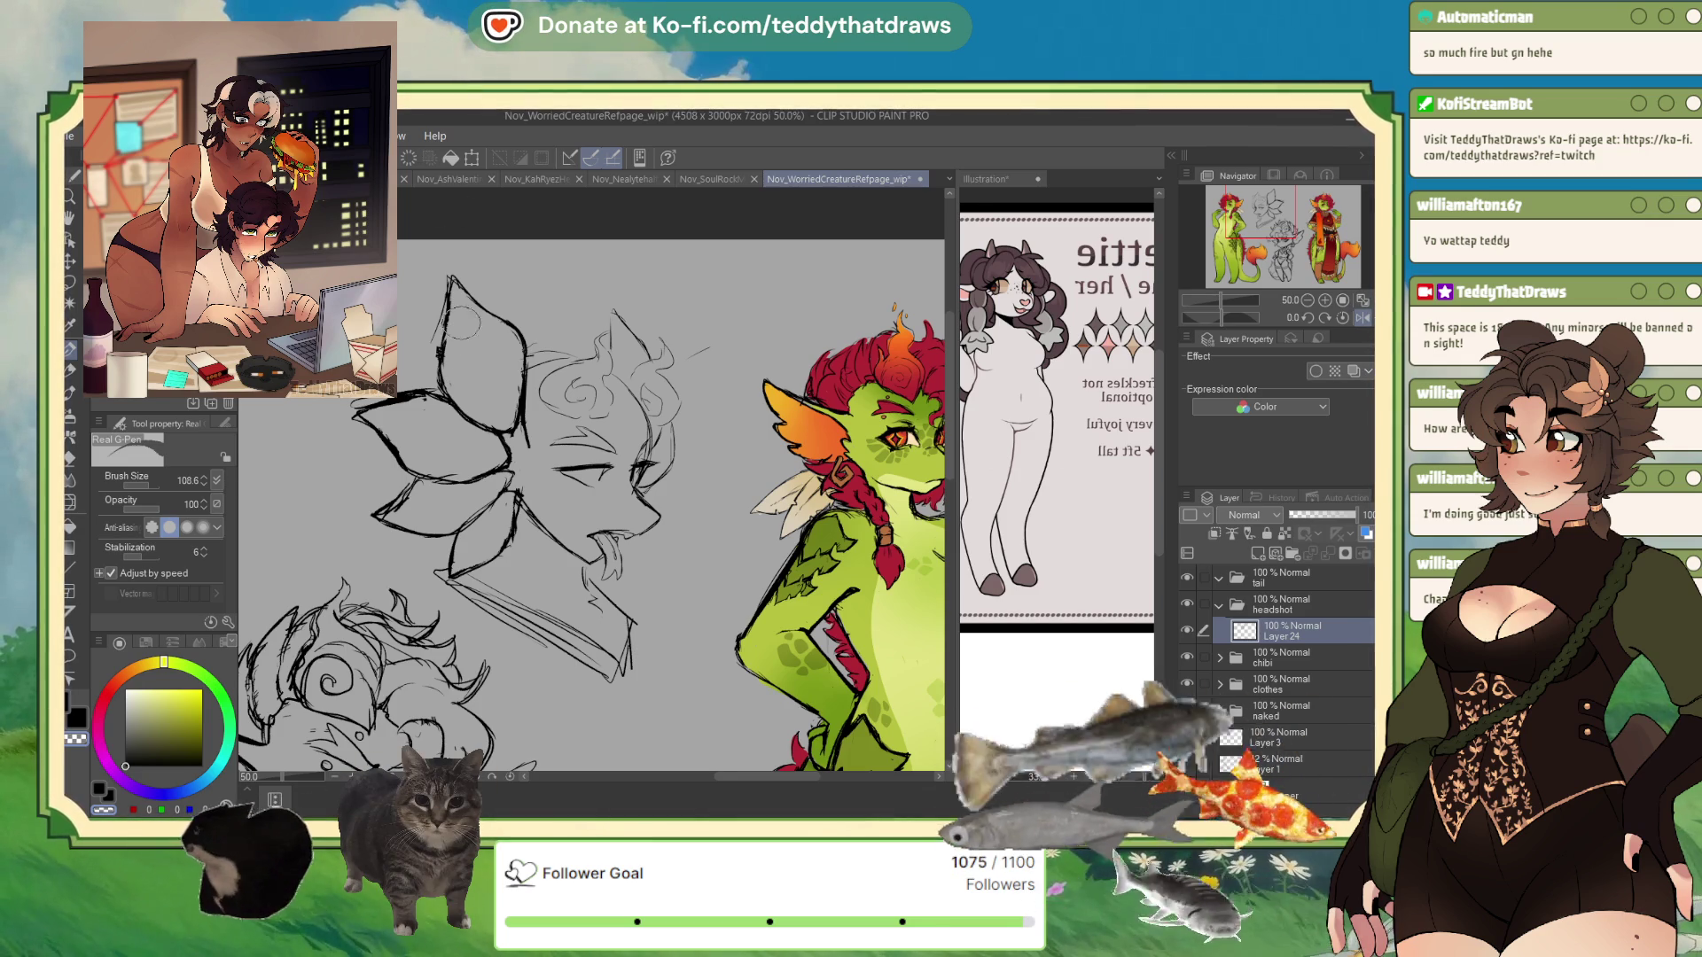
scroll(479, 355, "up", 1)
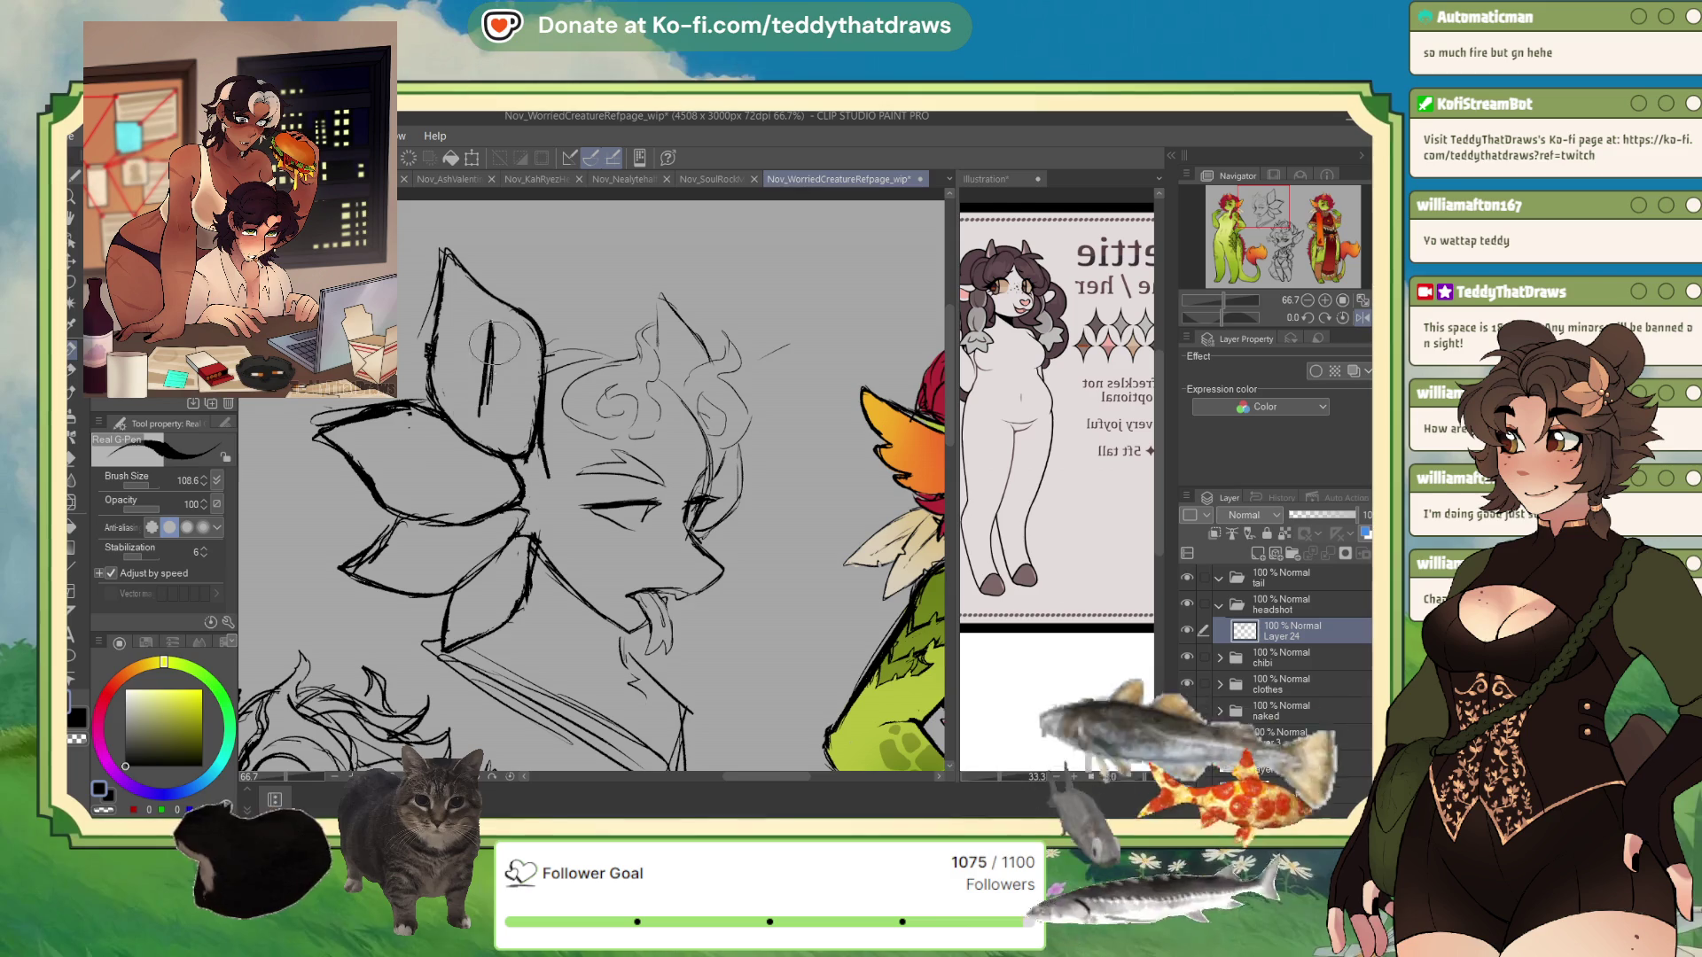
left_click_drag(442, 355, 514, 383)
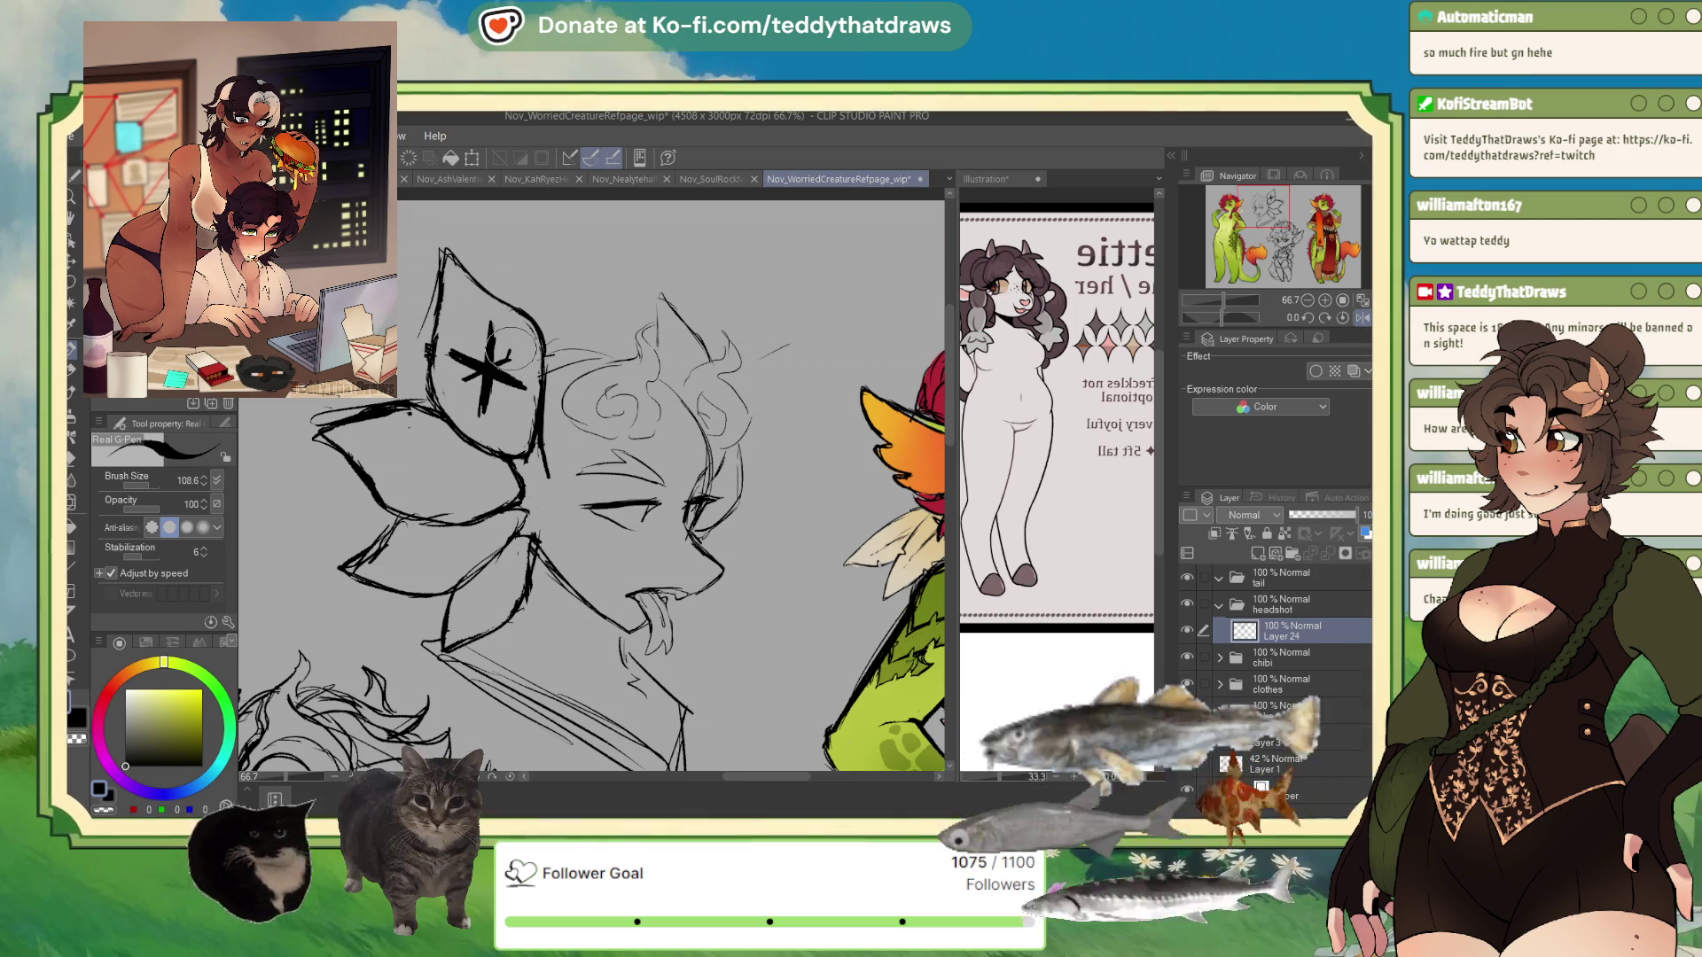
left_click_drag(509, 362, 523, 351)
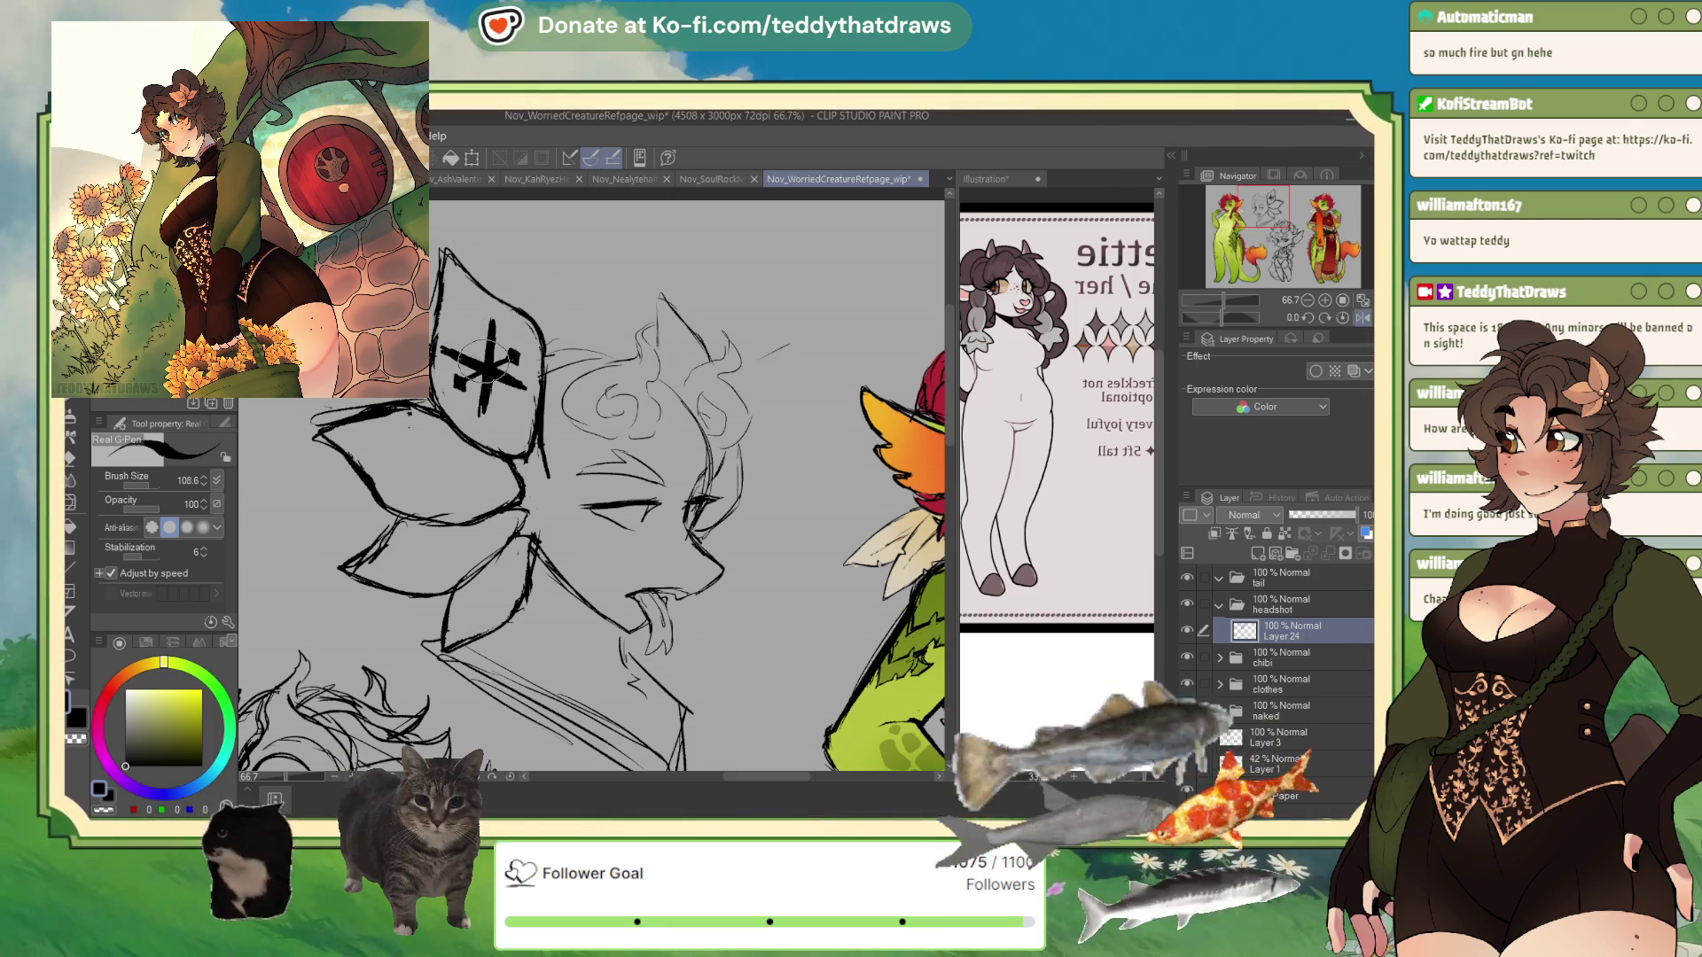
key("m")
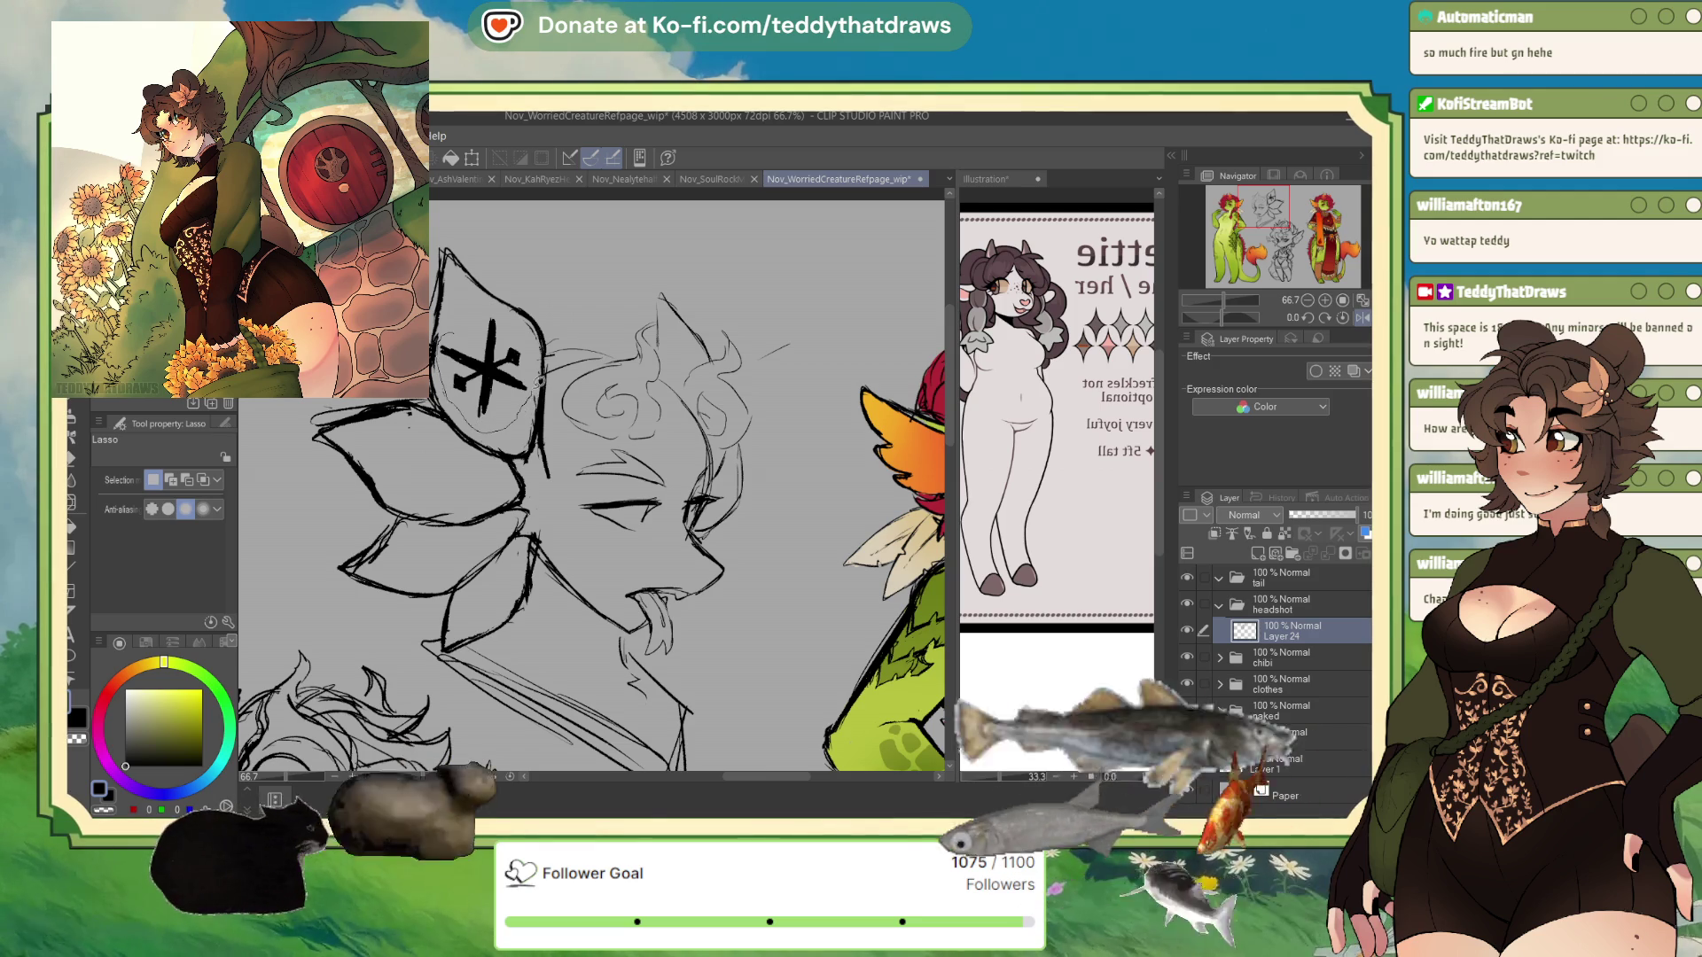
- Lasso the X mark, scale it down to about 87%, and deselect
left_click_drag(498, 304, 528, 417)
key("ctrl+t")
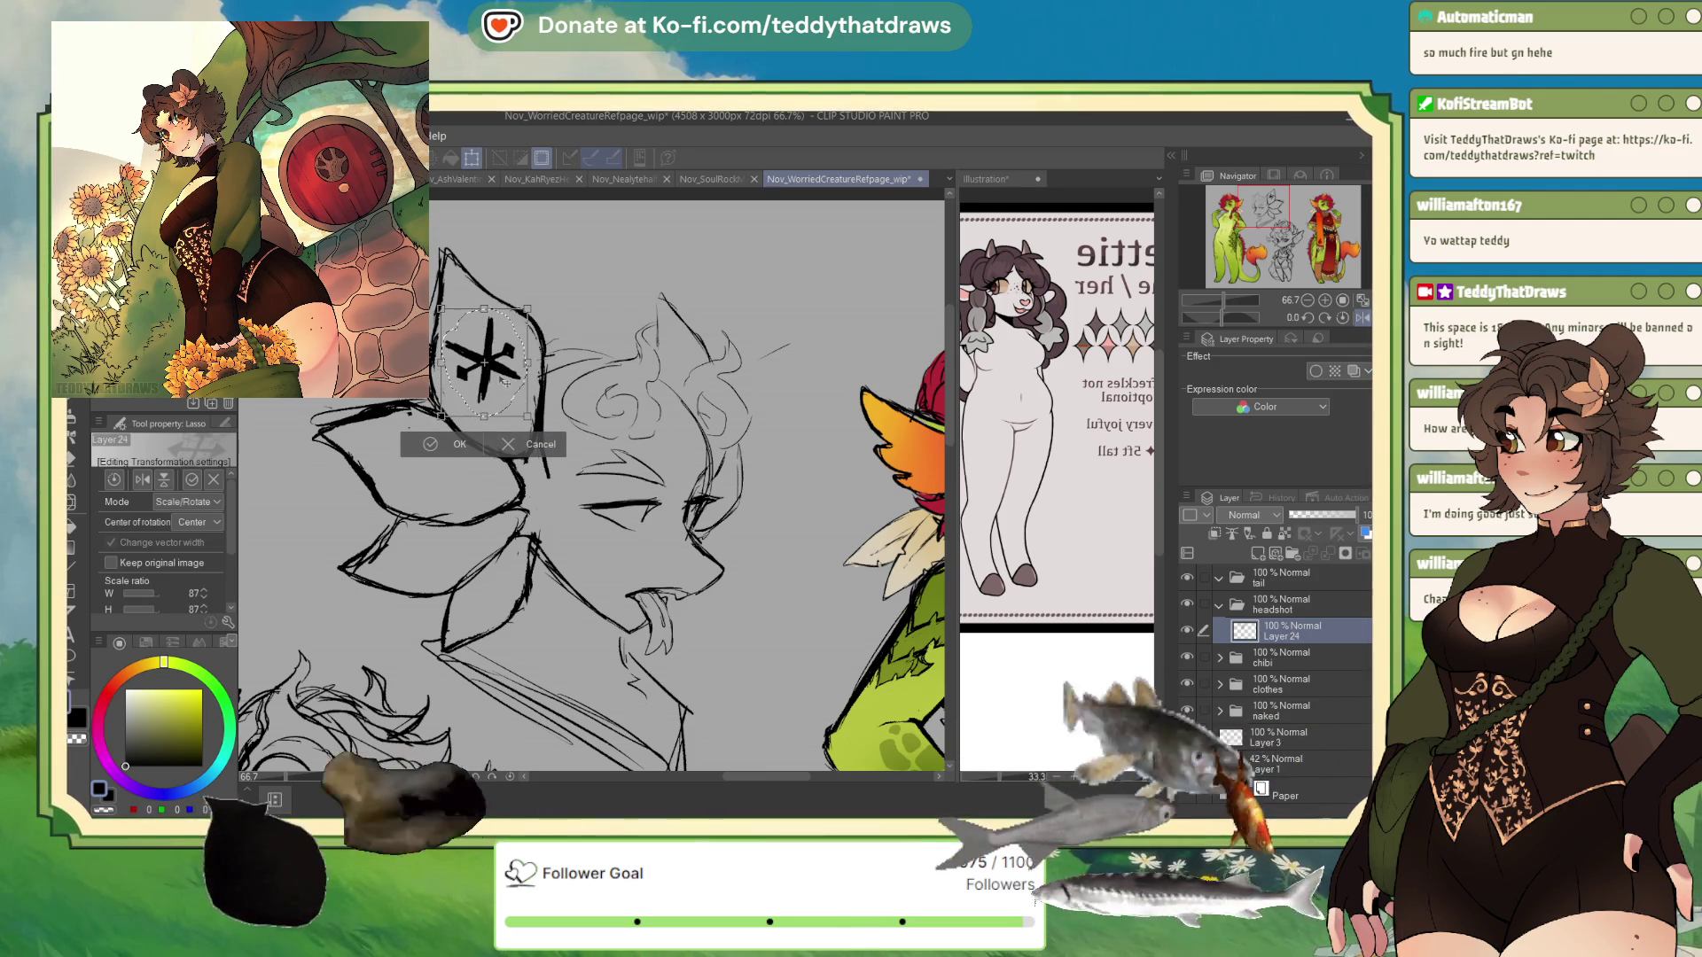
left_click(443, 444)
key("p")
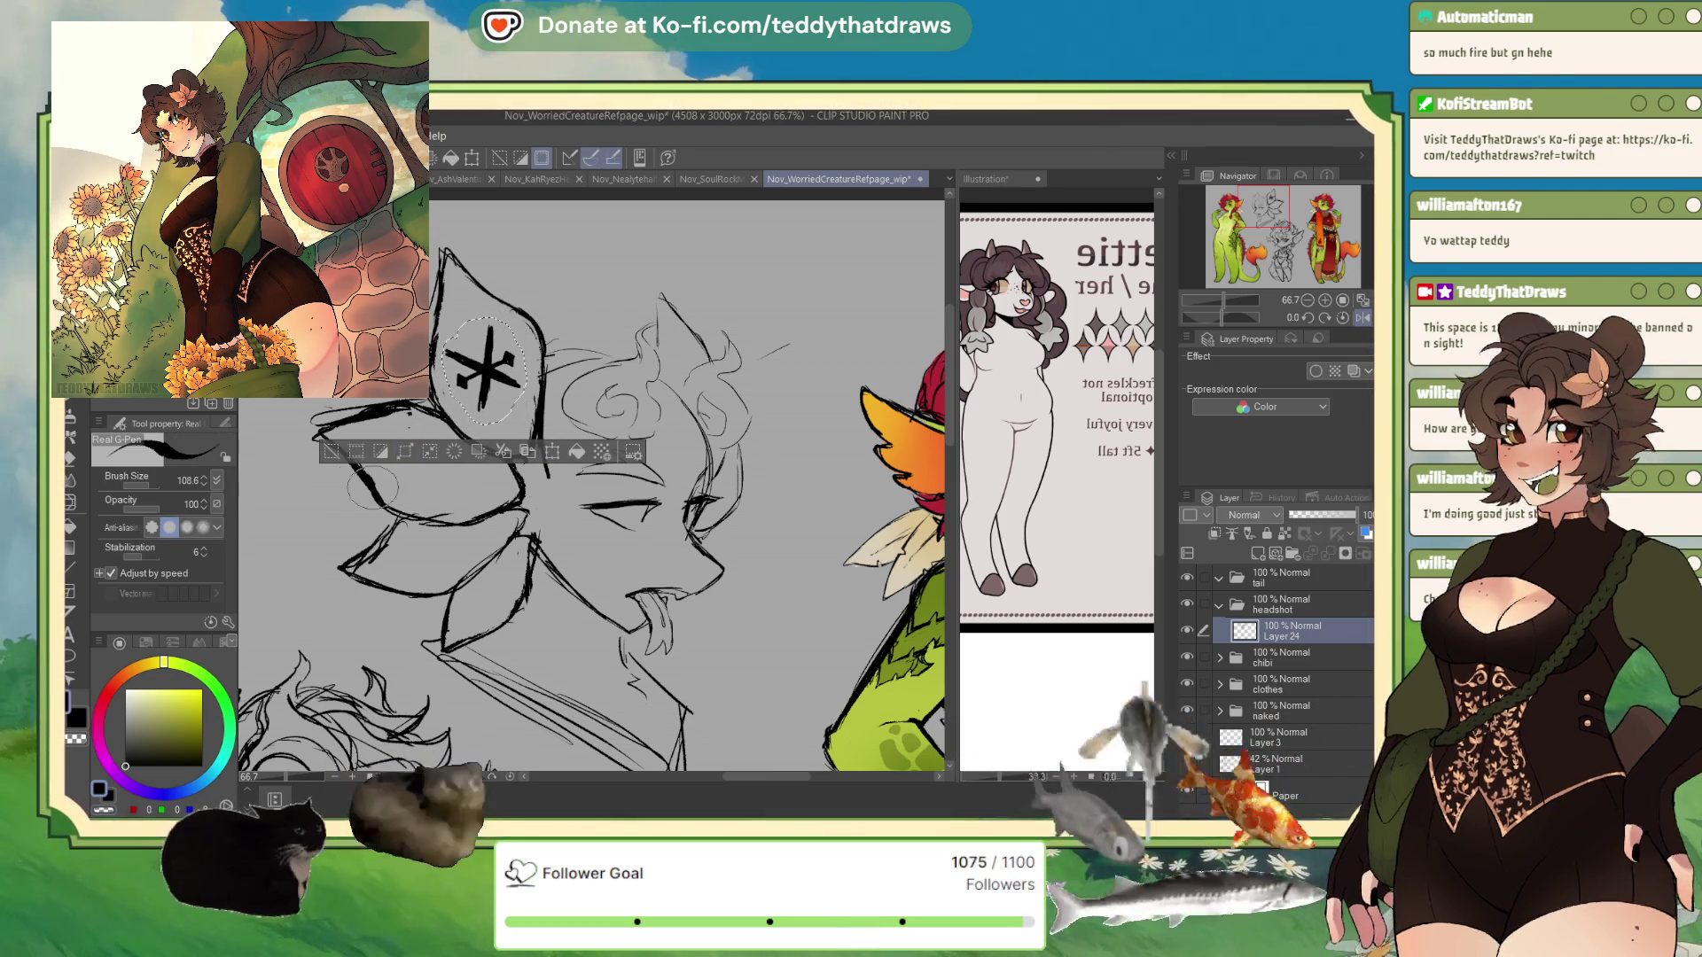
key("ctrl+d")
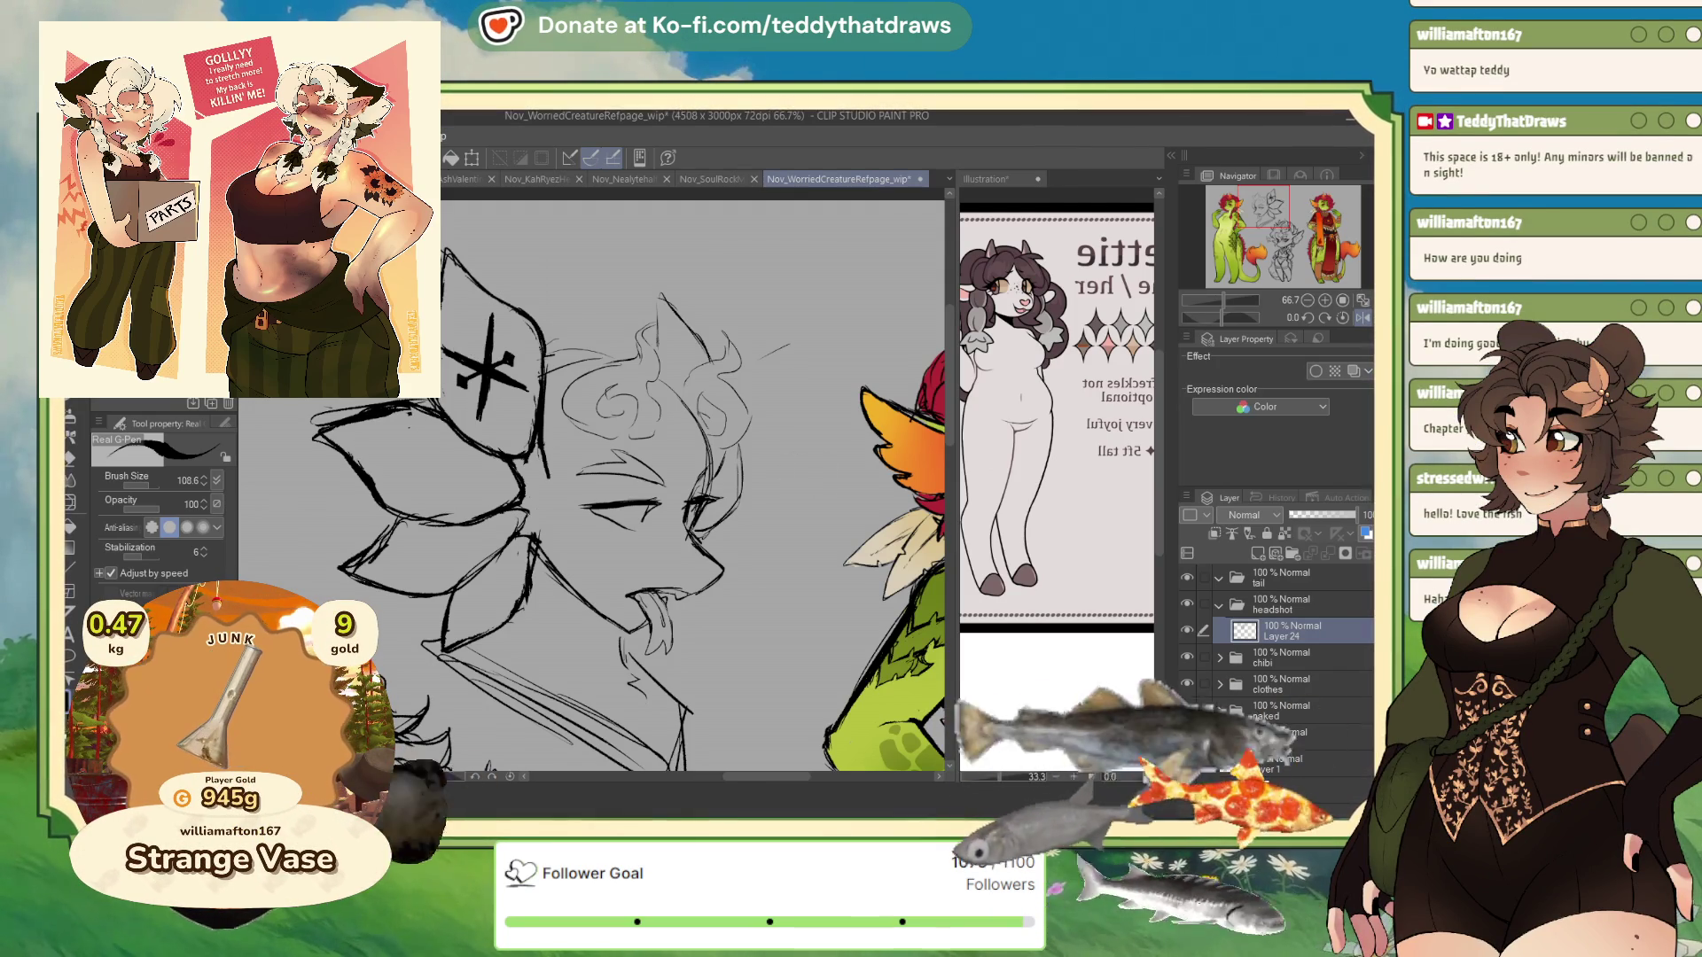
- Draw loop handles on the X in a rotated view, then reset the view upright
left_click_drag(798, 355, 762, 577)
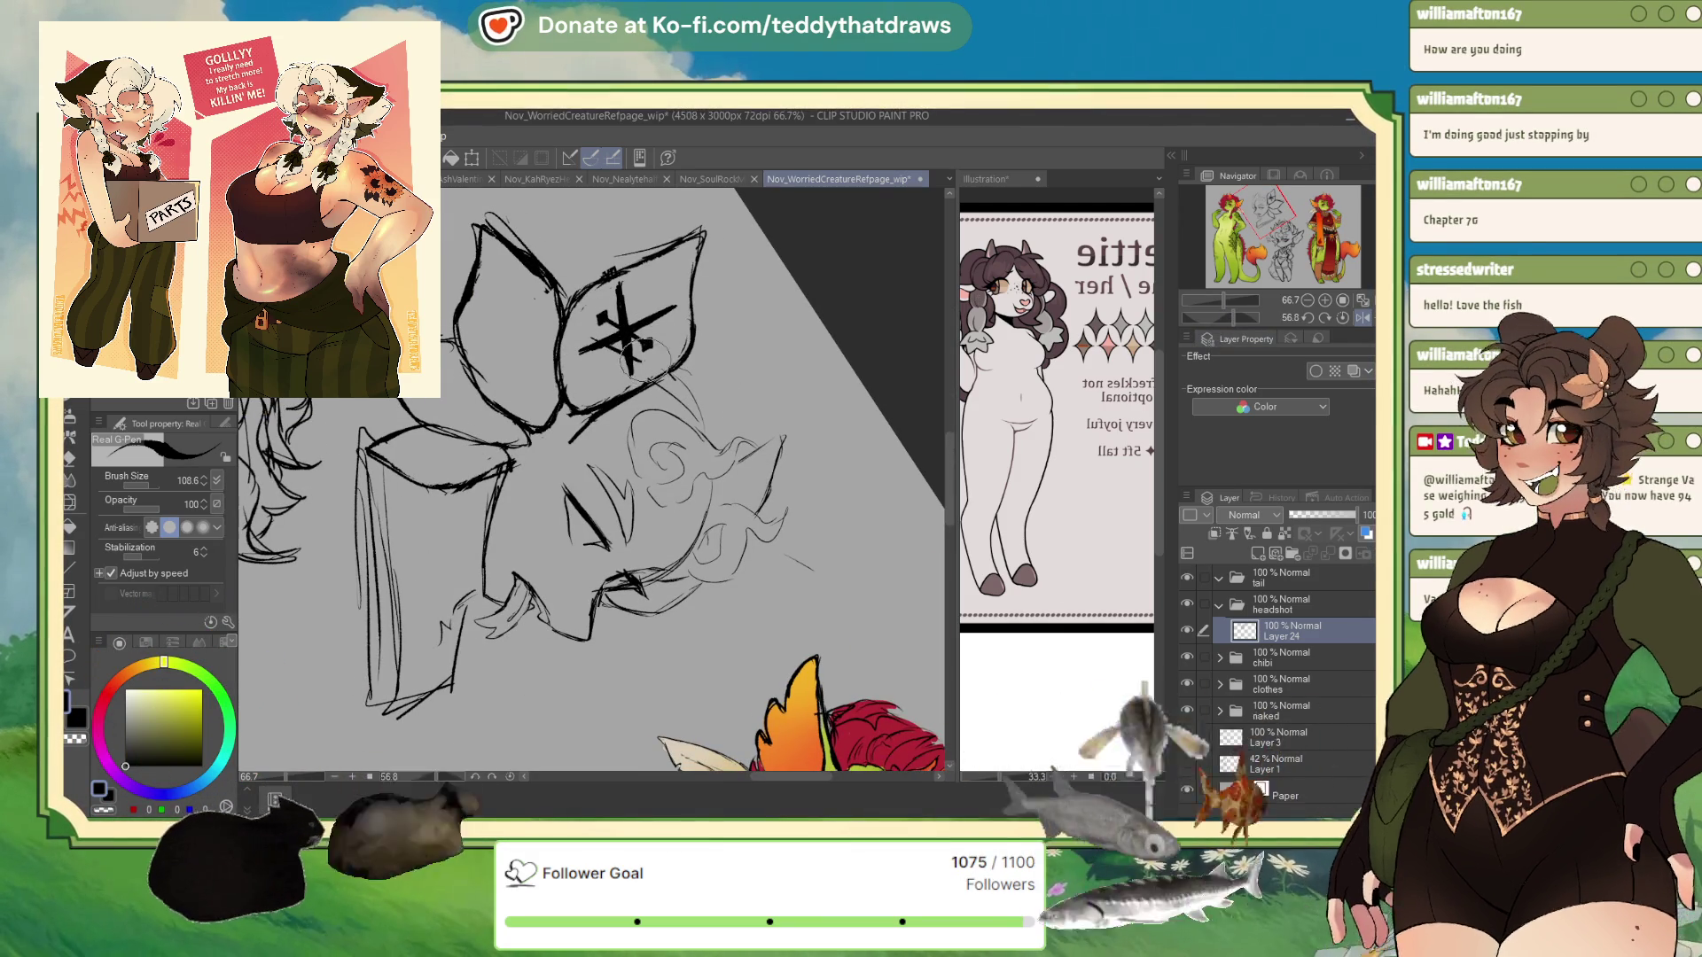
mouse_move(637, 355)
left_mouse_down()
mouse_move(581, 342)
mouse_move(597, 335)
left_mouse_up()
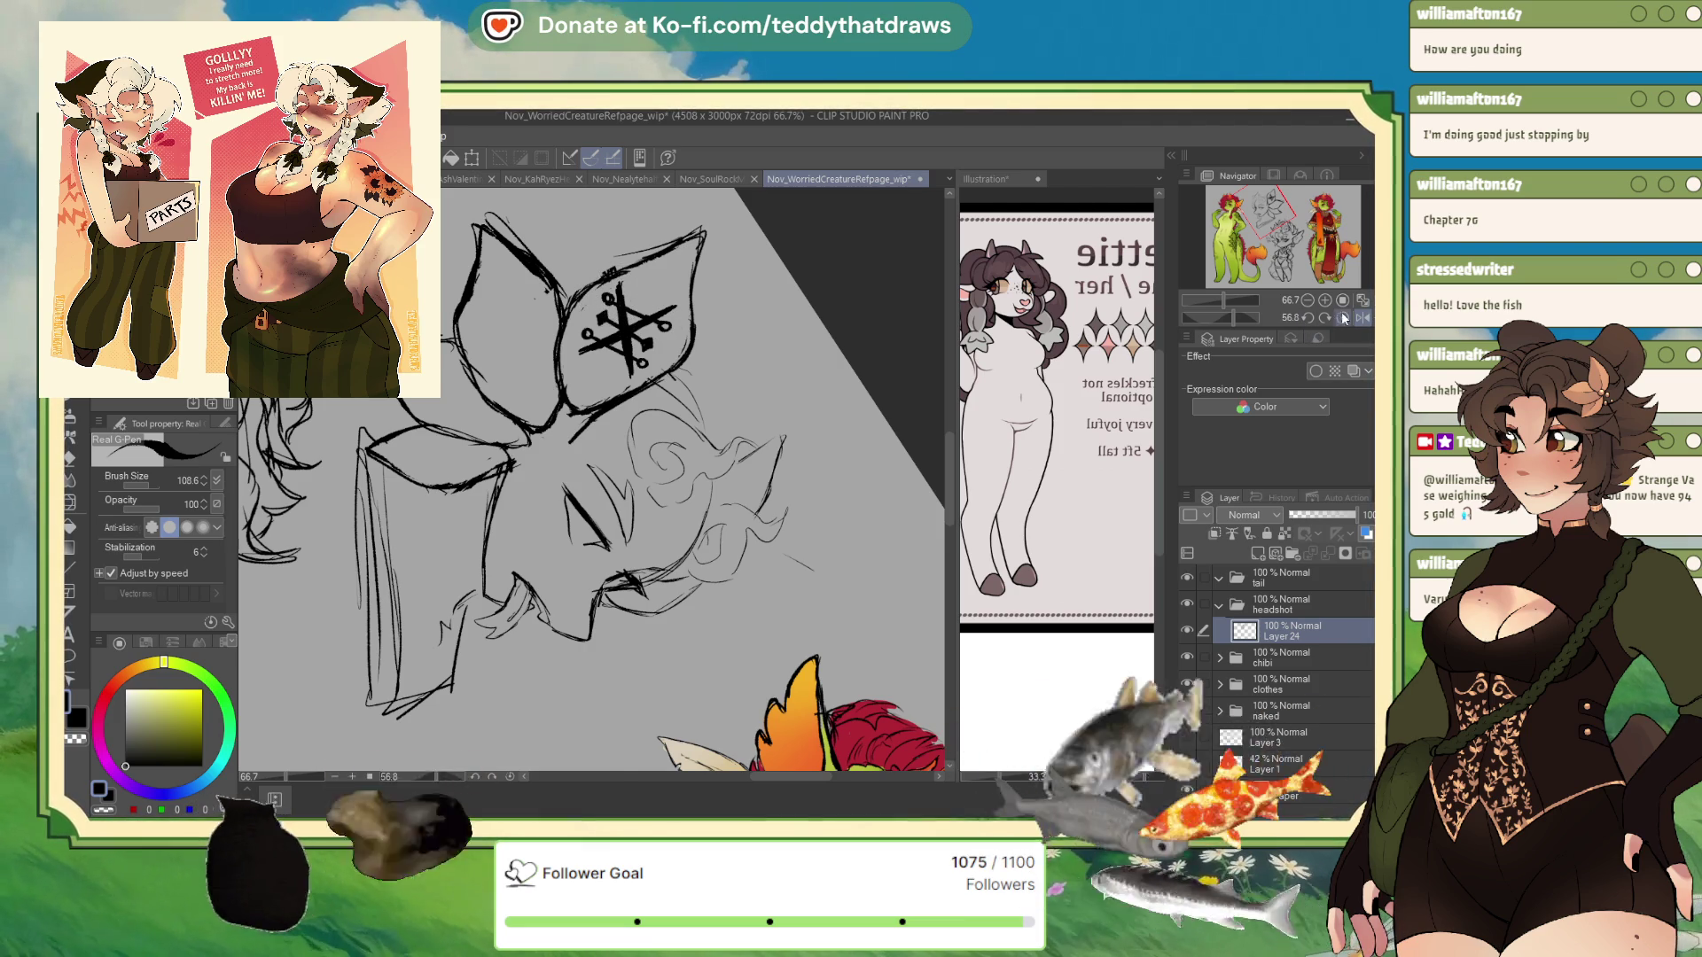
left_click(1307, 318)
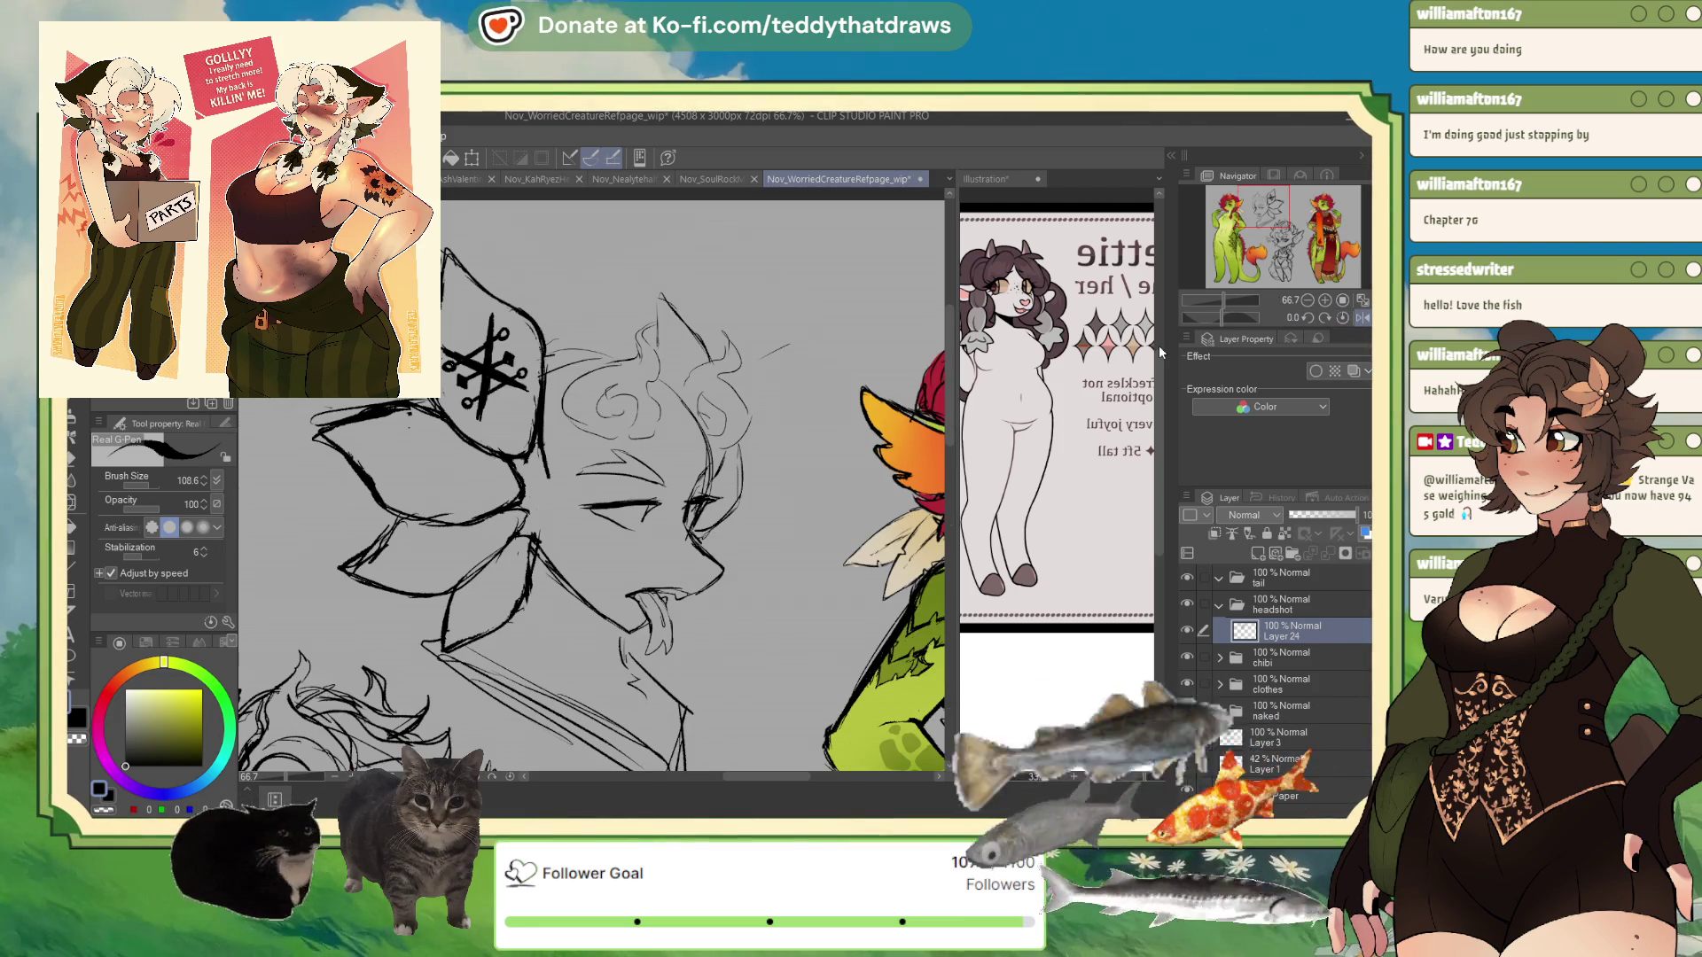
key("m")
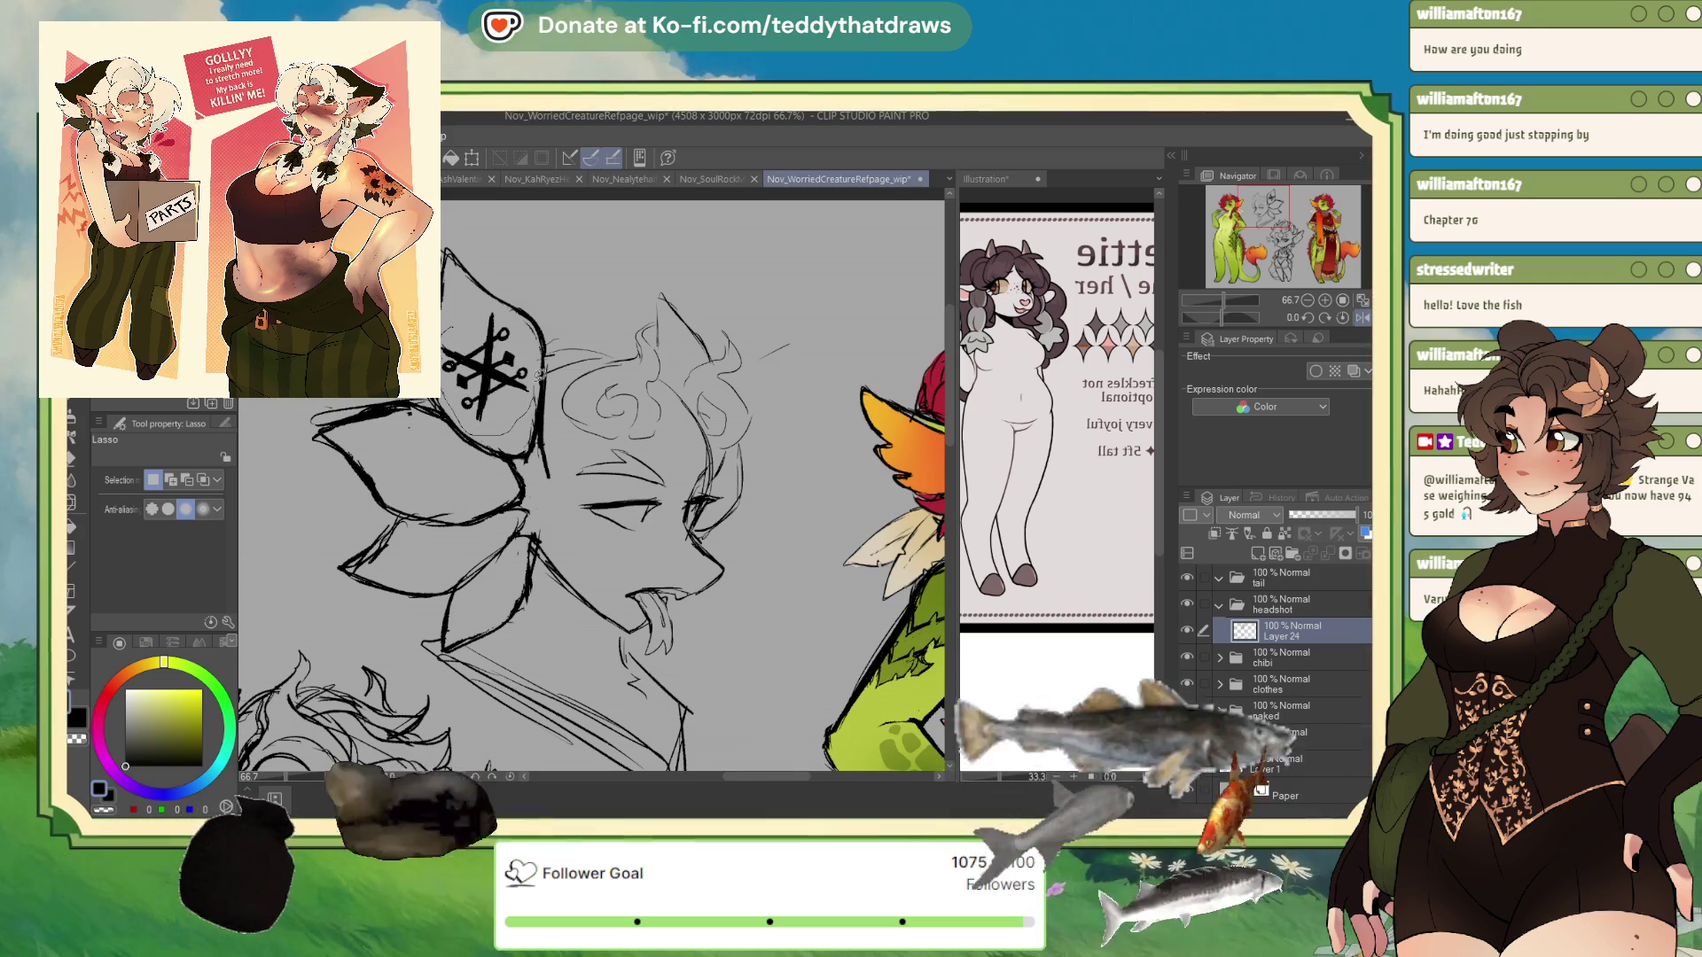
- Adjust the scissor symbol's position on the hat, then pick a red-toned pen colour
left_click_drag(514, 312, 514, 368)
key("ctrl+t")
left_click(447, 462)
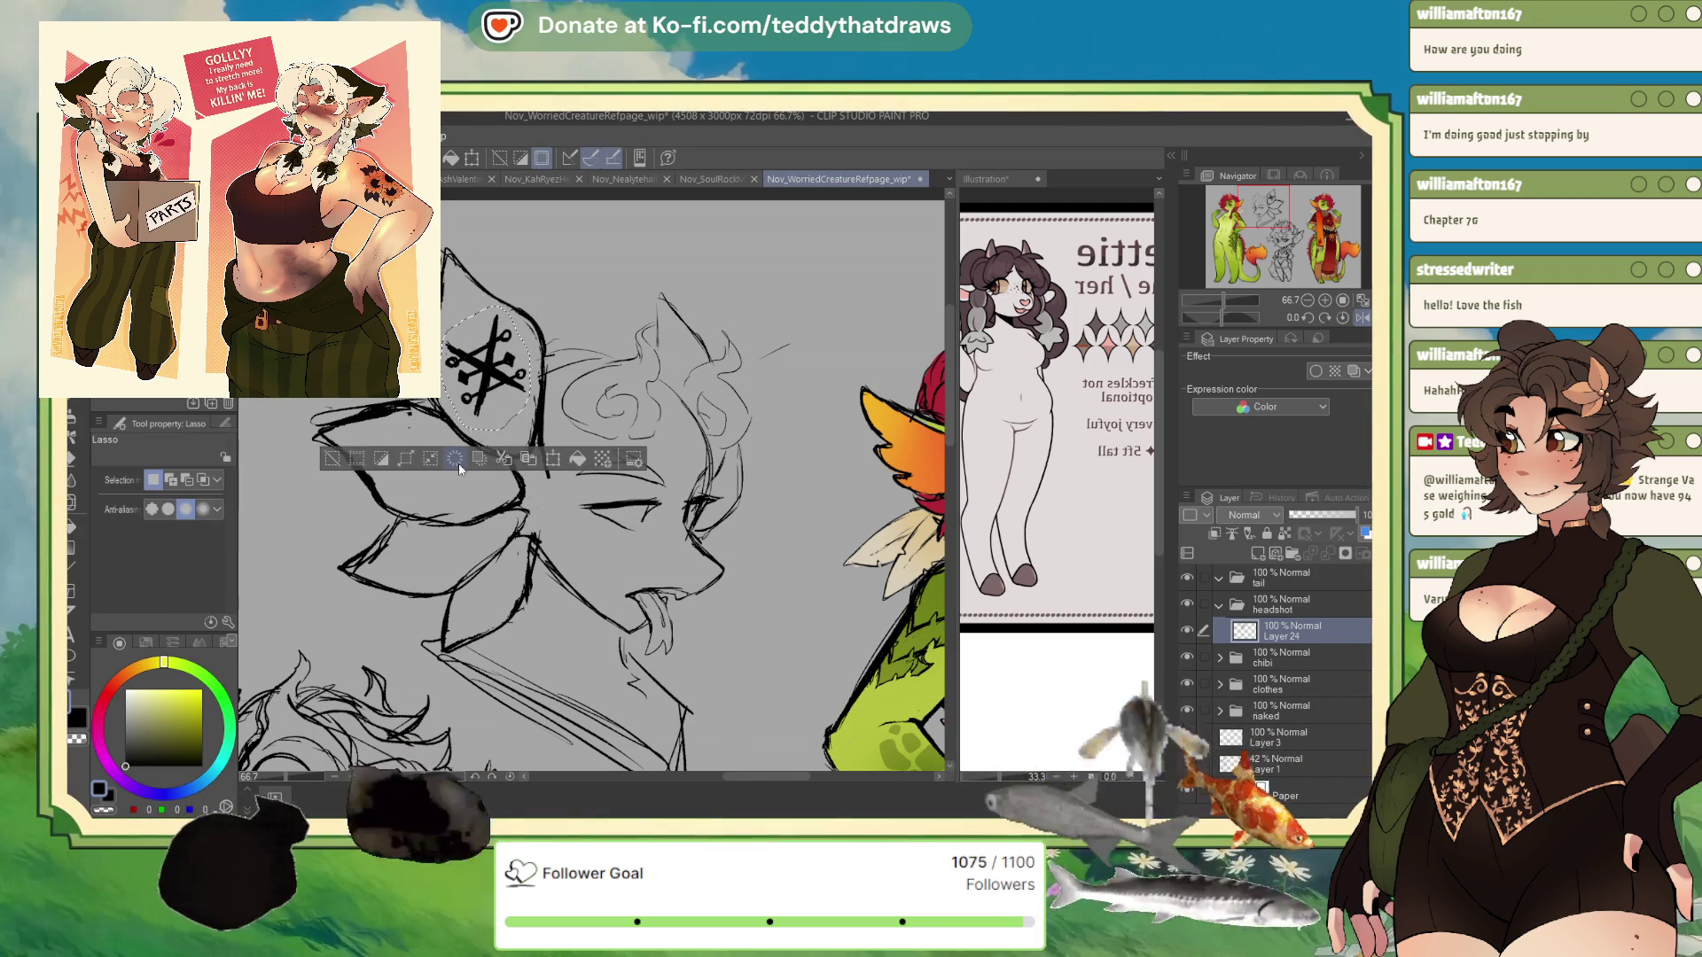
key("ctrl+d")
key("p")
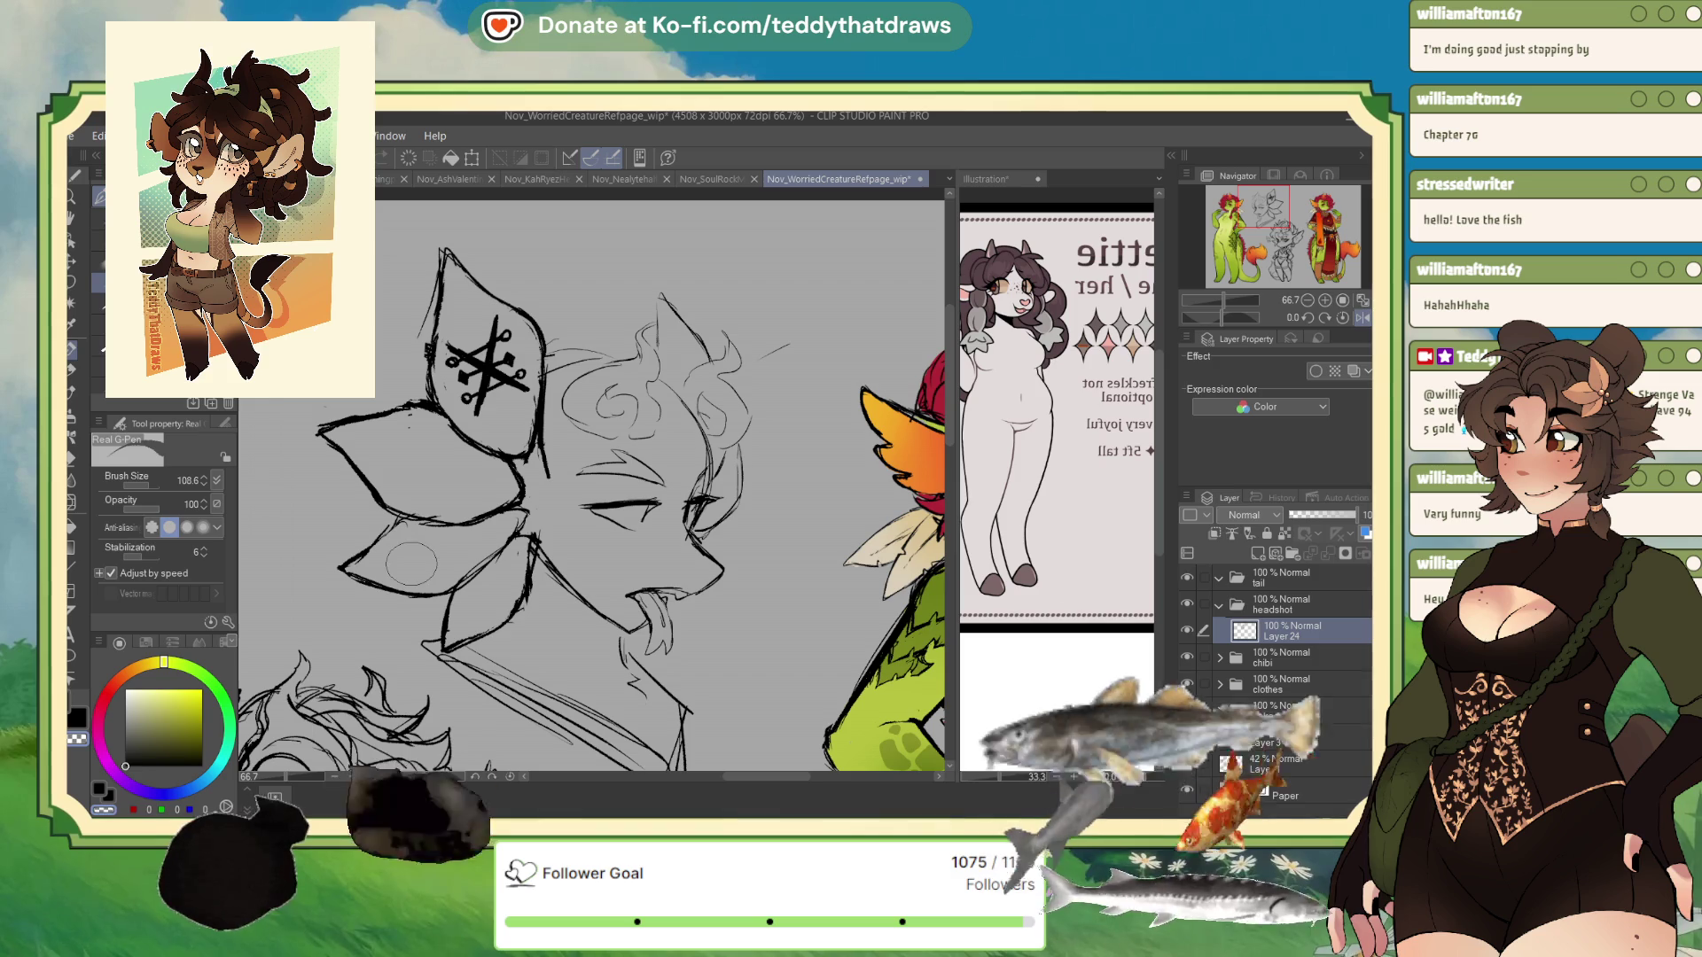
left_click(532, 541, "alt")
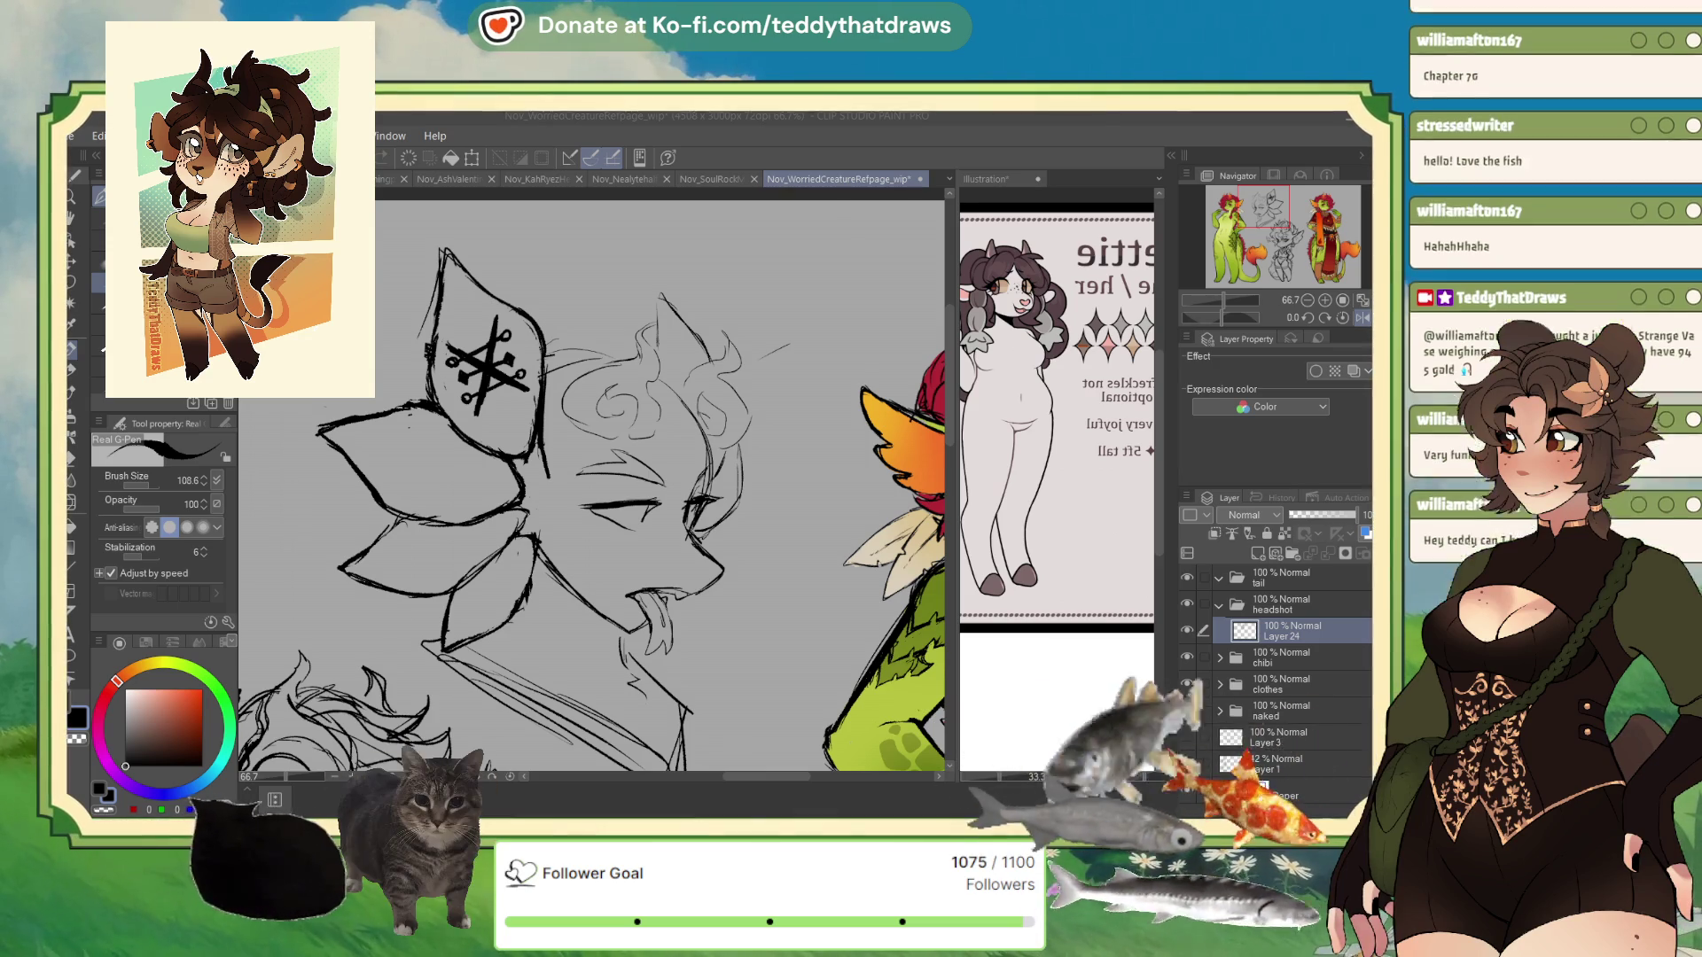
- Zoom out to 44.4% and flip the canvas view horizontally to review the headshot
scroll(636, 375, "down", 2)
scroll(588, 284, "down", 1)
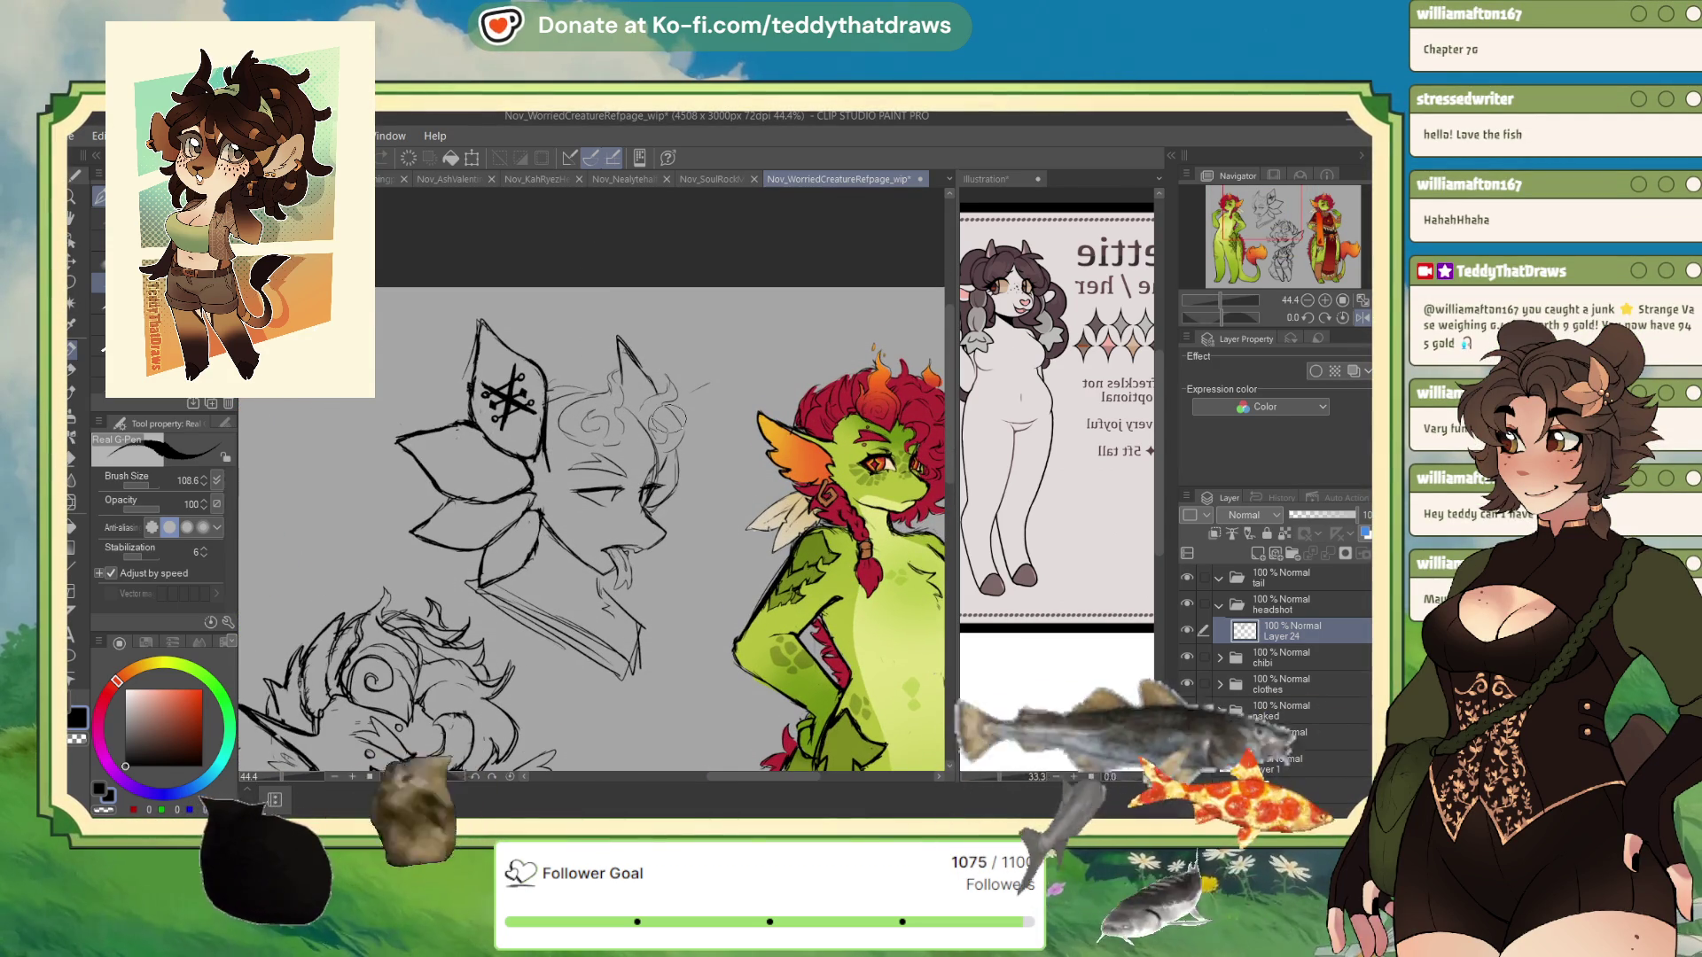
left_click(1351, 318)
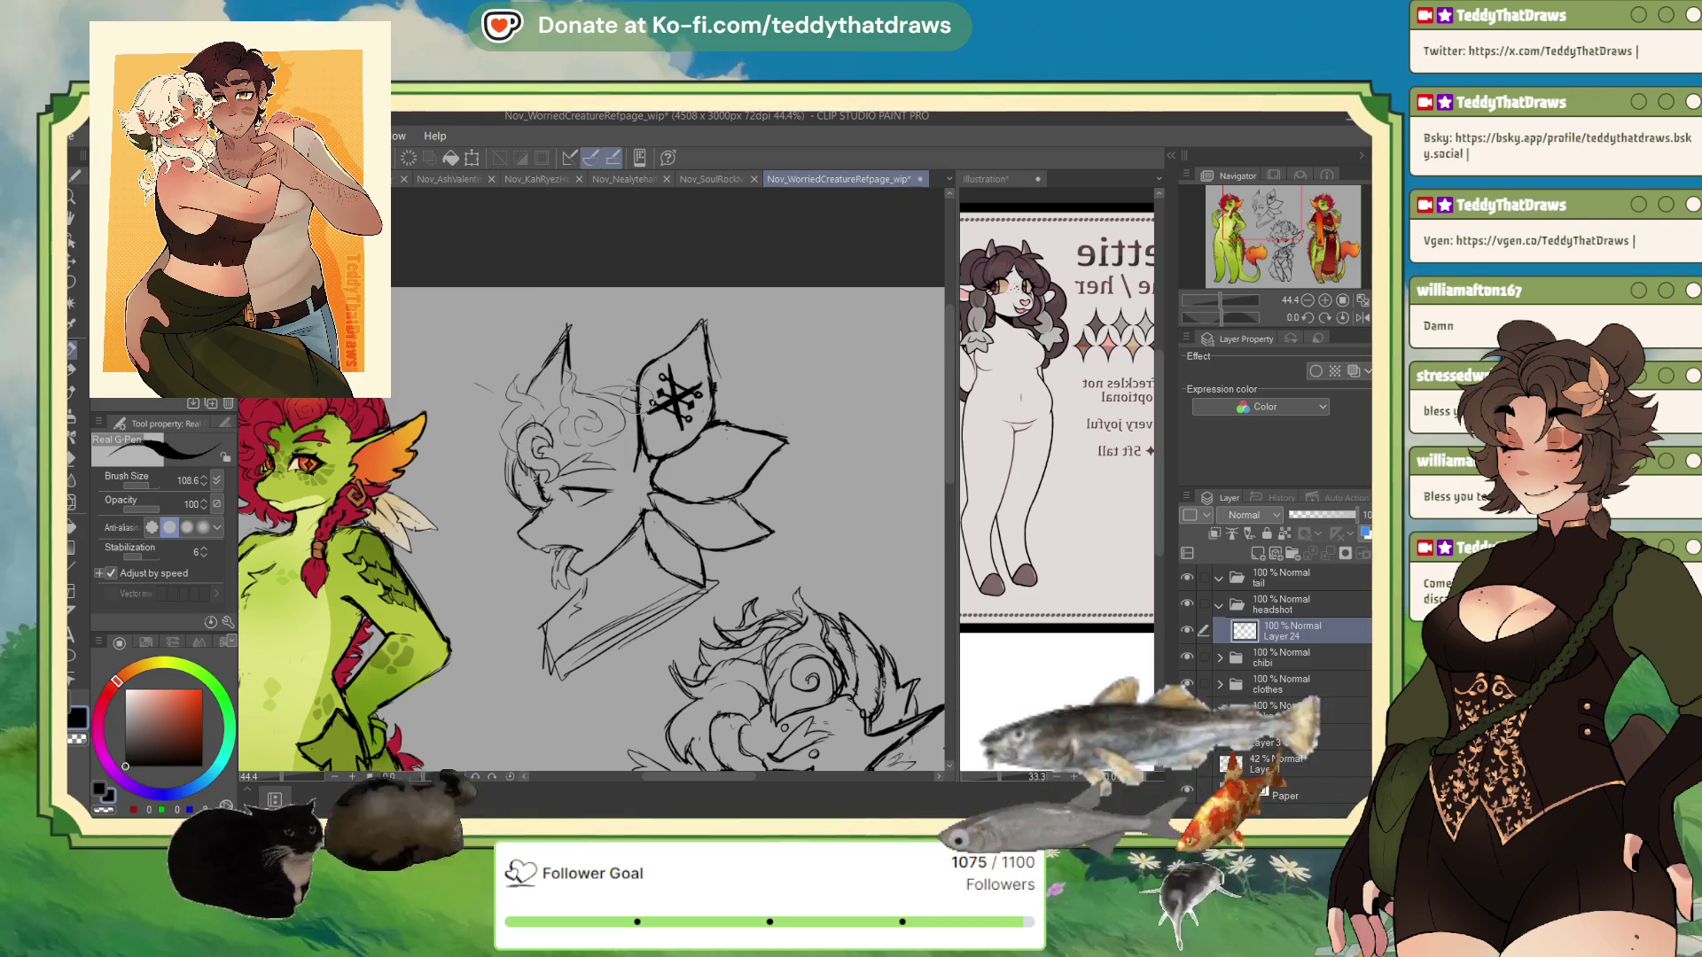
- Erase the stray sketch lines just left of the hat's scissor symbol
key("c")
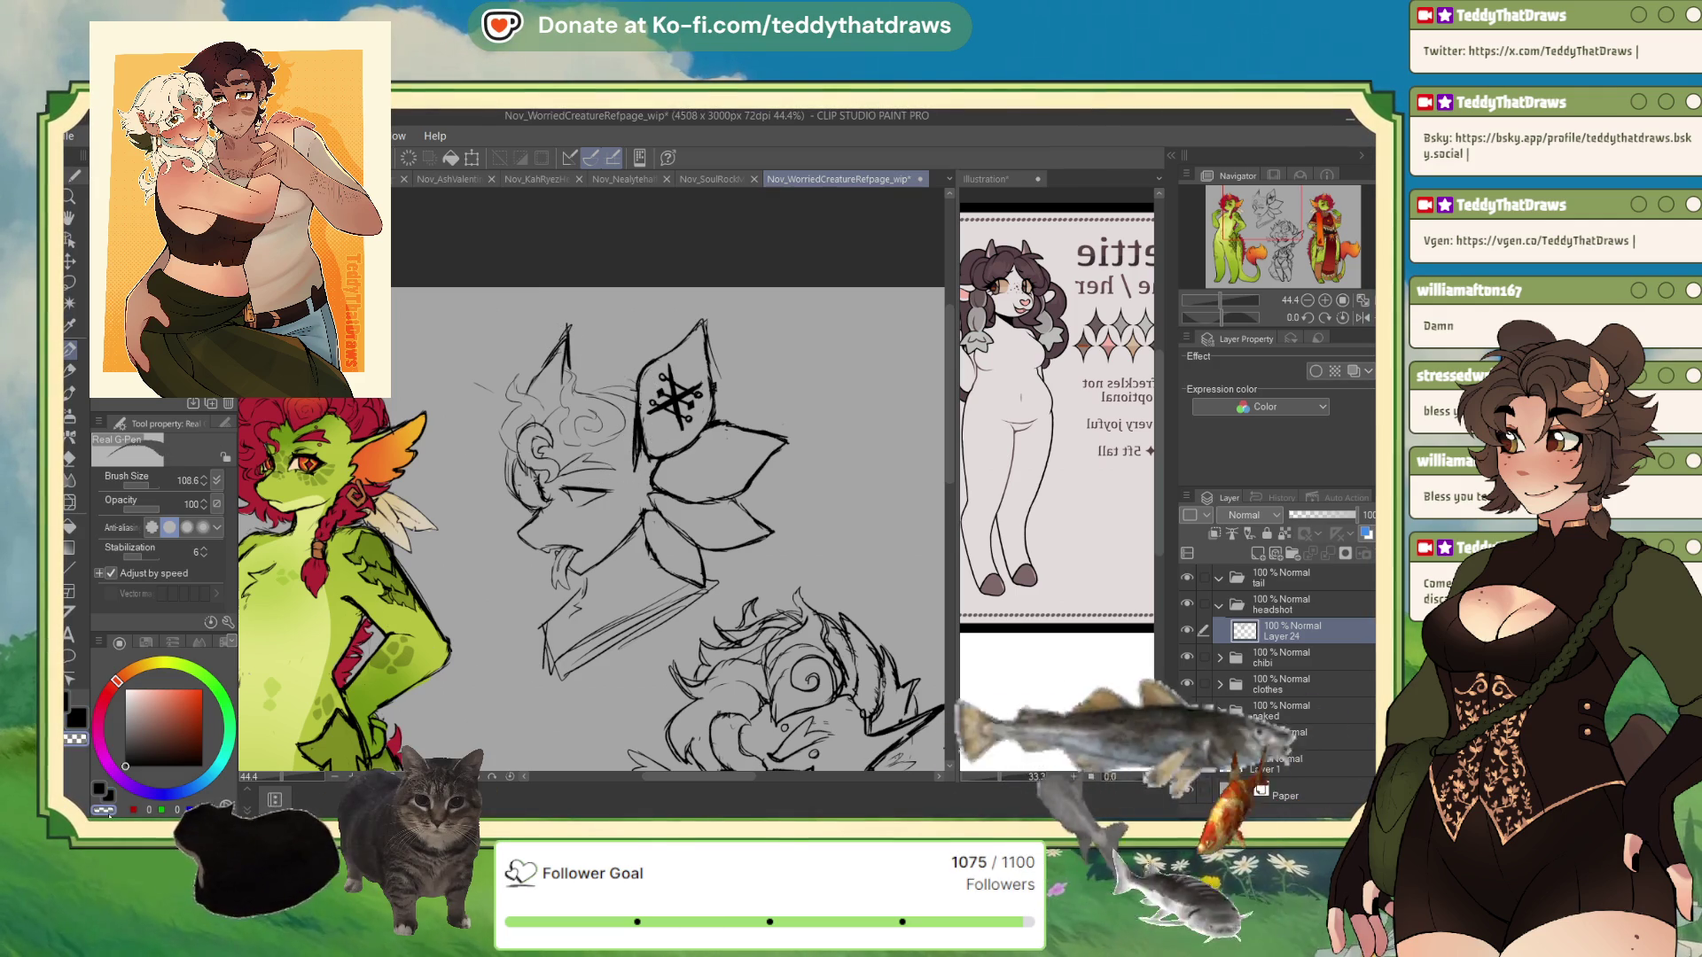
mouse_move(631, 447)
left_mouse_down()
mouse_move(653, 436)
mouse_move(640, 443)
mouse_move(674, 454)
mouse_move(635, 439)
mouse_move(632, 463)
left_mouse_up()
key("c")
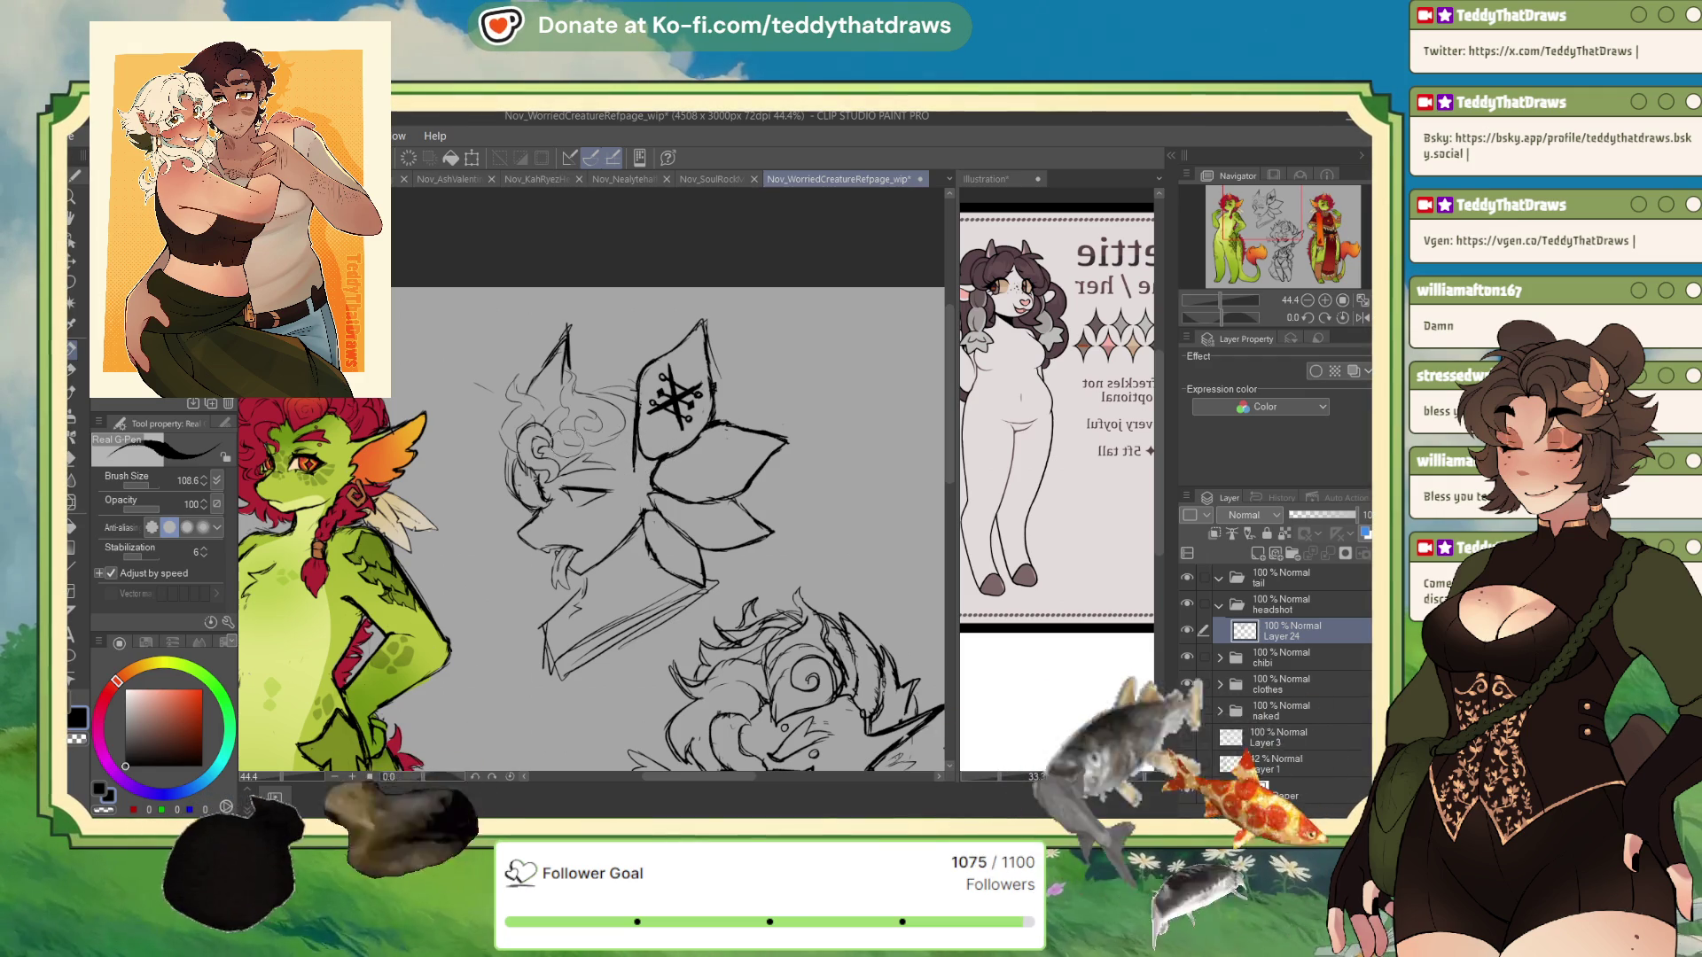